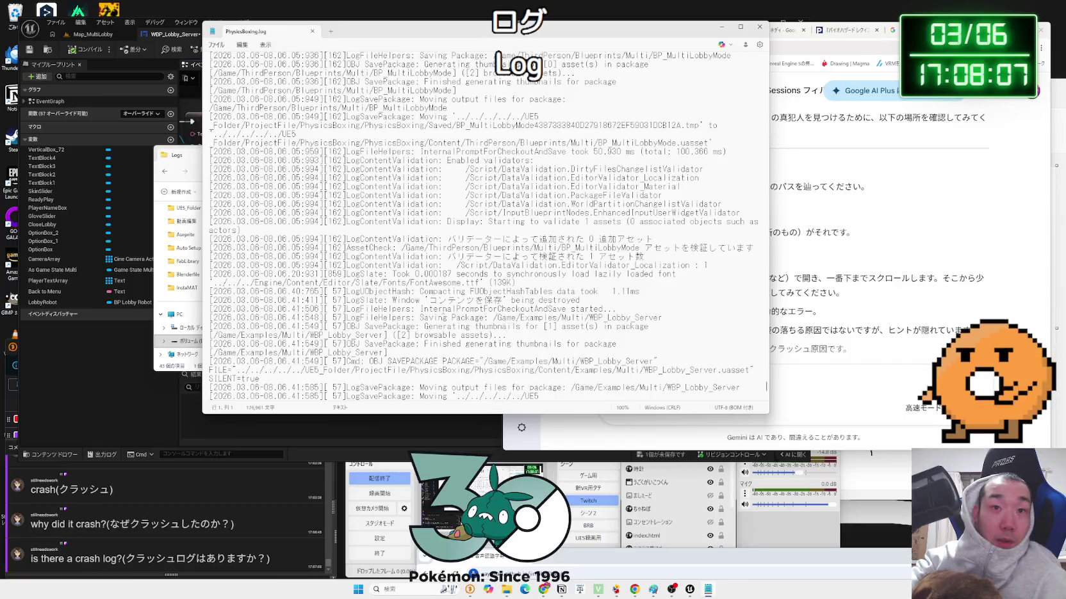
# Scroll back and forth through Gemini's crash-troubleshooting answer.
pyautogui.scroll(6, 497, 57)
pyautogui.scroll(6, 445, 310)
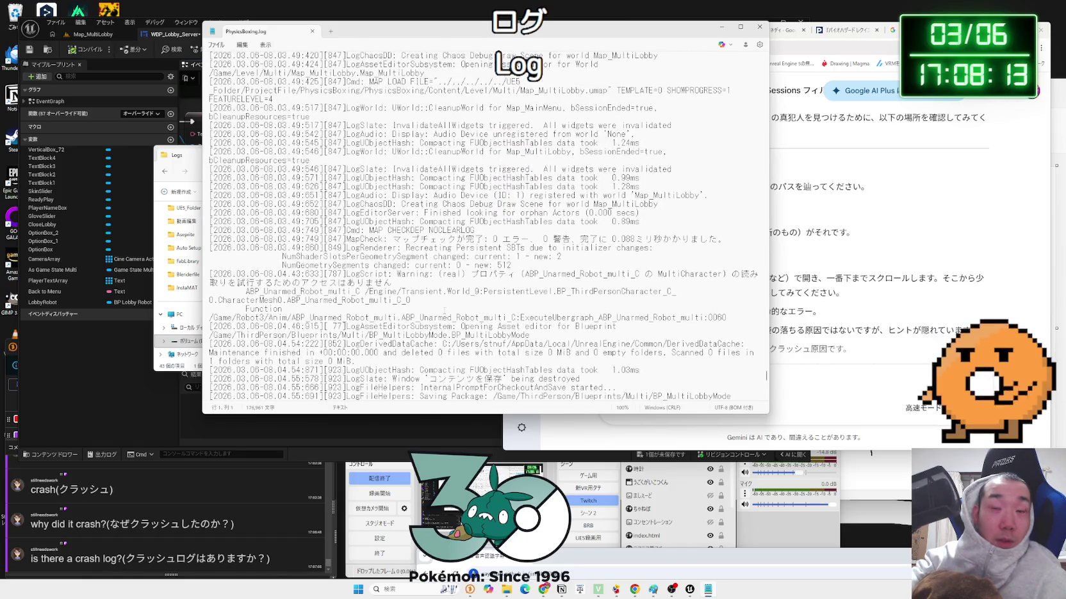
pyautogui.moveTo(639, 35); pyautogui.dragTo(454, 57)
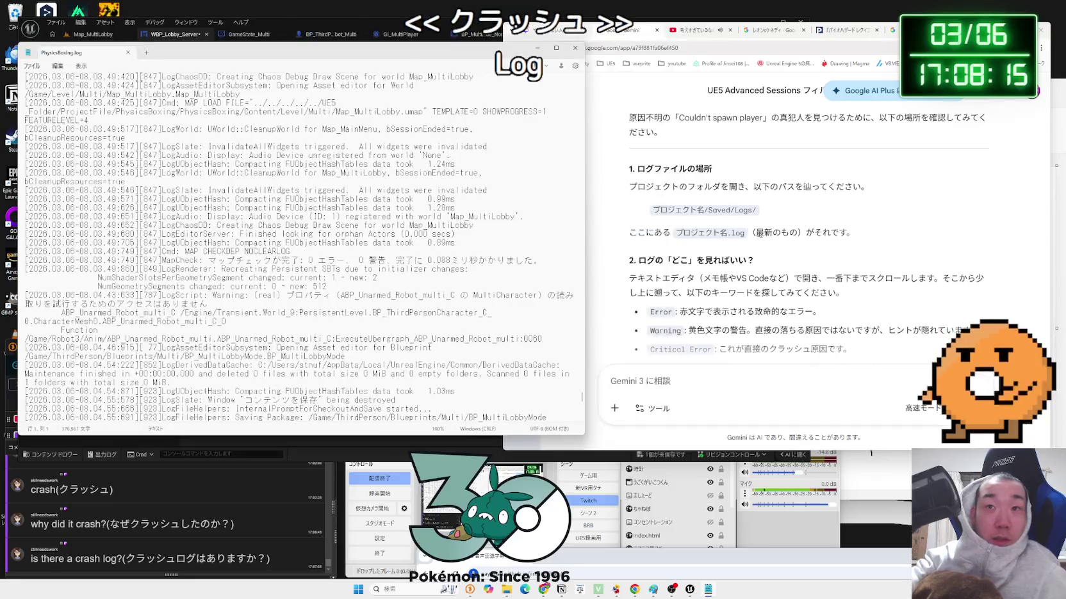
pyautogui.scroll(-10, 865, 259)
pyautogui.scroll(10, 865, 259)
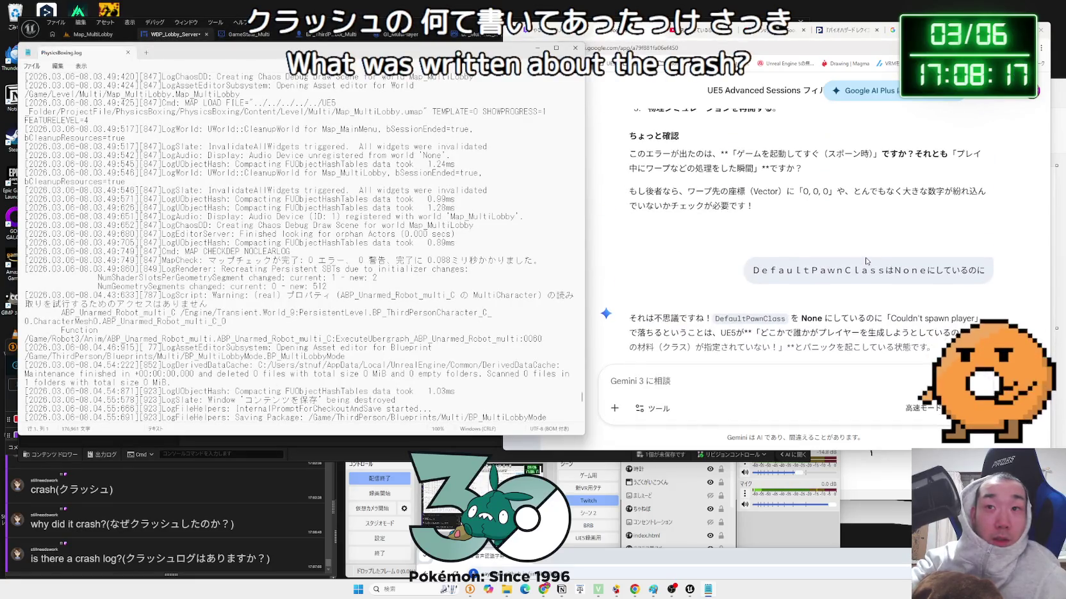
pyautogui.scroll(-12, 857, 264)
pyautogui.scroll(-2, 857, 264)
pyautogui.scroll(6, 819, 262)
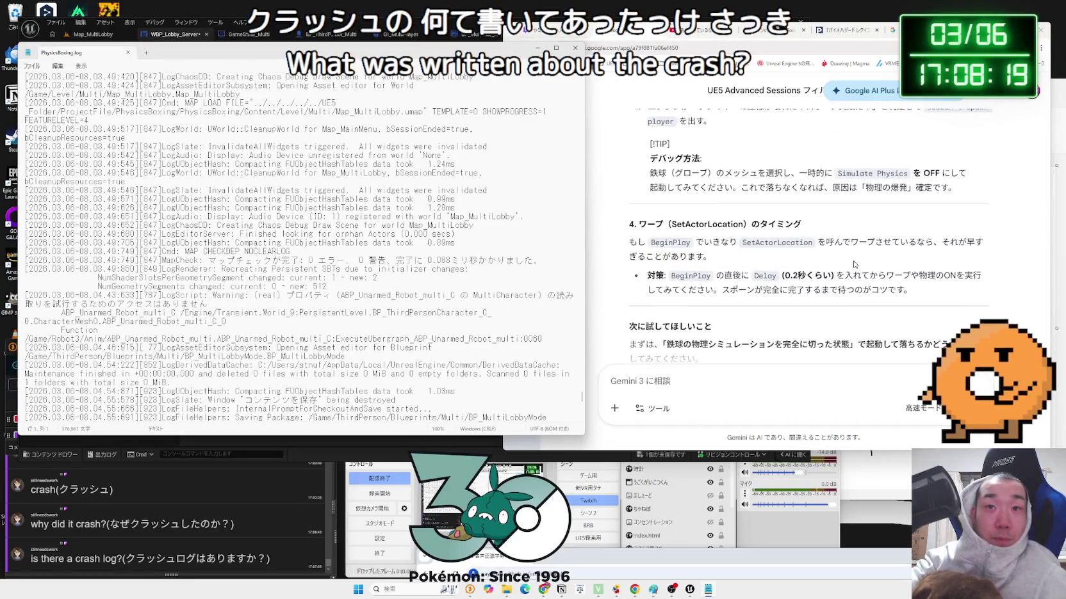
pyautogui.scroll(10, 782, 257)
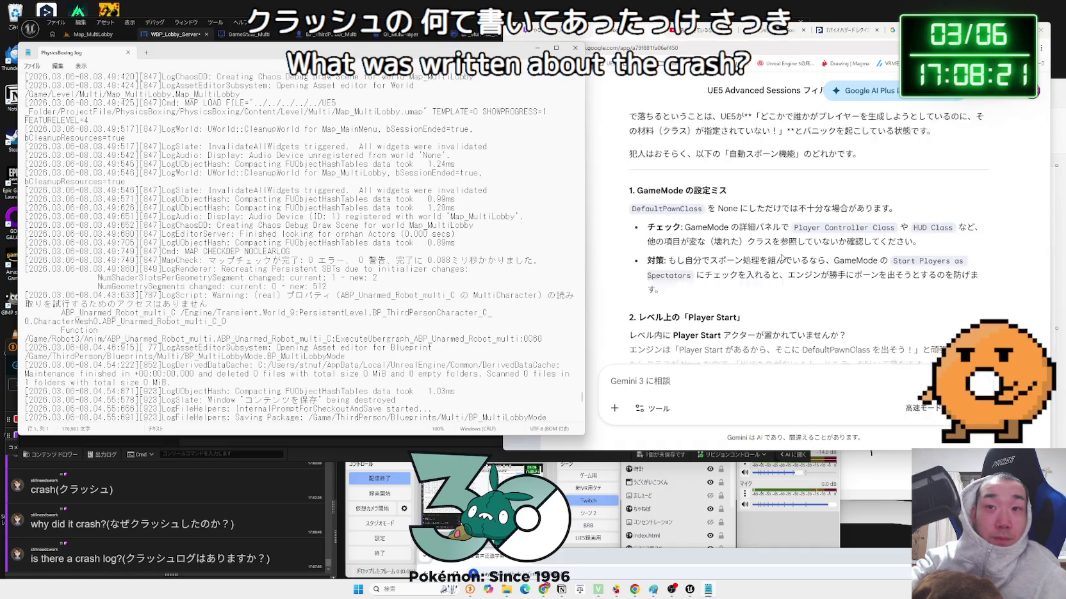
pyautogui.scroll(3, 785, 258)
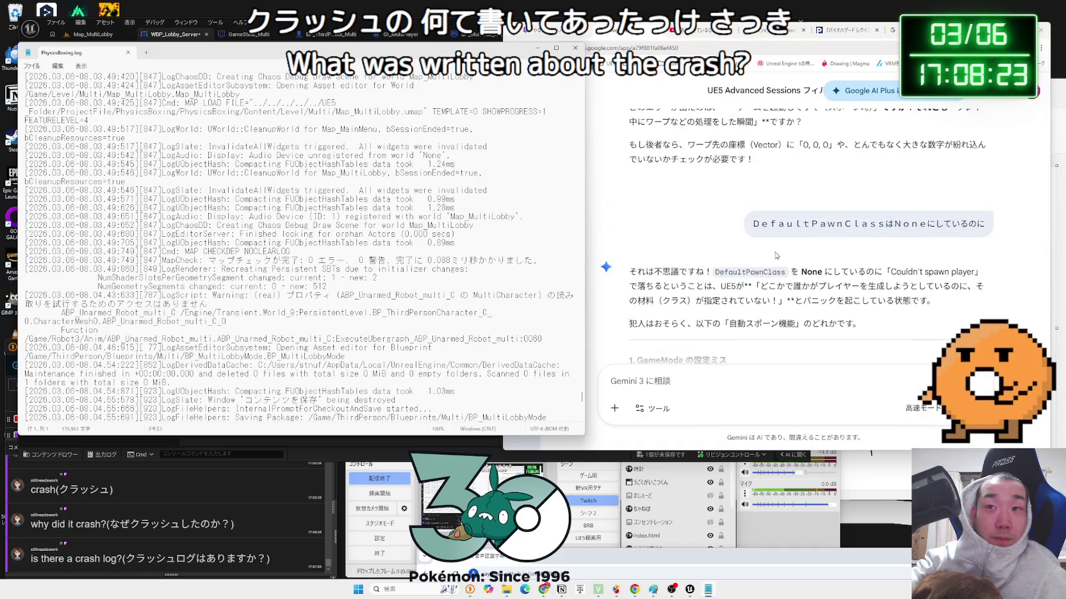
pyautogui.scroll(-20, 775, 255)
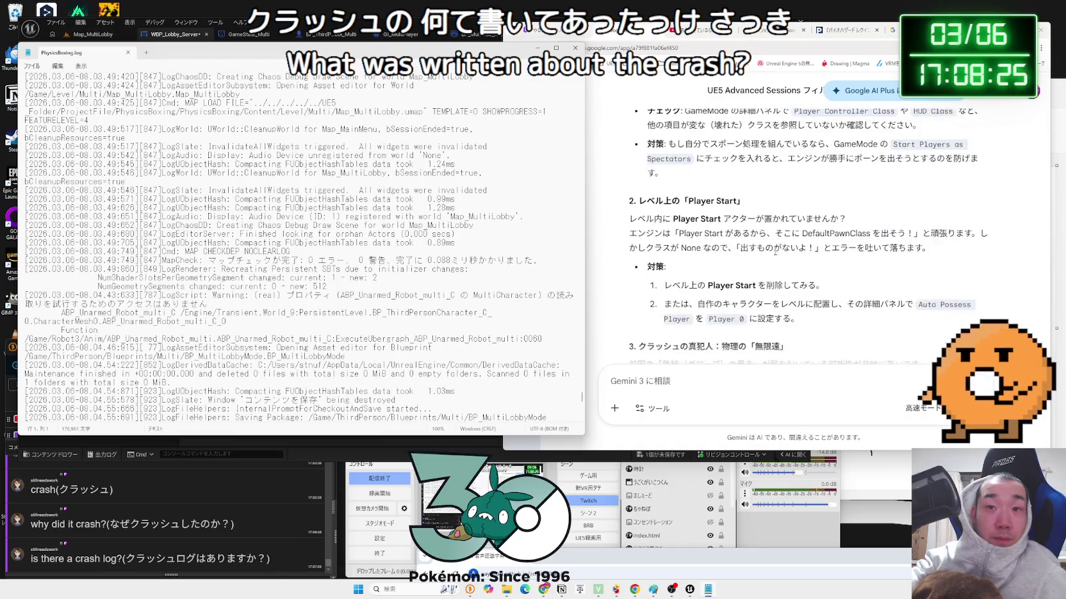
pyautogui.scroll(1, 774, 251)
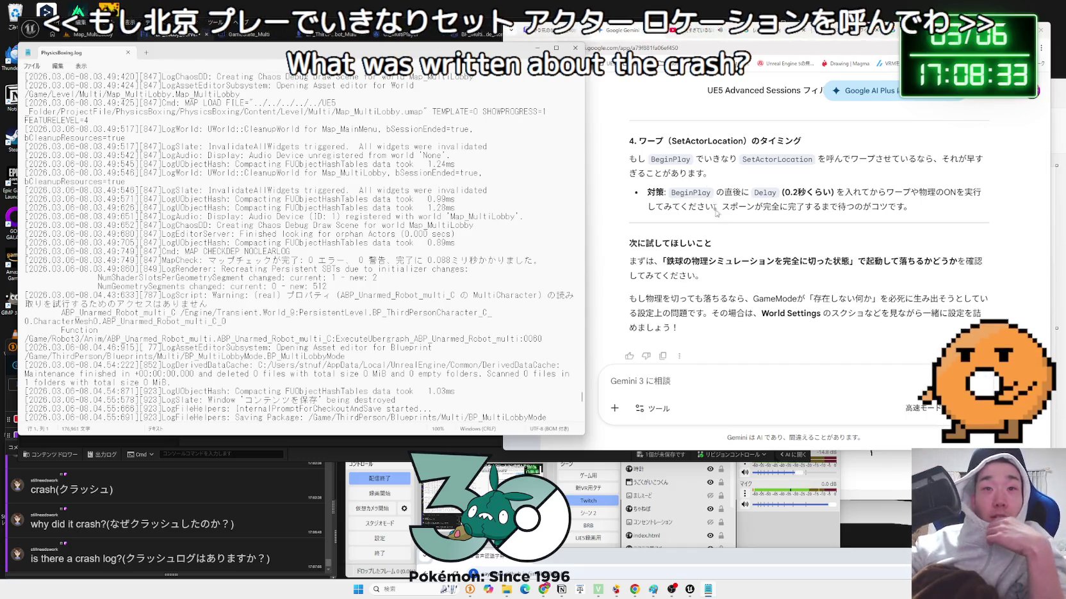
# Move the PhysicsBoxing.log window to the screen centre and bring Gemini back in front.
pyautogui.moveTo(399, 44)
pyautogui.mouseDown()
pyautogui.moveTo(522, 141)
pyautogui.moveTo(489, 148)
pyautogui.moveTo(438, 129)
pyautogui.moveTo(605, 138)
pyautogui.mouseUp()
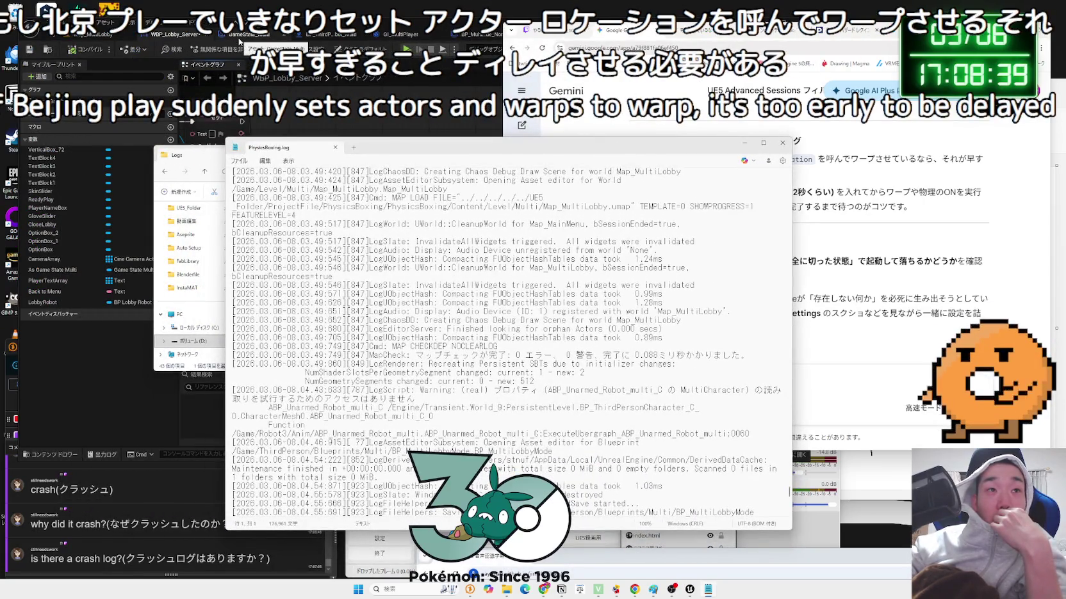
pyautogui.moveTo(436, 147); pyautogui.dragTo(224, 107)
pyautogui.click(718, 216)
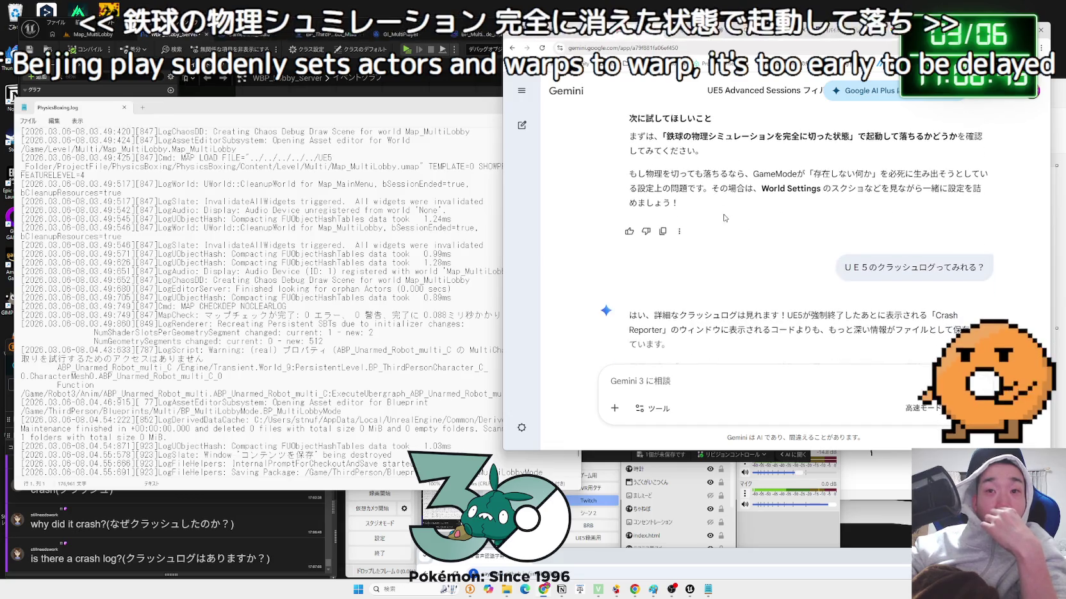
# Read Gemini's reply on the Saved/Logs path and keywords like Error, Warning and Access violation.
pyautogui.scroll(-2, 724, 217)
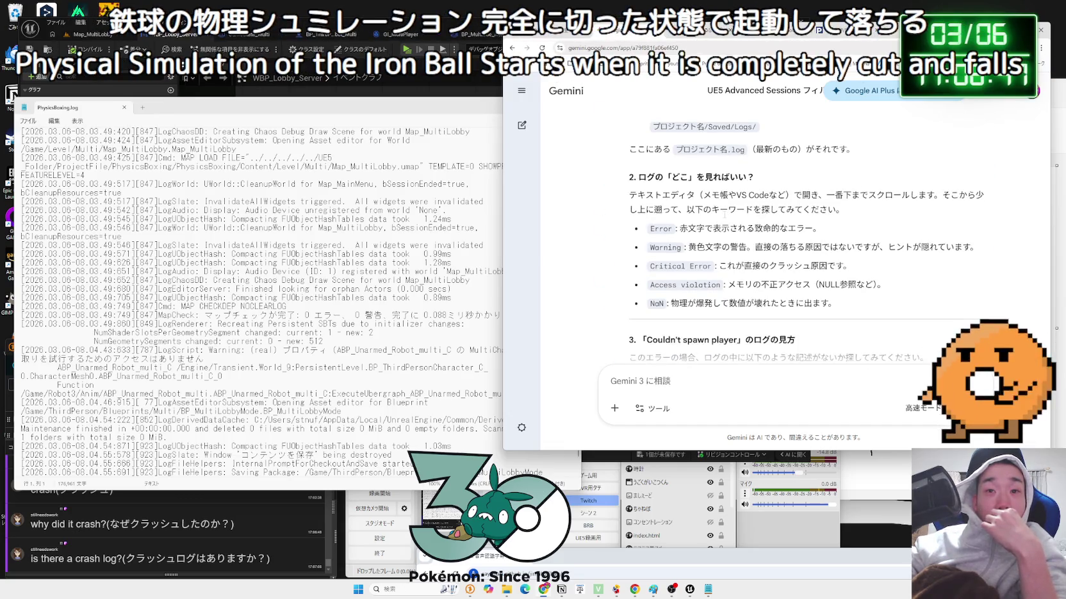
pyautogui.scroll(1, 725, 216)
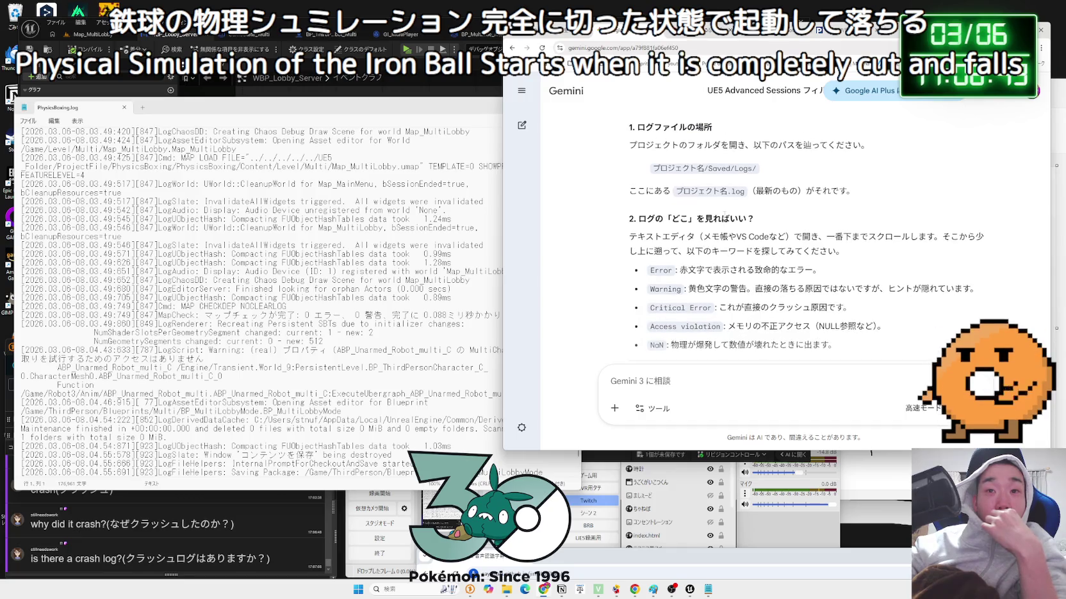
pyautogui.scroll(1, 724, 218)
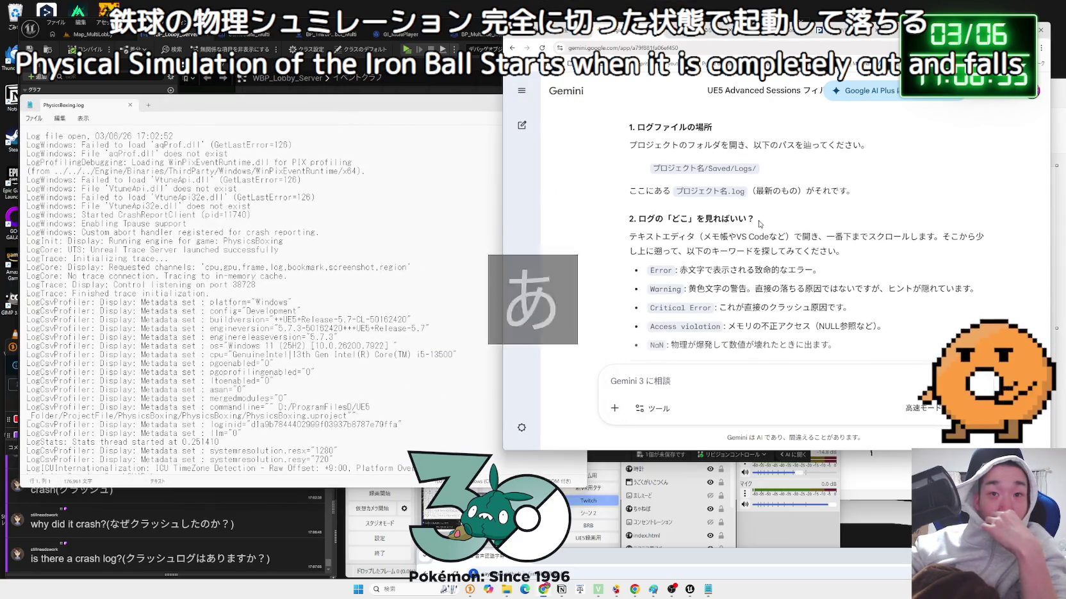
pyautogui.scroll(-3, 759, 224)
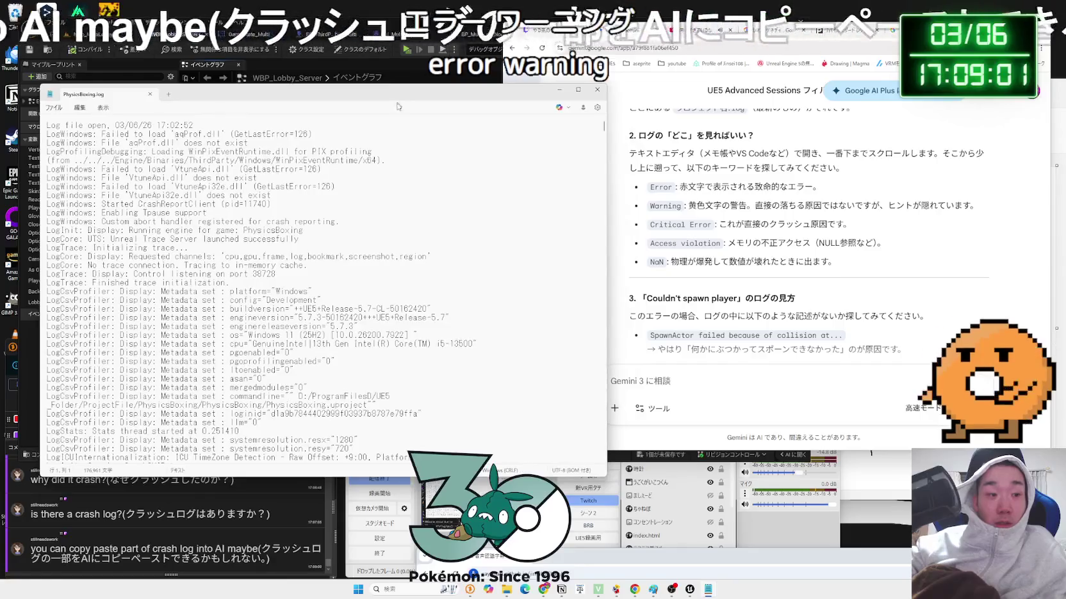
pyautogui.scroll(-10, 313, 283)
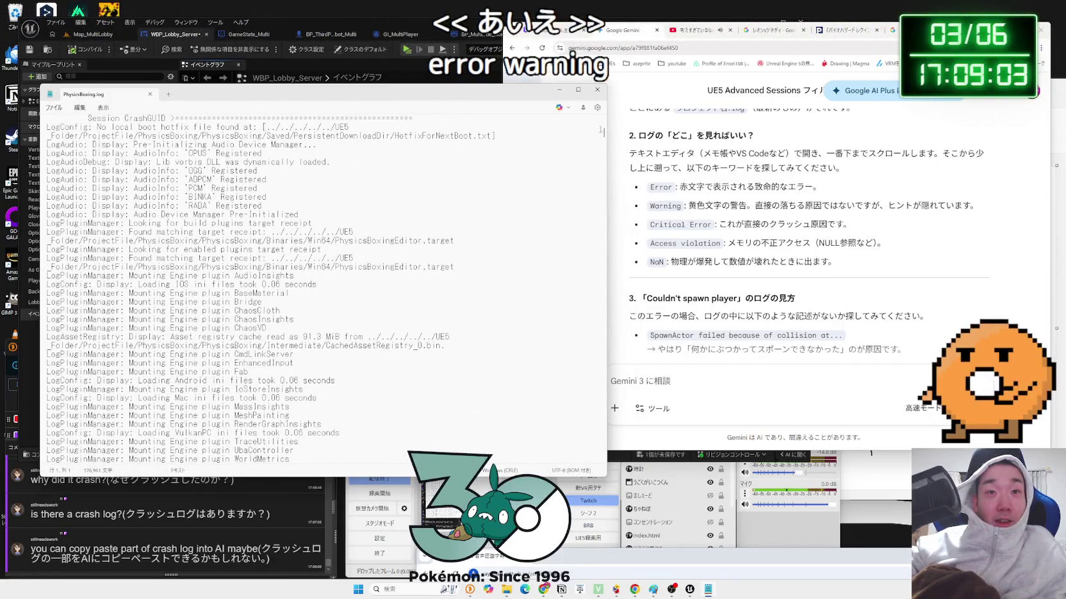
pyautogui.moveTo(604, 131); pyautogui.dragTo(605, 147)
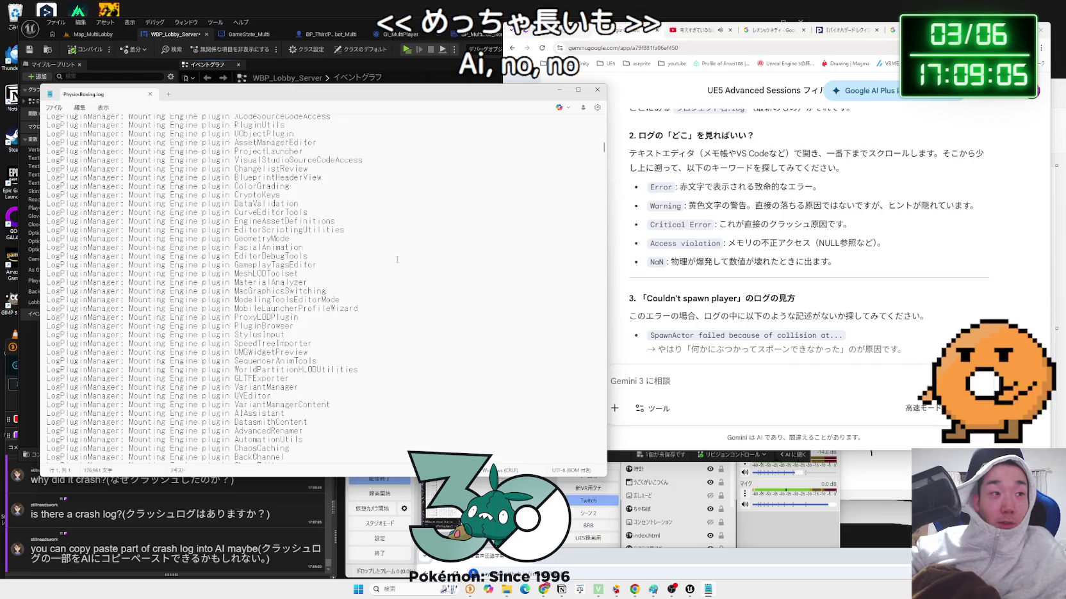
pyautogui.hotkey('ctrl', 'f')
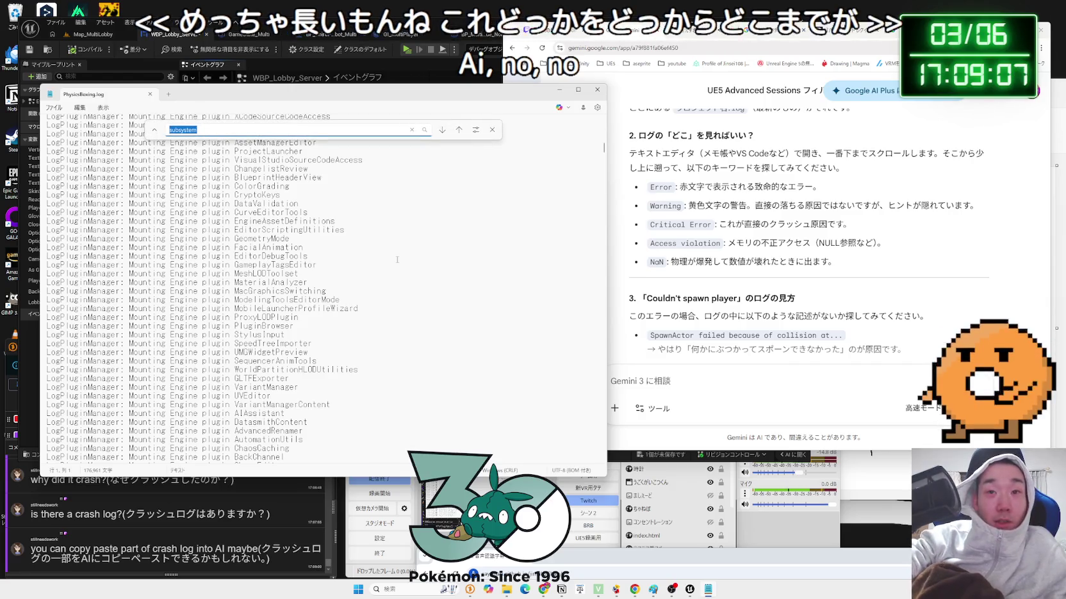
# Search the log for 'error' and step back and forth through the matches.
pyautogui.write('error')
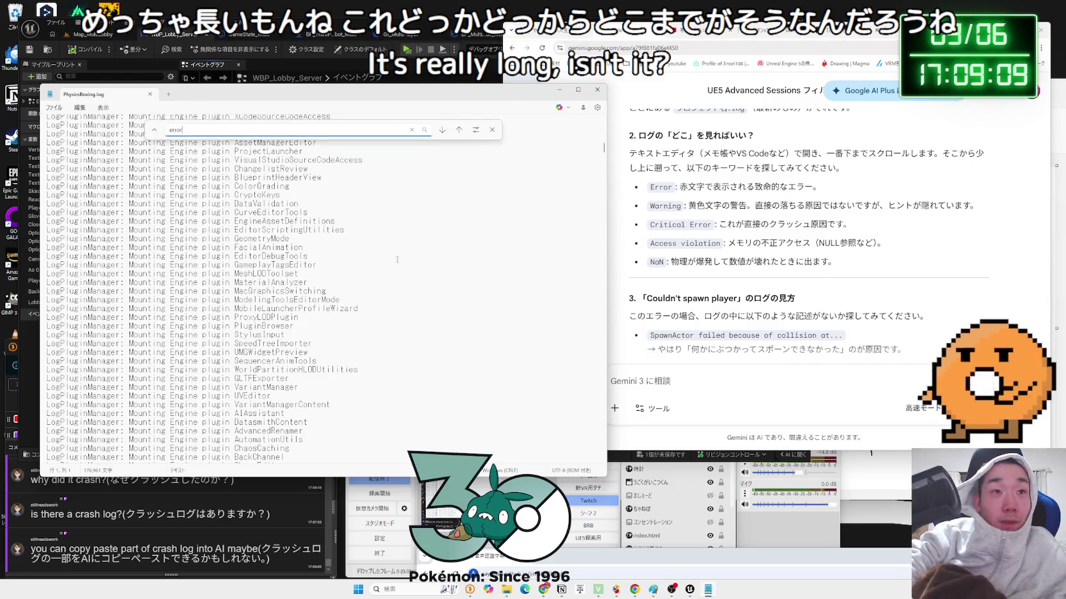
pyautogui.press('Return')
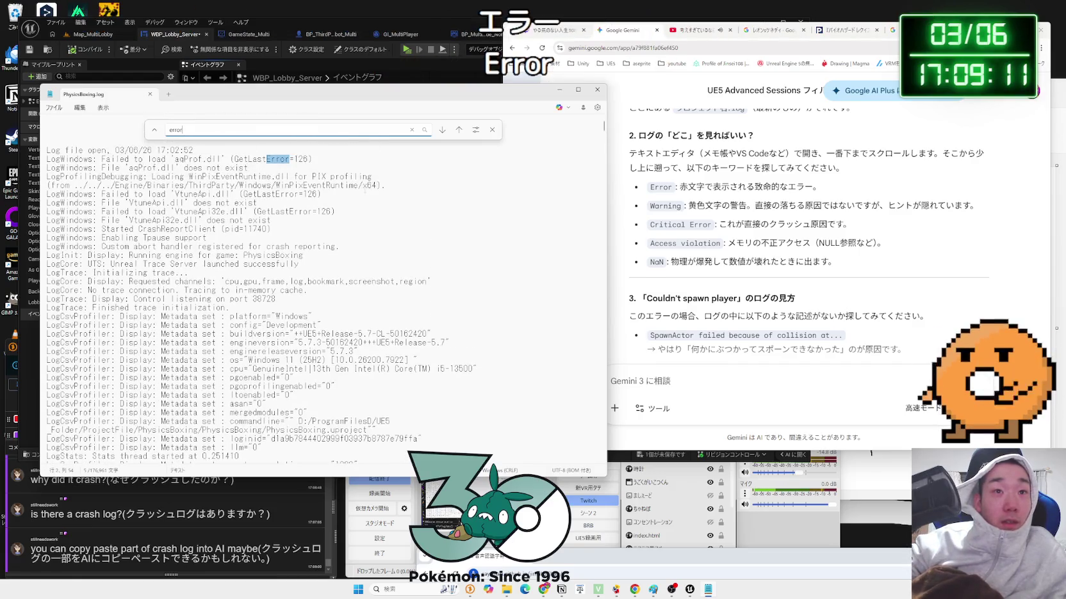
pyautogui.click(459, 130)
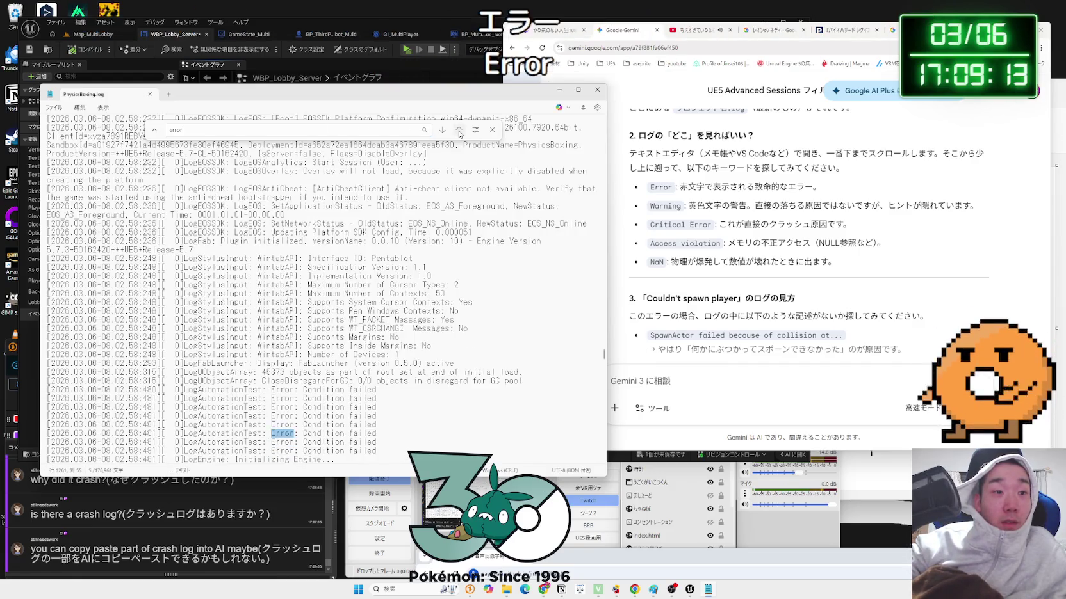
pyautogui.click(444, 131)
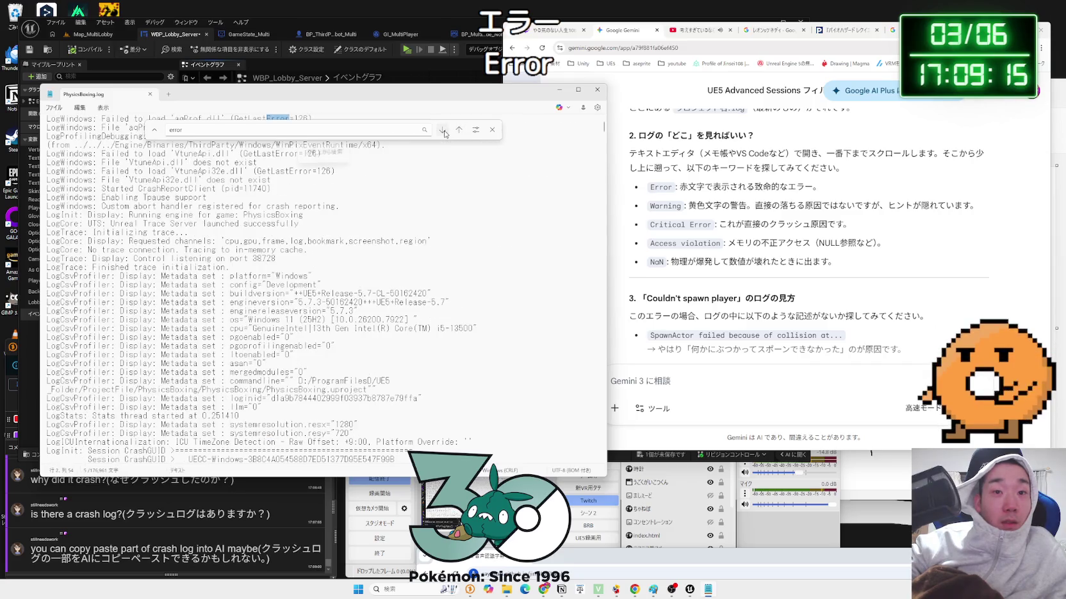
pyautogui.click(459, 131)
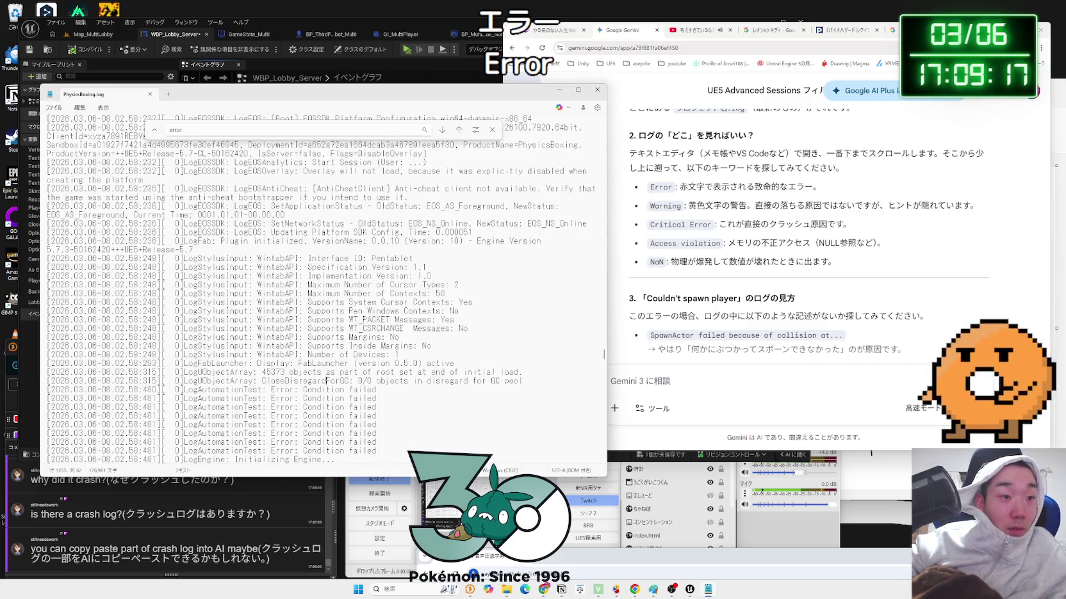
# Close the search and select the log from its start to about line 1416.
pyautogui.moveTo(246, 378); pyautogui.dragTo(246, 141)
pyautogui.click(247, 378)
pyautogui.scroll(-6, 320, 288)
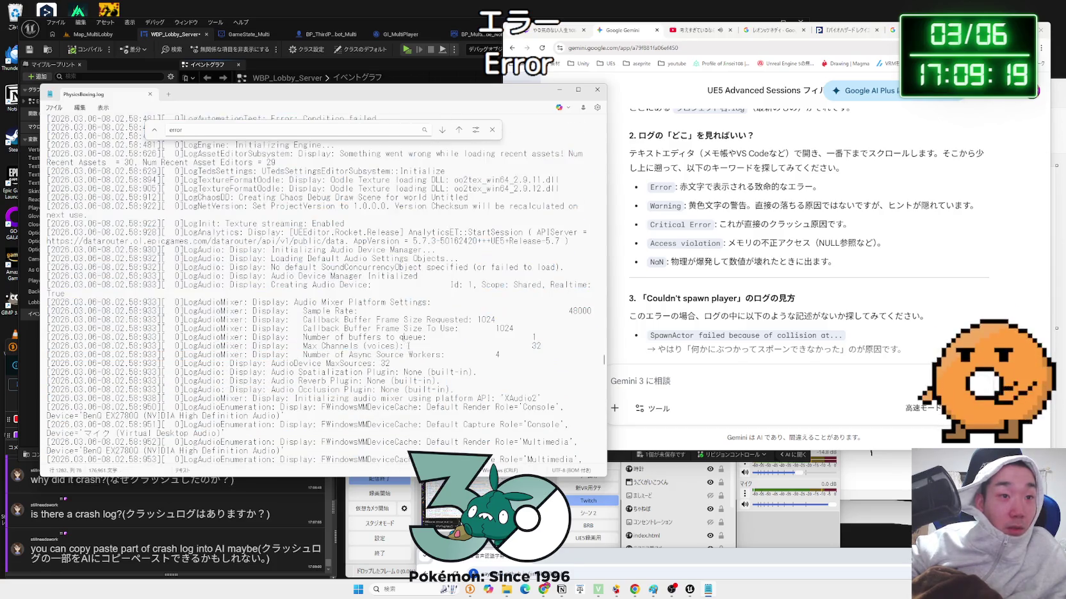
pyautogui.scroll(12, 320, 288)
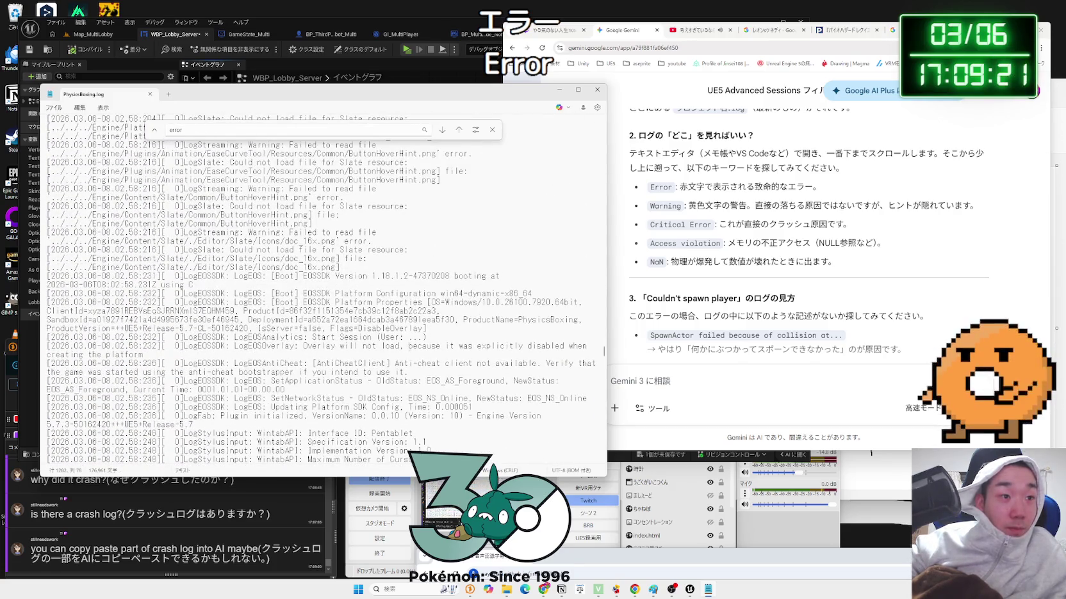
pyautogui.moveTo(340, 302)
pyautogui.mouseDown()
pyautogui.moveTo(448, 323)
pyautogui.moveTo(504, 389)
pyautogui.mouseUp()
pyautogui.click(504, 384)
pyautogui.moveTo(604, 351)
pyautogui.mouseDown()
pyautogui.moveTo(614, 459)
pyautogui.moveTo(606, 136)
pyautogui.mouseUp()
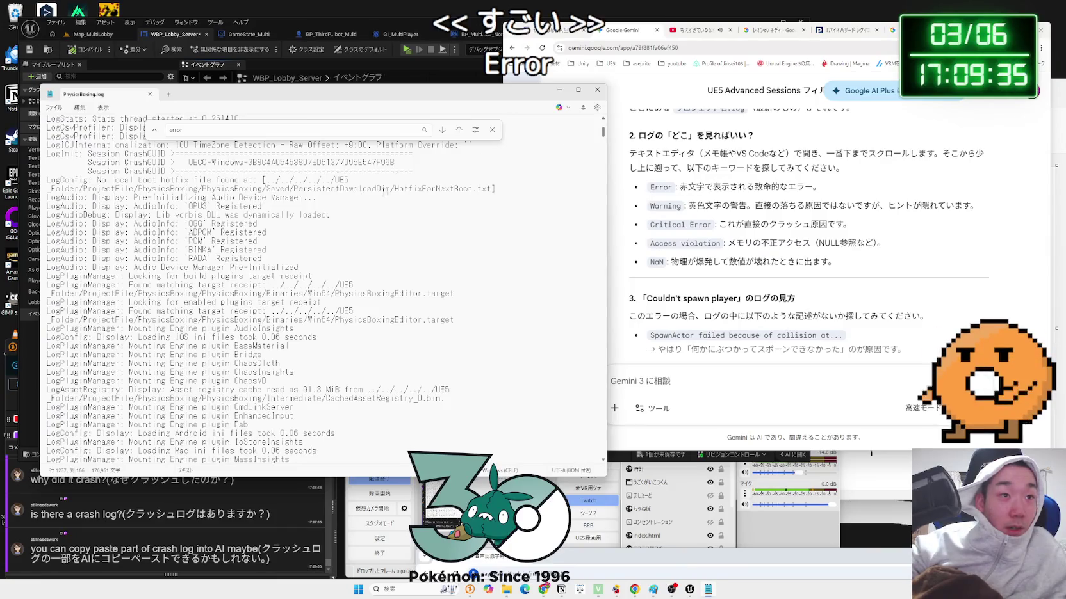
pyautogui.click(491, 132)
pyautogui.scroll(6, 357, 157)
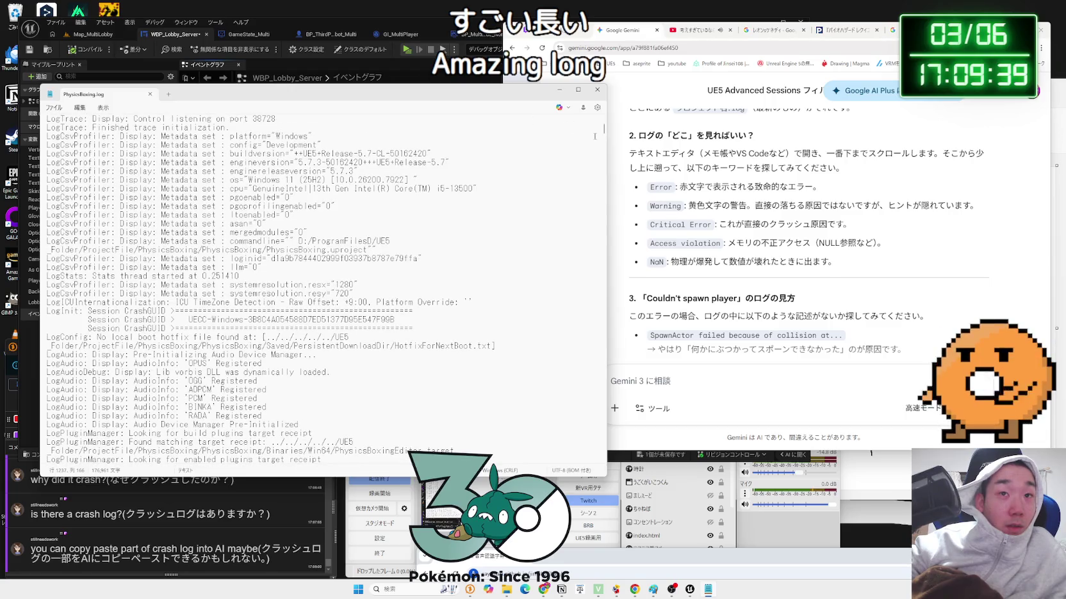
pyautogui.moveTo(602, 135); pyautogui.dragTo(561, 121)
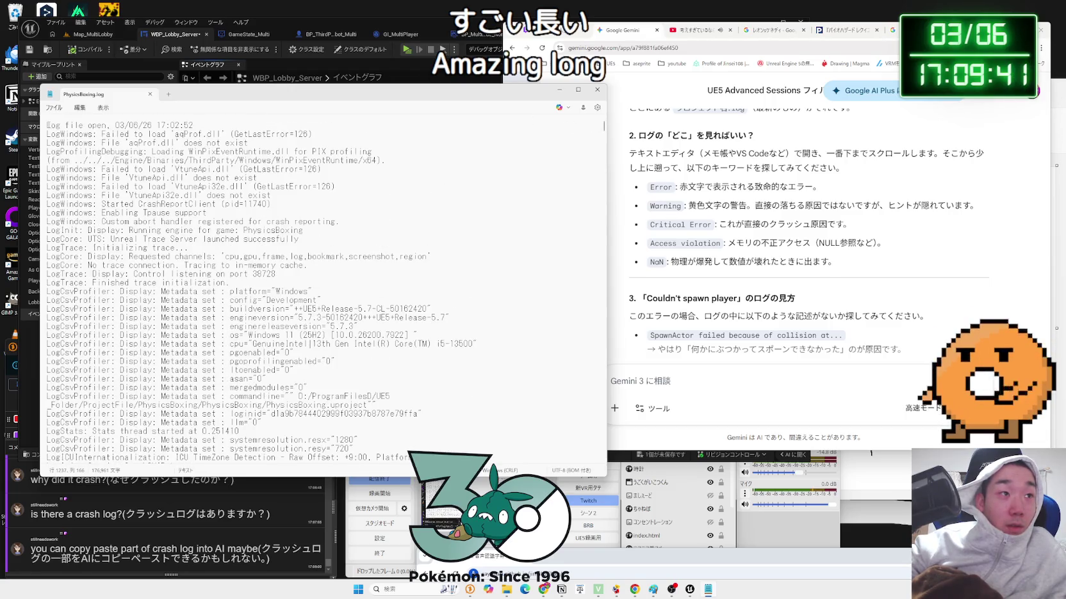
pyautogui.moveTo(91, 147); pyautogui.dragTo(288, 475)
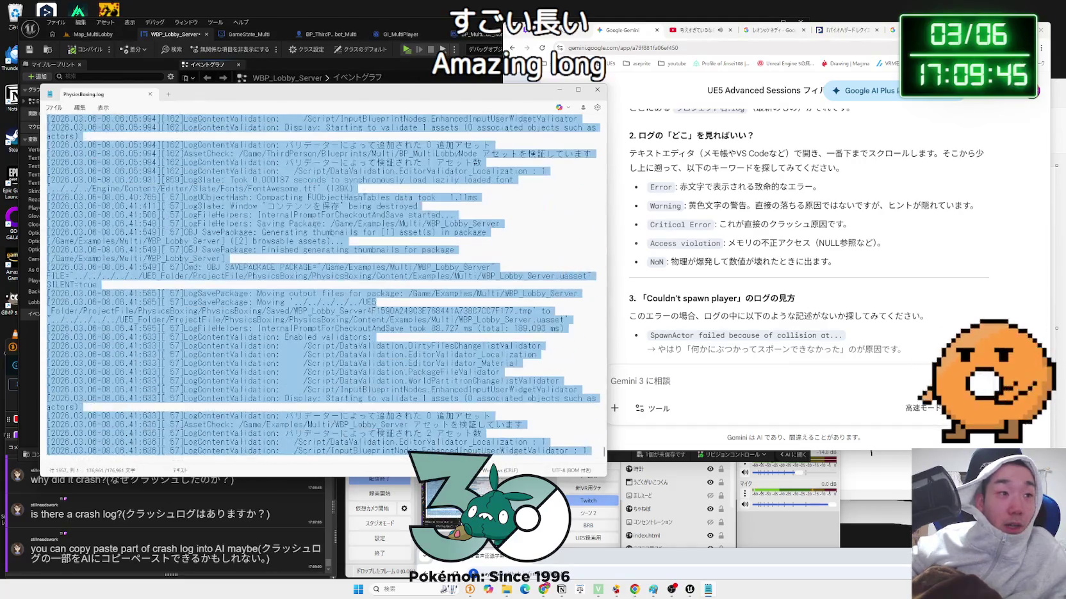
# Copy the selected log text and send it to Gemini.
pyautogui.rightClick(267, 296)
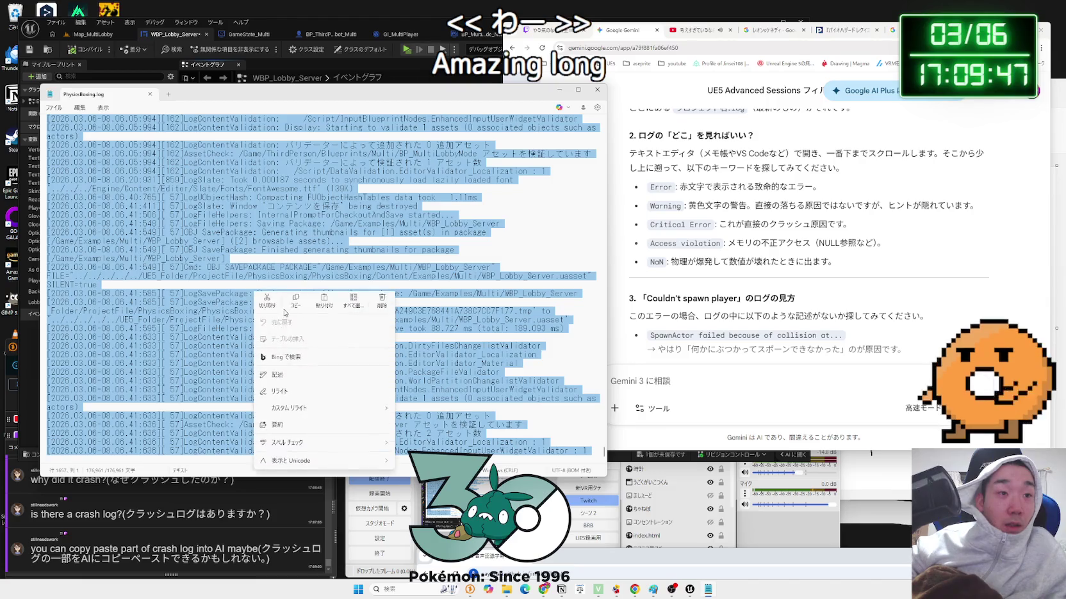
pyautogui.click(296, 303)
pyautogui.click(704, 380)
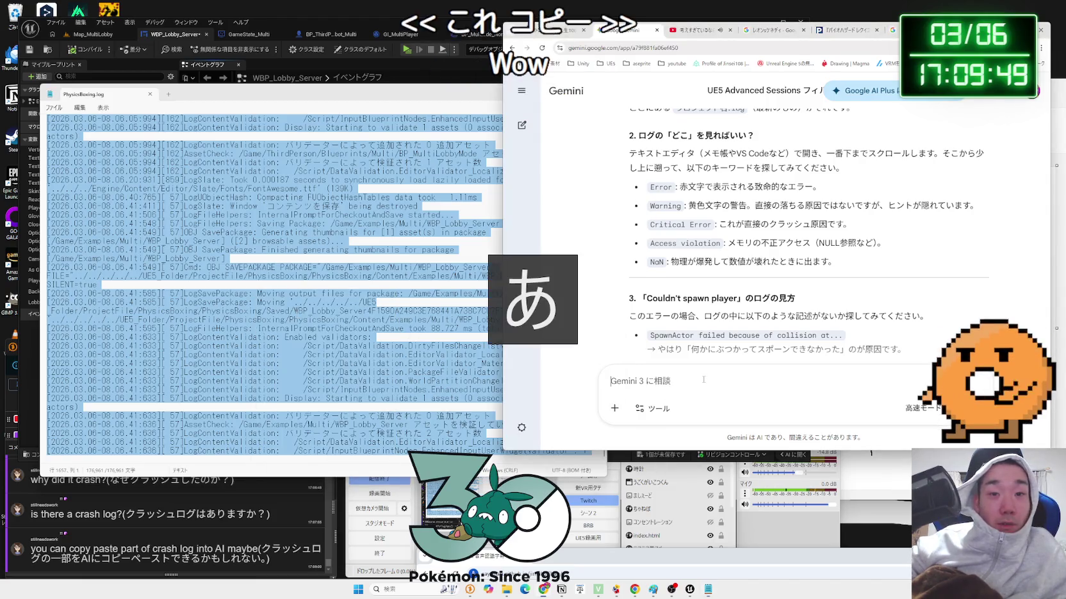
pyautogui.hotkey('ctrl', 'v')
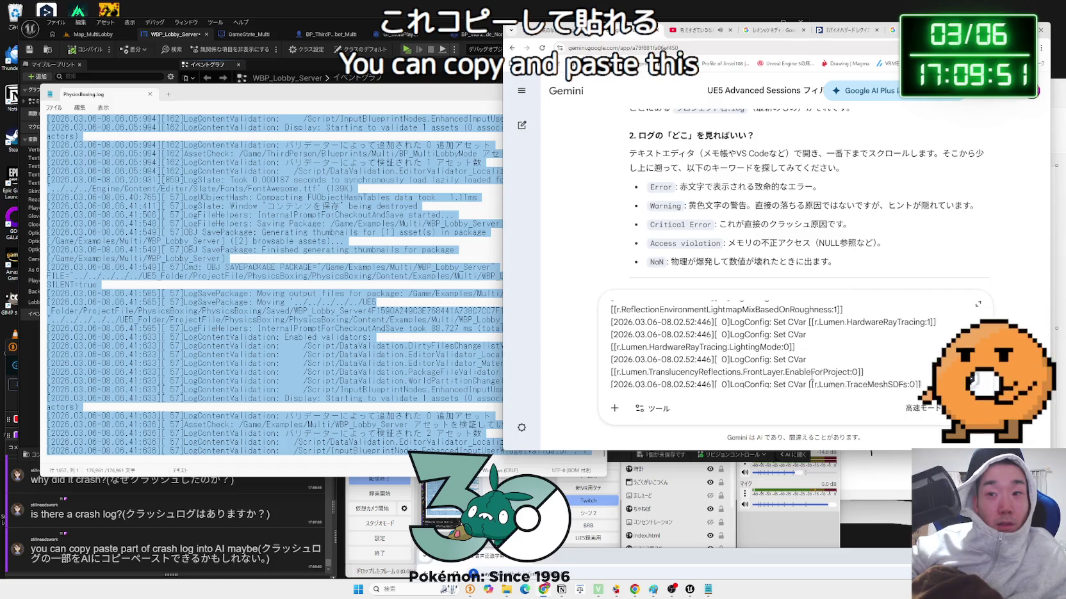
pyautogui.press('Return')
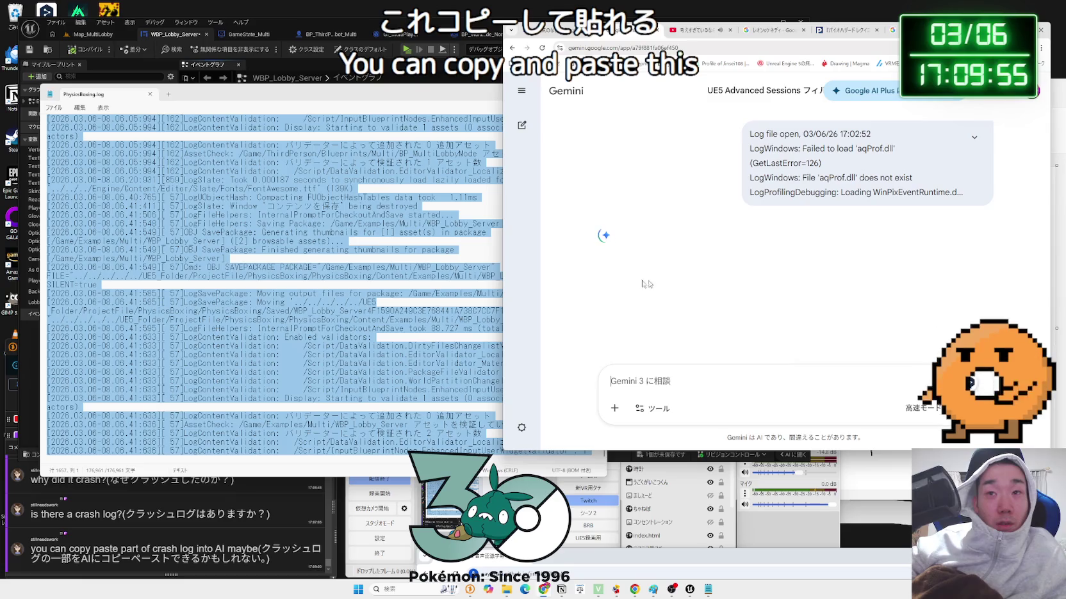
# Read Gemini's reply that aqProf.dll errors are harmless and it needs the last 15–20 lines.
pyautogui.click(431, 234)
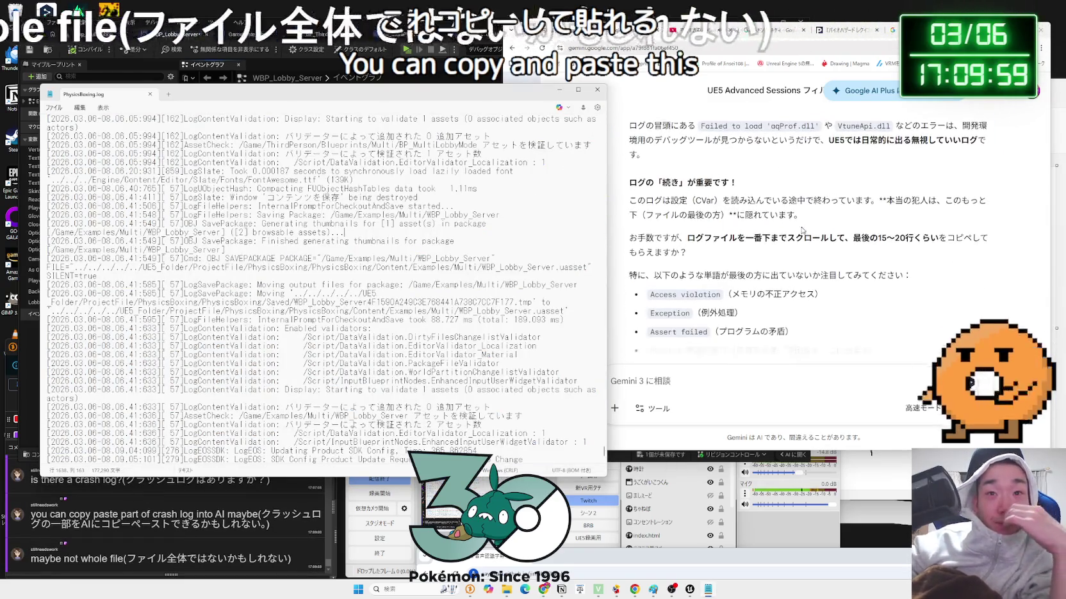
pyautogui.tripleClick(794, 156)
pyautogui.scroll(3, 797, 226)
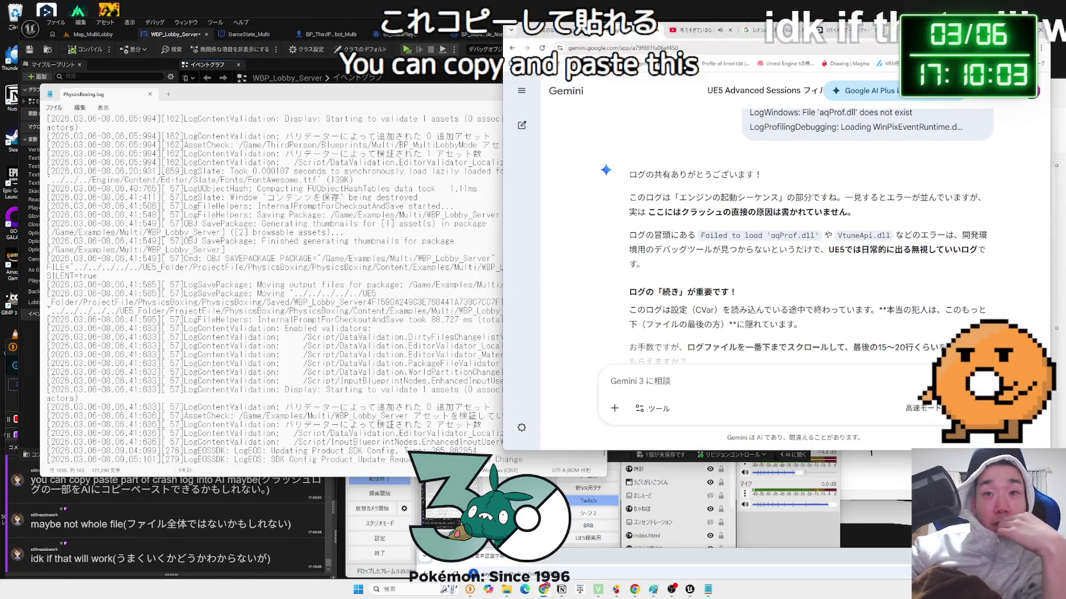
pyautogui.click(571, 95)
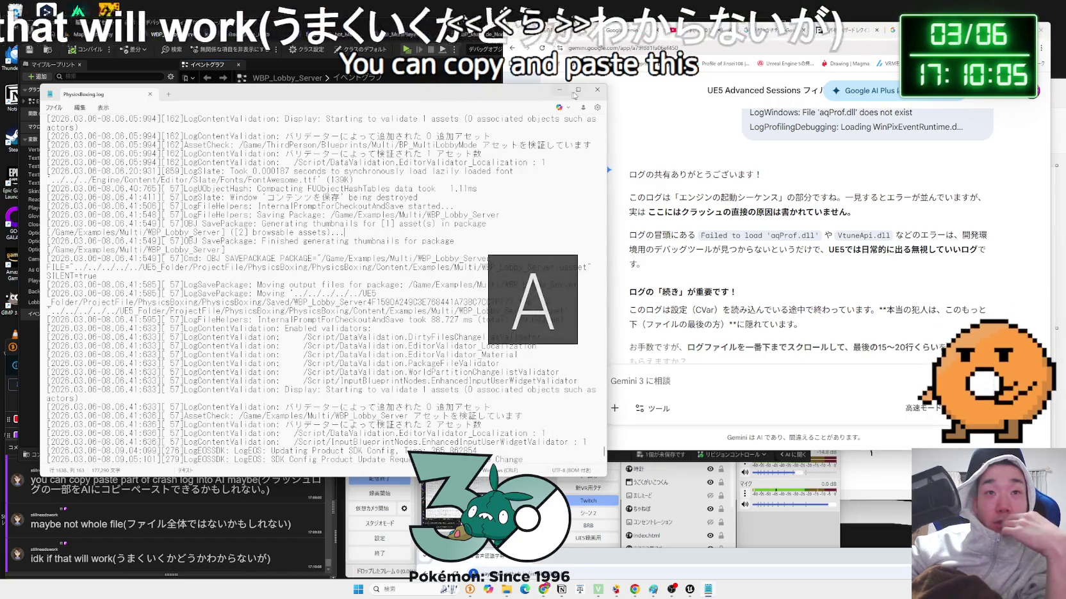
# Open the newest 2026.03.06 PhysicsBoxing backup log from the Logs folder in Notepad.
pyautogui.click(560, 90)
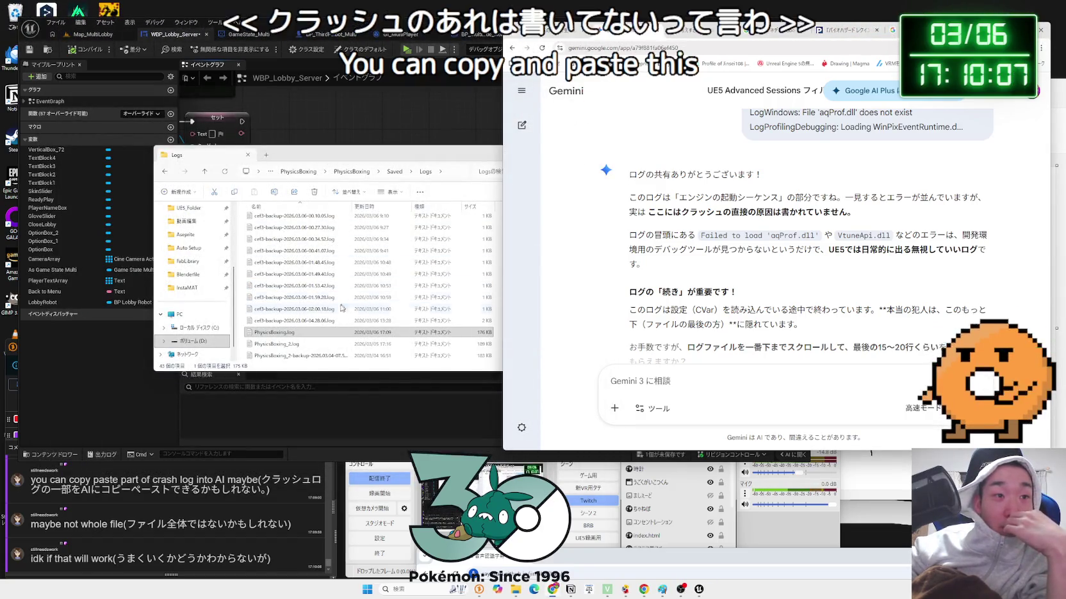
pyautogui.scroll(-2, 308, 317)
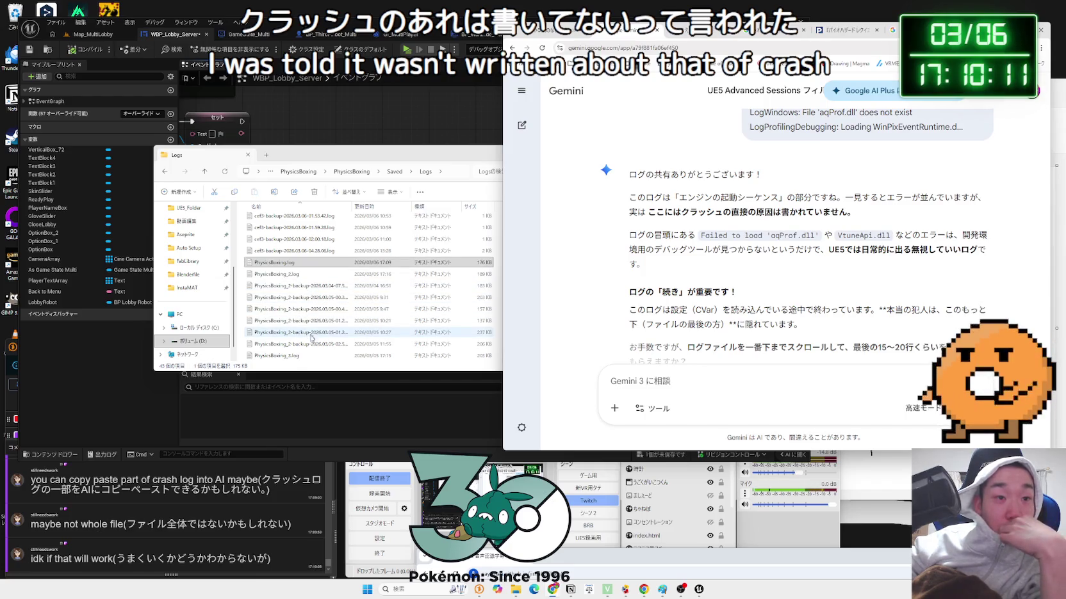
pyautogui.scroll(-3, 311, 337)
pyautogui.scroll(-3, 314, 349)
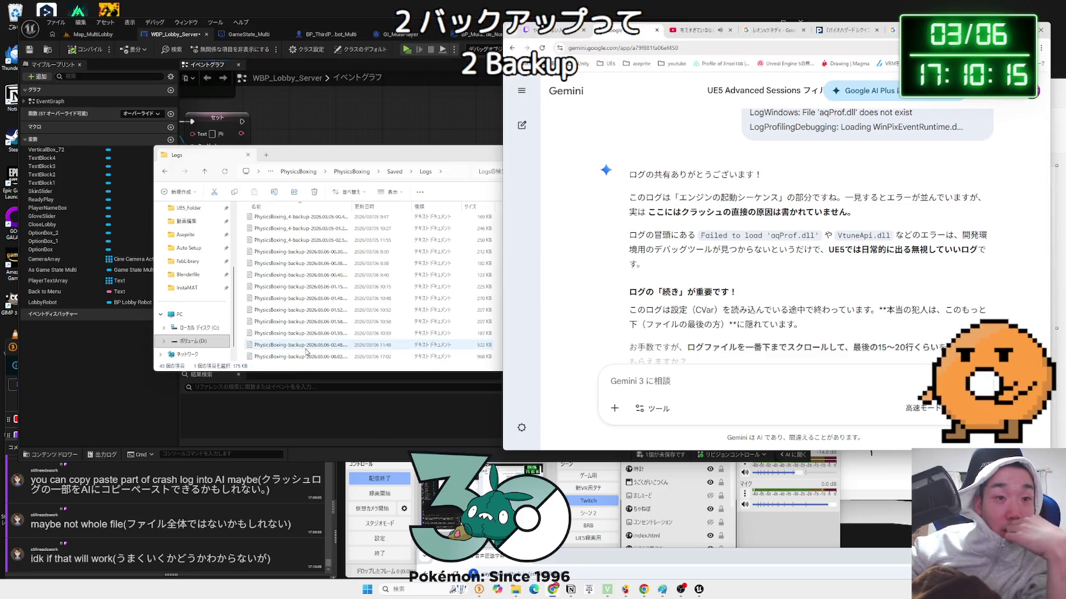
pyautogui.click(306, 352)
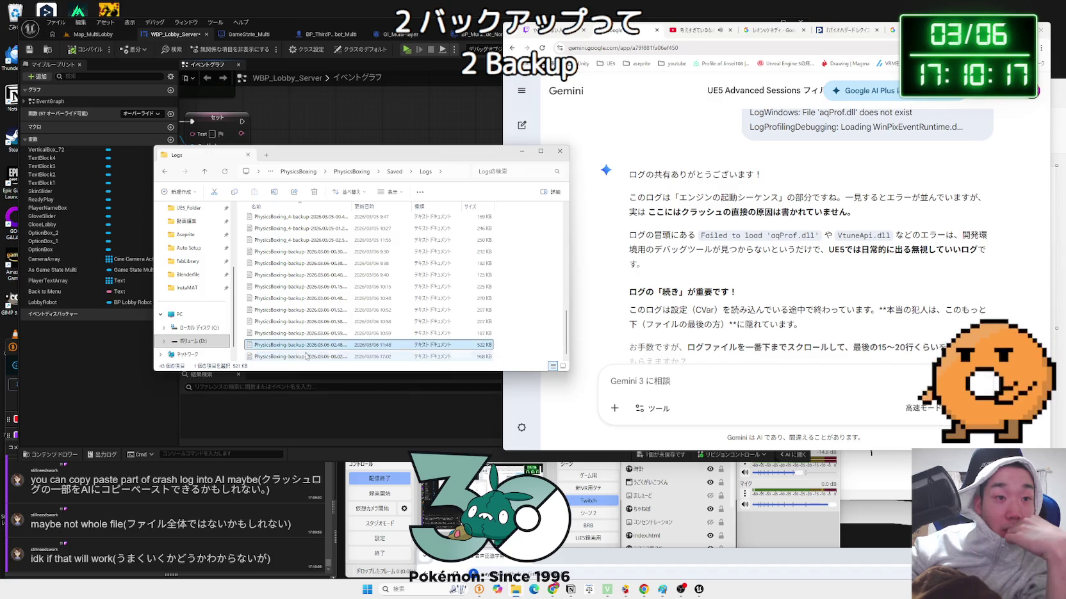
pyautogui.doubleClick(307, 357)
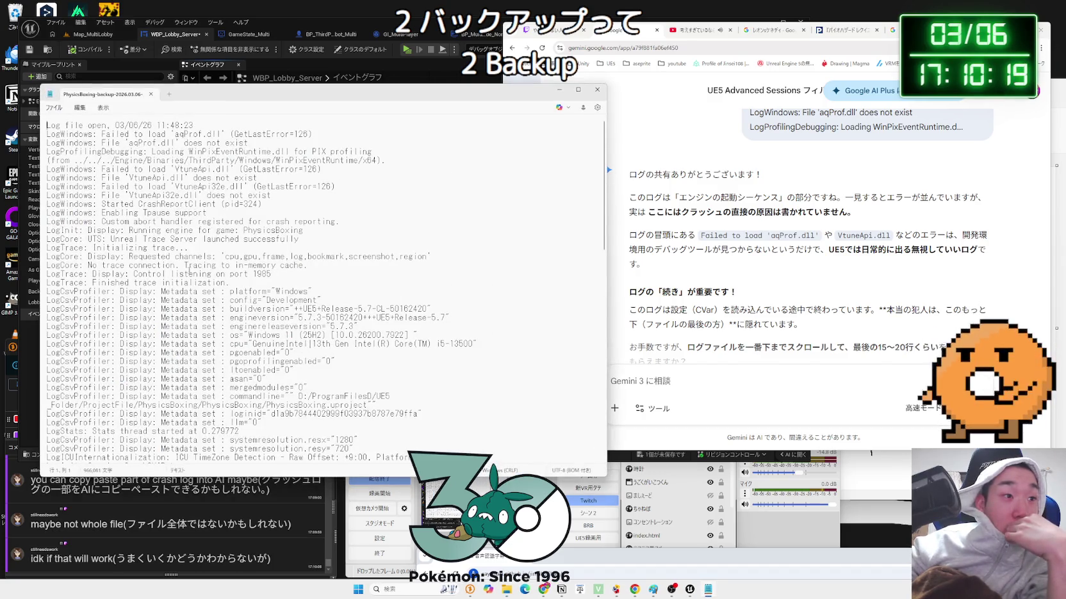
# Jump to the end of the backup log and mark the 07.40.39:157 session timestamp.
pyautogui.scroll(-8, 189, 271)
pyautogui.moveTo(604, 132); pyautogui.dragTo(648, 468)
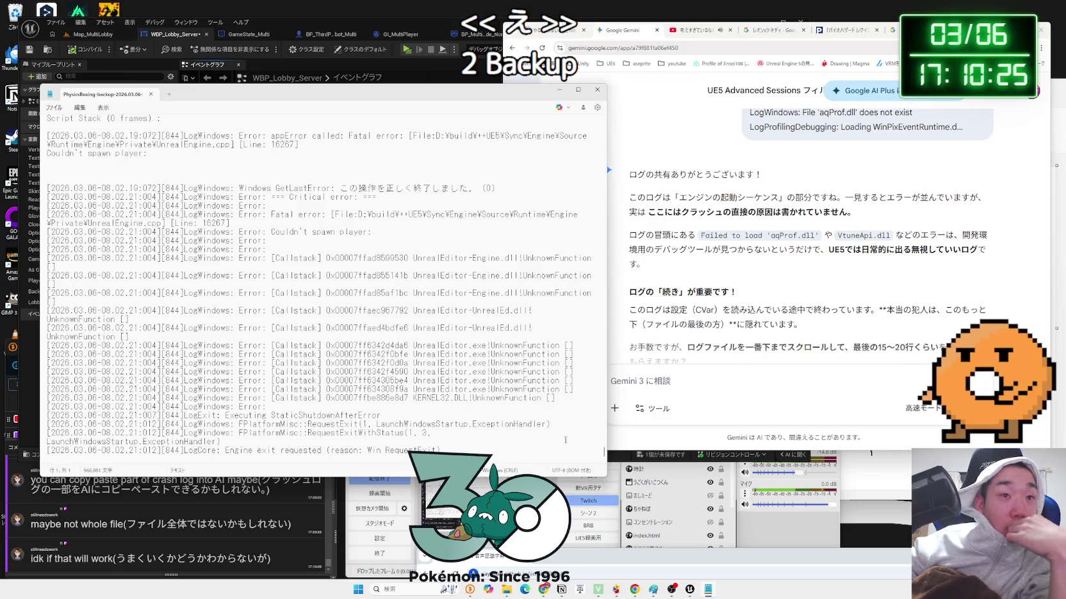
pyautogui.moveTo(555, 450)
pyautogui.mouseDown()
pyautogui.moveTo(320, 96)
pyautogui.moveTo(159, 12)
pyautogui.moveTo(123, 99)
pyautogui.moveTo(115, 78)
pyautogui.moveTo(123, 66)
pyautogui.mouseUp()
pyautogui.click(165, 188)
pyautogui.moveTo(306, 237); pyautogui.dragTo(340, 293)
pyautogui.click(340, 293)
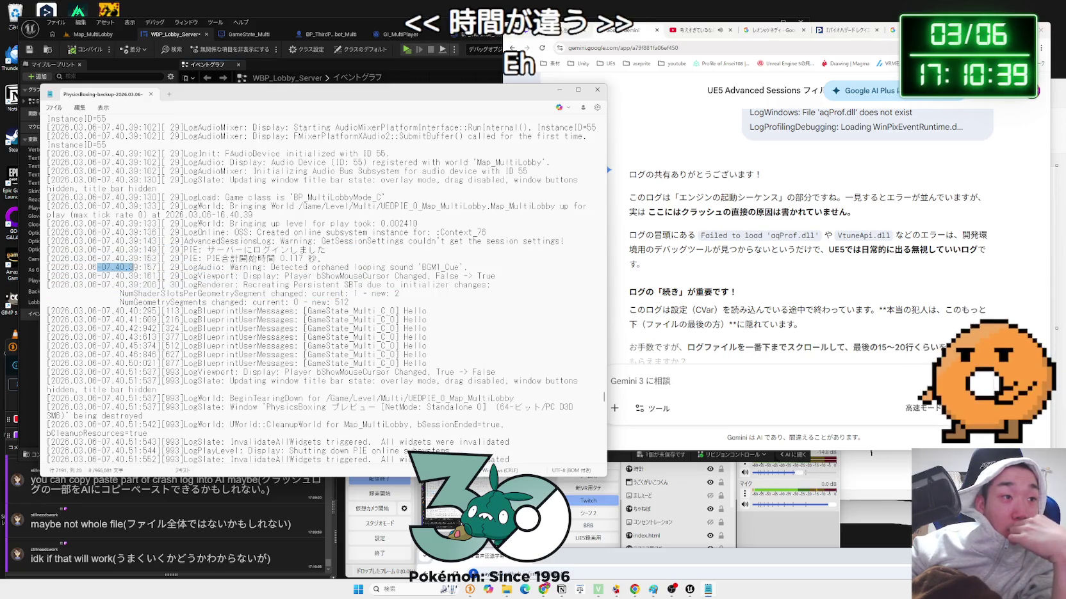
pyautogui.moveTo(143, 268); pyautogui.dragTo(104, 267)
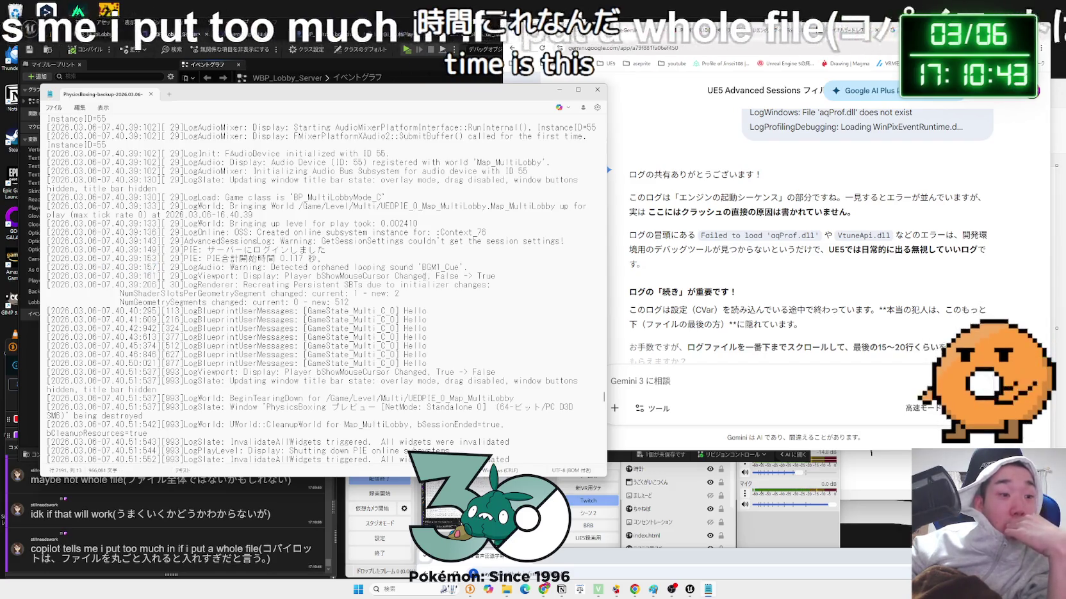
# Read Gemini's Camera Actor and Kill Z advice, then close the log and Logs folder windows.
pyautogui.hotkey('alt', 'Tab')
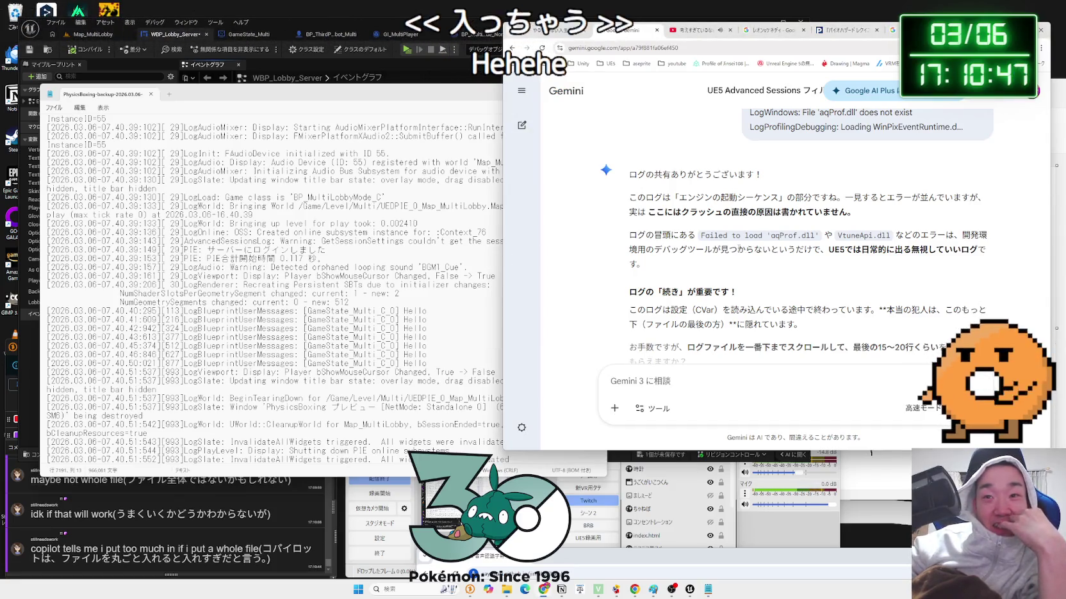
pyautogui.scroll(-2, 739, 249)
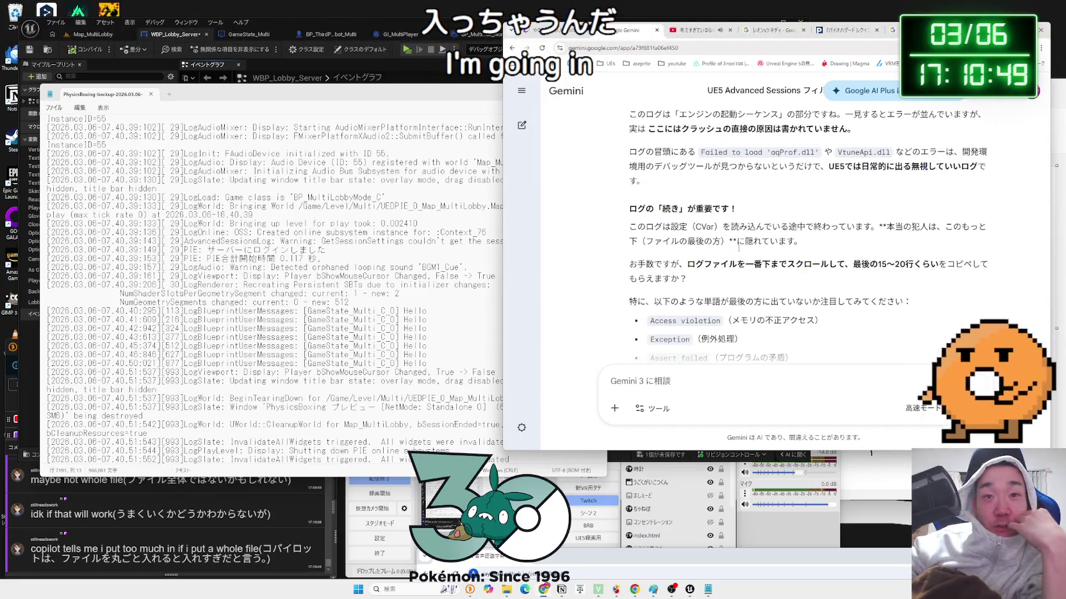
pyautogui.scroll(-1, 738, 251)
pyautogui.scroll(-1, 738, 251)
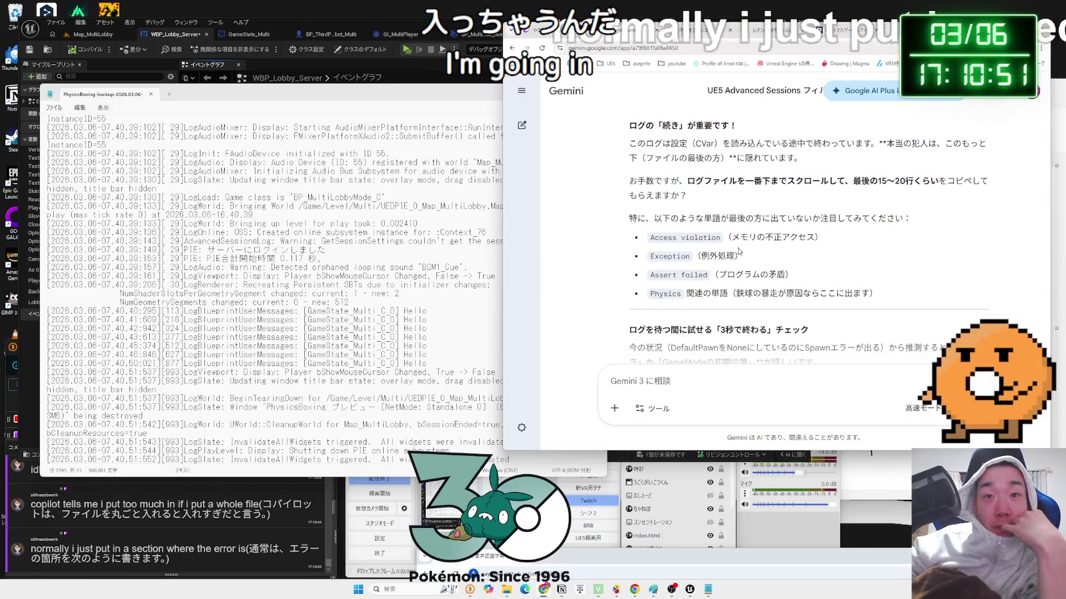
pyautogui.scroll(-2, 667, 231)
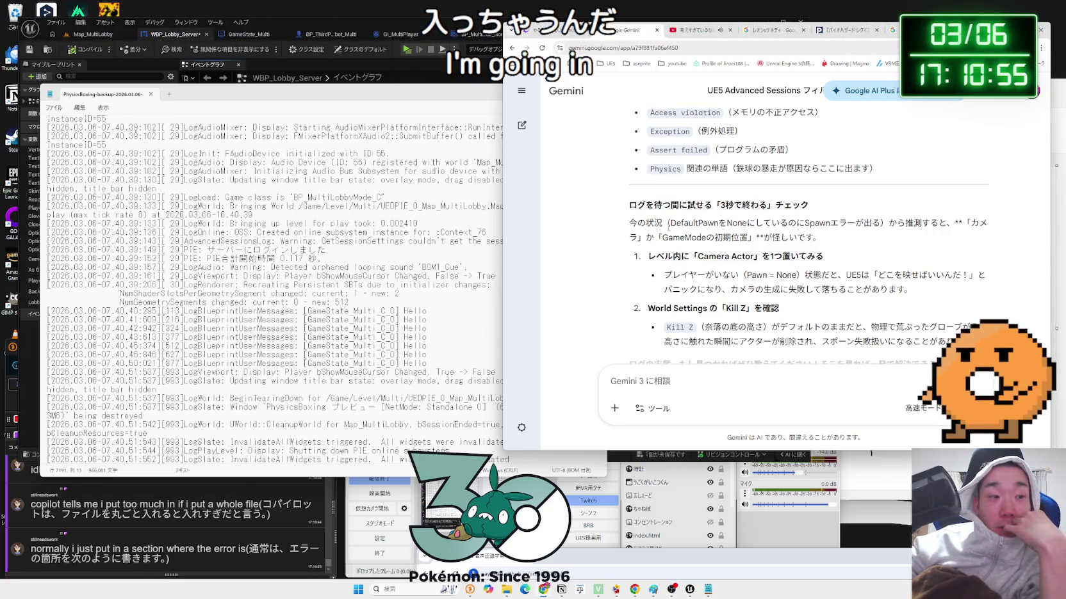
pyautogui.scroll(-1, 668, 226)
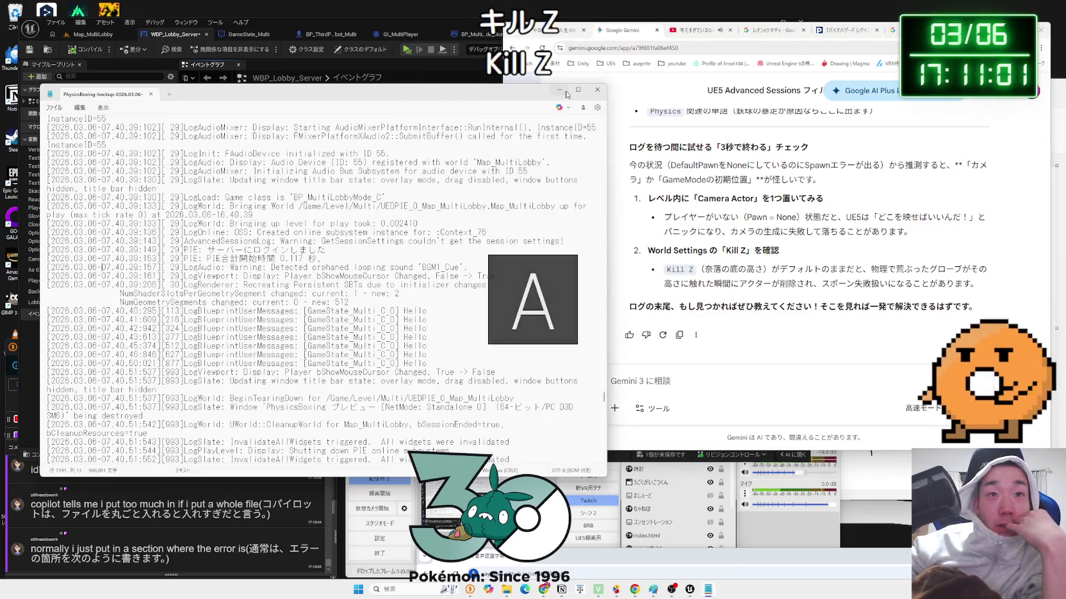
pyautogui.hotkey('alt', 'F4')
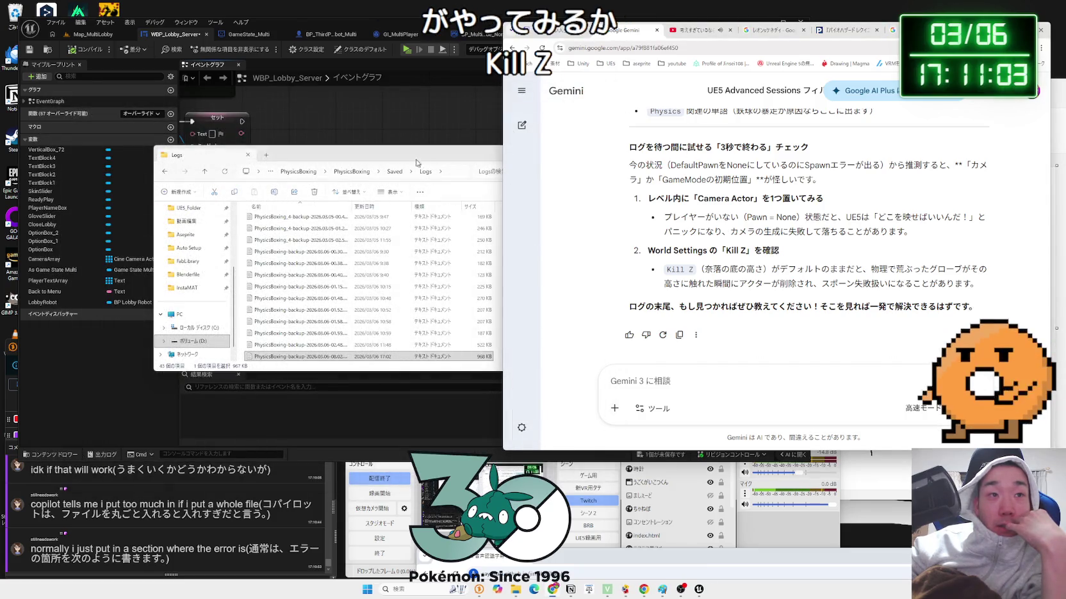
pyautogui.hotkey('alt', 'F4')
# Add a Delay node off the Sequence node's Then 2 output.
pyautogui.click(326, 155)
pyautogui.moveTo(327, 155)
pyautogui.mouseDown()
pyautogui.moveTo(446, 314)
pyautogui.moveTo(507, 319)
pyautogui.mouseUp()
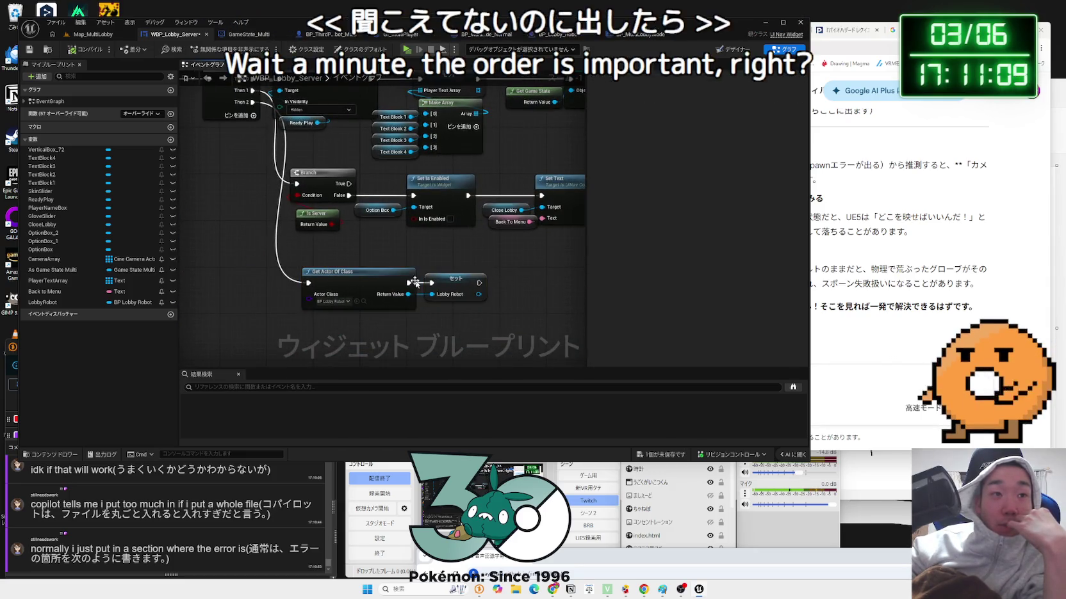
pyautogui.moveTo(423, 288); pyautogui.dragTo(380, 323)
pyautogui.moveTo(532, 291); pyautogui.dragTo(369, 241)
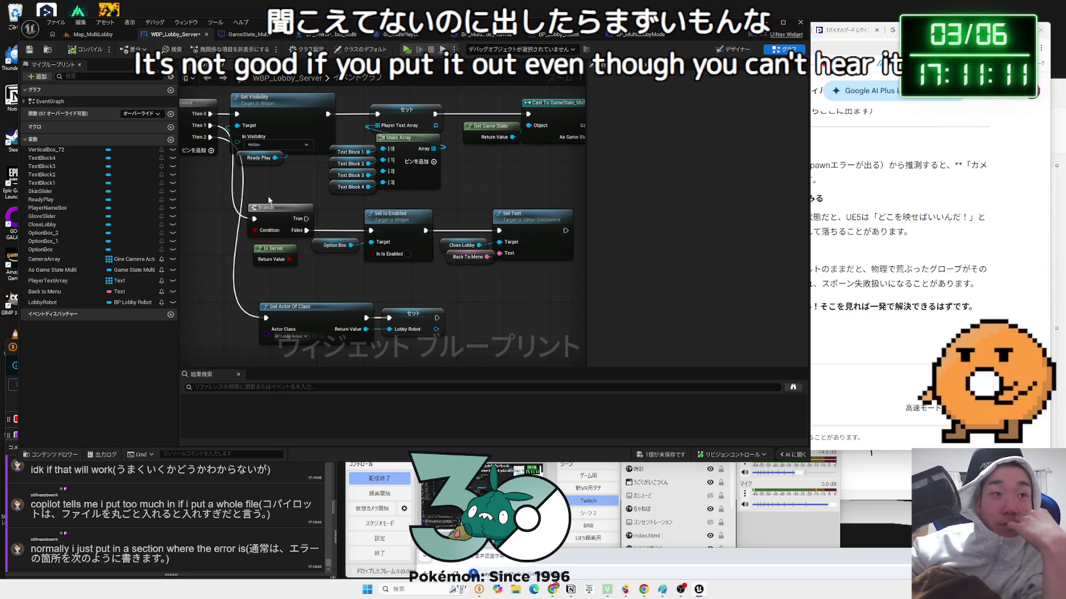
pyautogui.moveTo(267, 201); pyautogui.dragTo(343, 267)
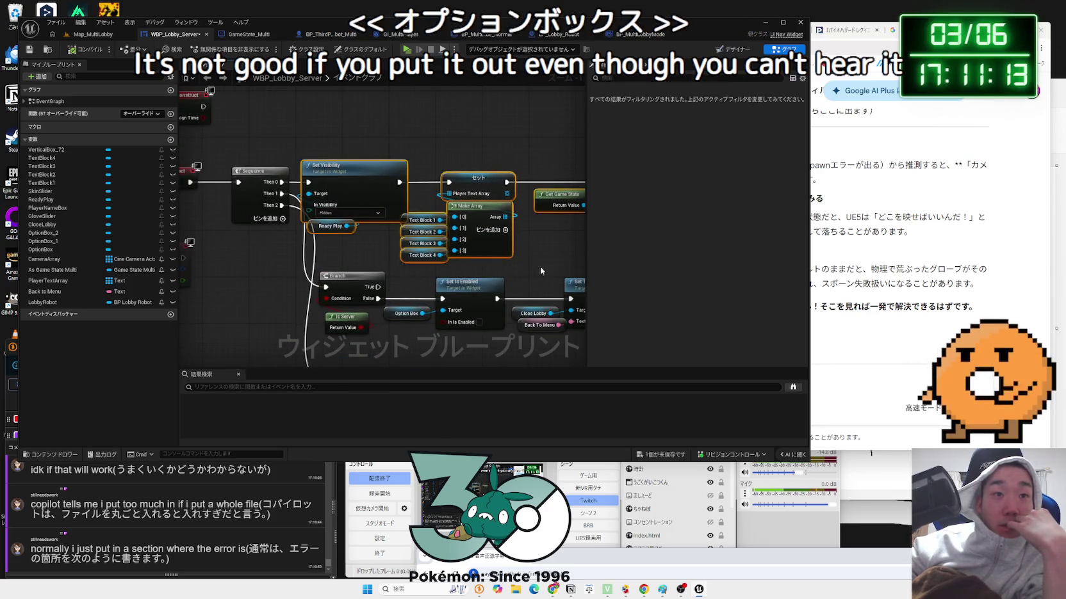
pyautogui.moveTo(539, 267); pyautogui.dragTo(264, 250)
pyautogui.moveTo(381, 299)
pyautogui.mouseDown()
pyautogui.moveTo(240, 247)
pyautogui.moveTo(469, 87)
pyautogui.mouseUp()
pyautogui.moveTo(365, 88); pyautogui.dragTo(640, 89)
pyautogui.moveTo(304, 235); pyautogui.dragTo(357, 255)
pyautogui.moveTo(295, 119)
pyautogui.mouseDown()
pyautogui.moveTo(301, 160)
pyautogui.moveTo(264, 275)
pyautogui.mouseUp()
pyautogui.write('delay')
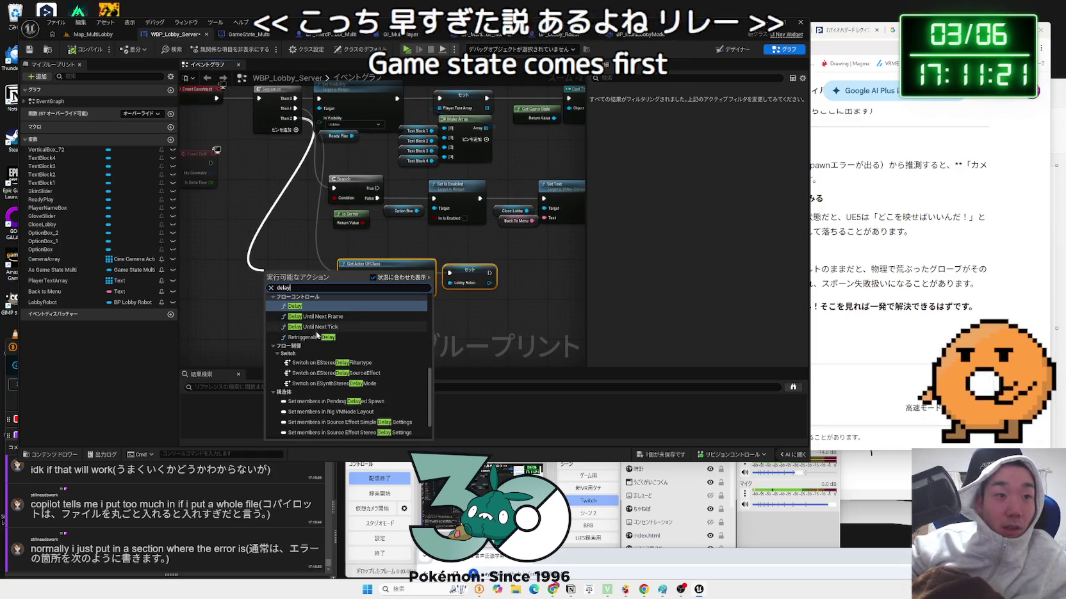
pyautogui.click(300, 306)
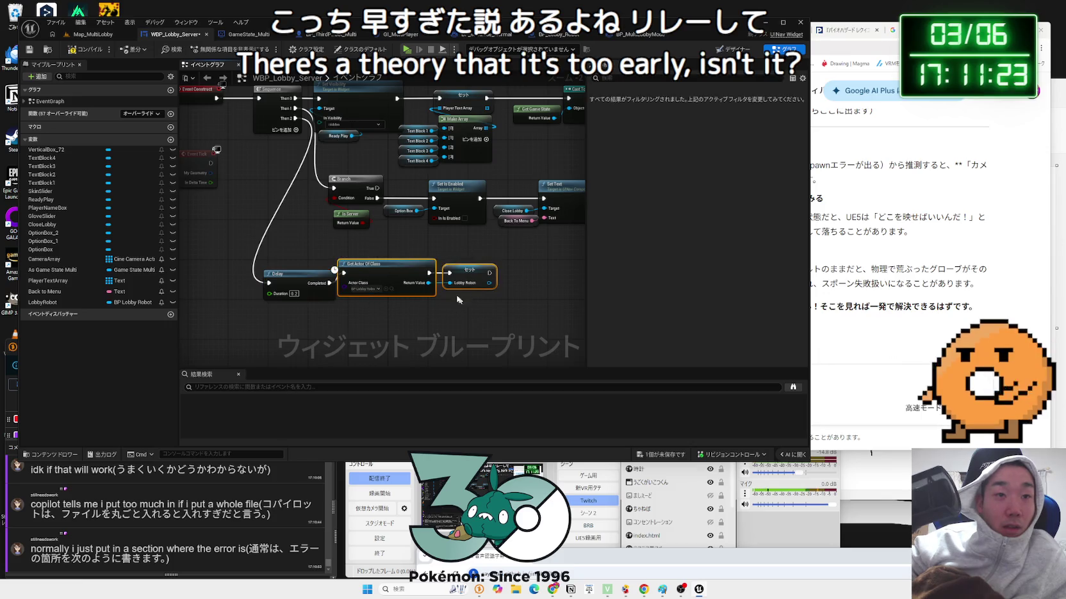
# Set the Delay to 0.1 seconds before Get Actor Of Class and line up the nodes.
pyautogui.moveTo(295, 274); pyautogui.dragTo(334, 262)
pyautogui.scroll(2, 325, 286)
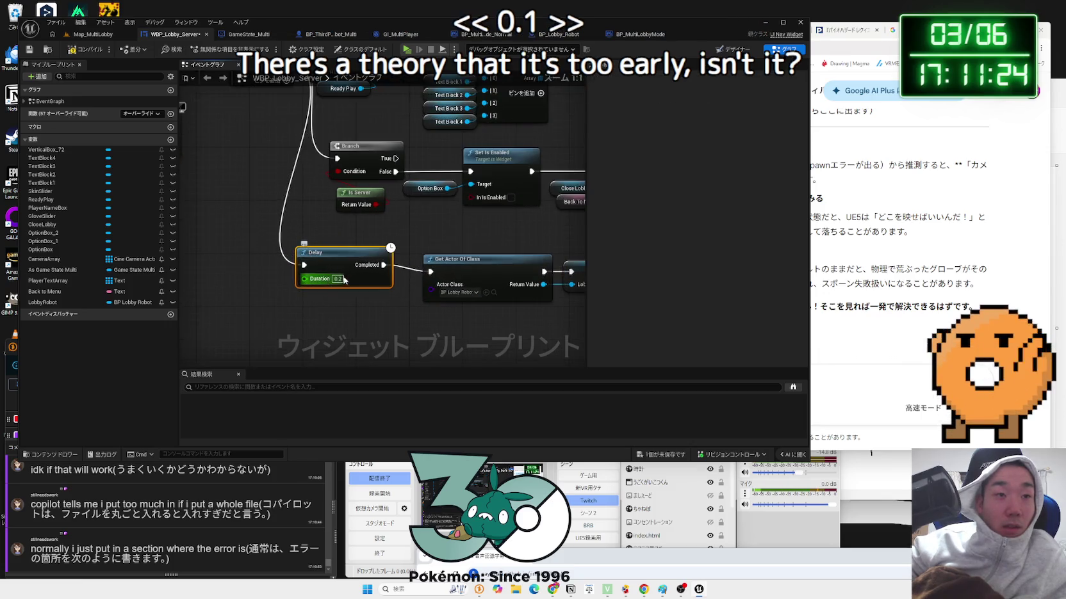
pyautogui.click(397, 300)
pyautogui.moveTo(535, 298); pyautogui.dragTo(399, 255)
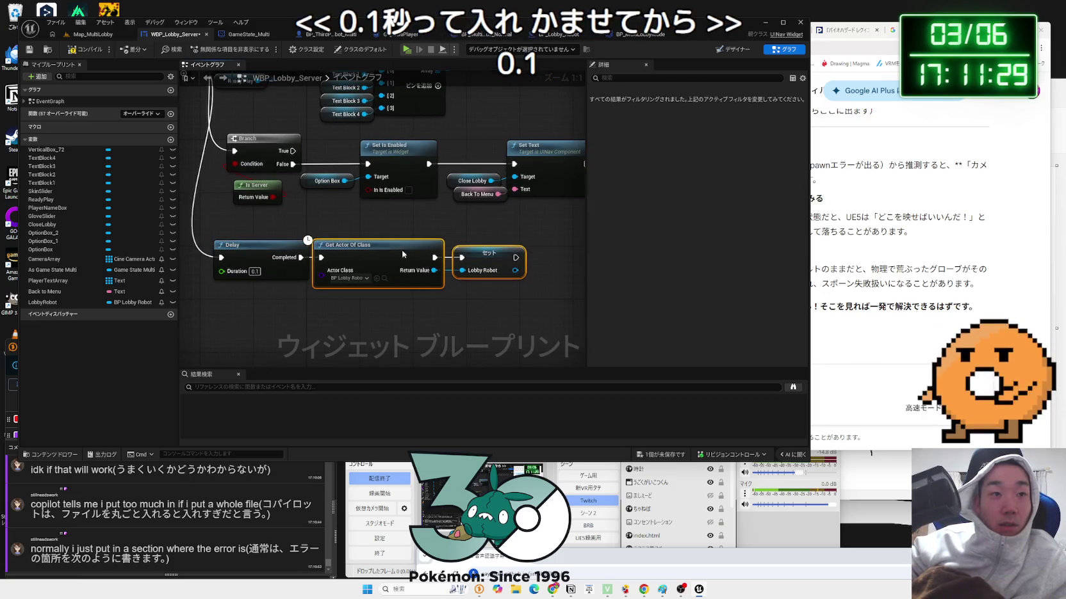
pyautogui.click(424, 298)
pyautogui.scroll(-2, 352, 315)
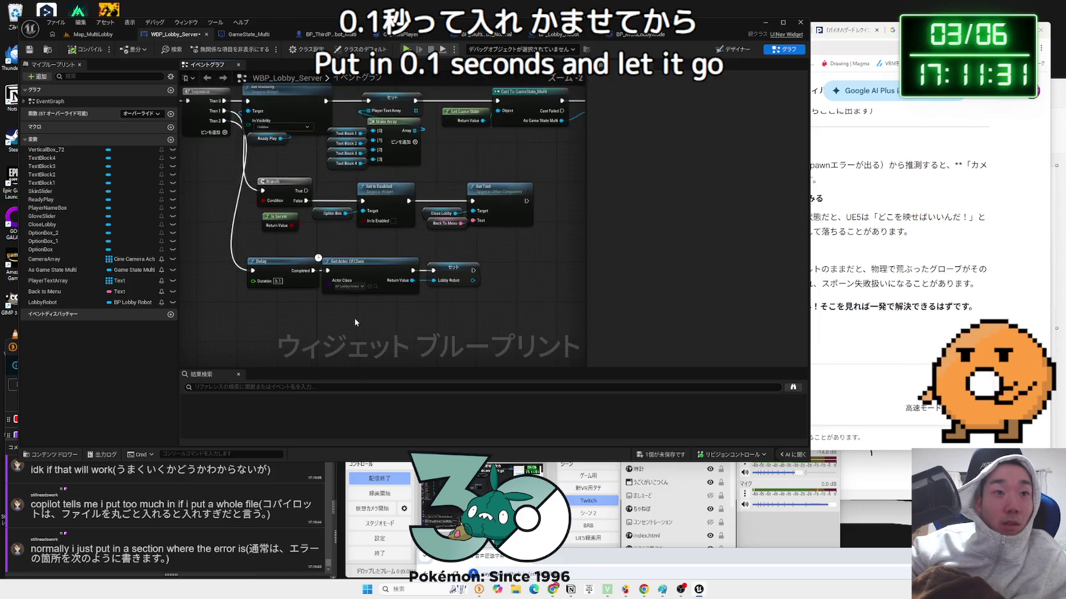
pyautogui.scroll(2, 414, 258)
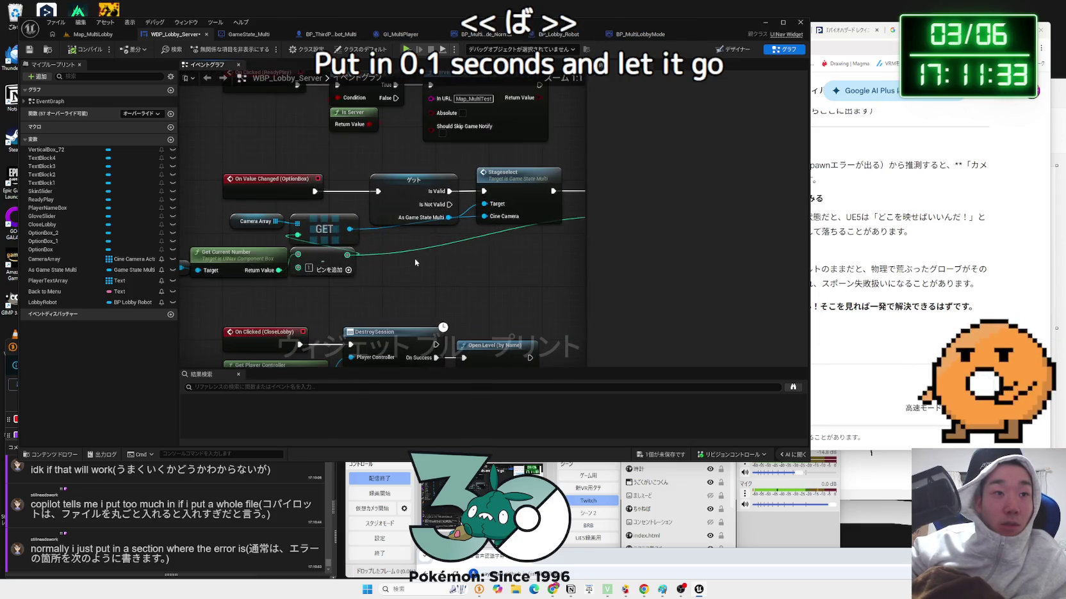
# Convert the LobbyRobot get to a validated get feeding Stage Select Teleport.
pyautogui.moveTo(477, 186); pyautogui.dragTo(556, 186)
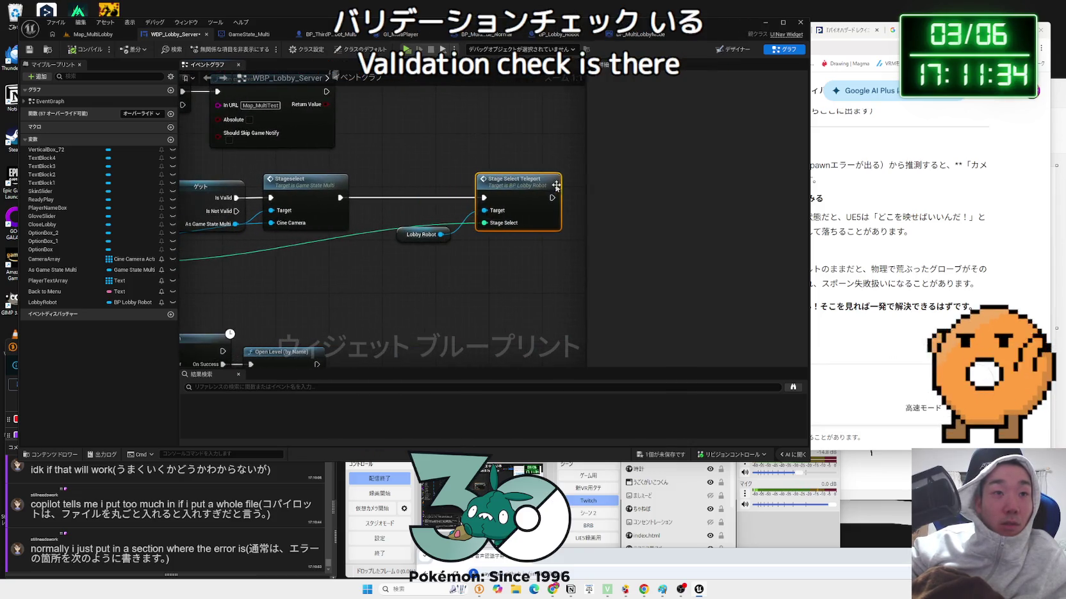
pyautogui.rightClick(421, 235)
pyautogui.click(451, 352)
pyautogui.moveTo(425, 231); pyautogui.dragTo(415, 184)
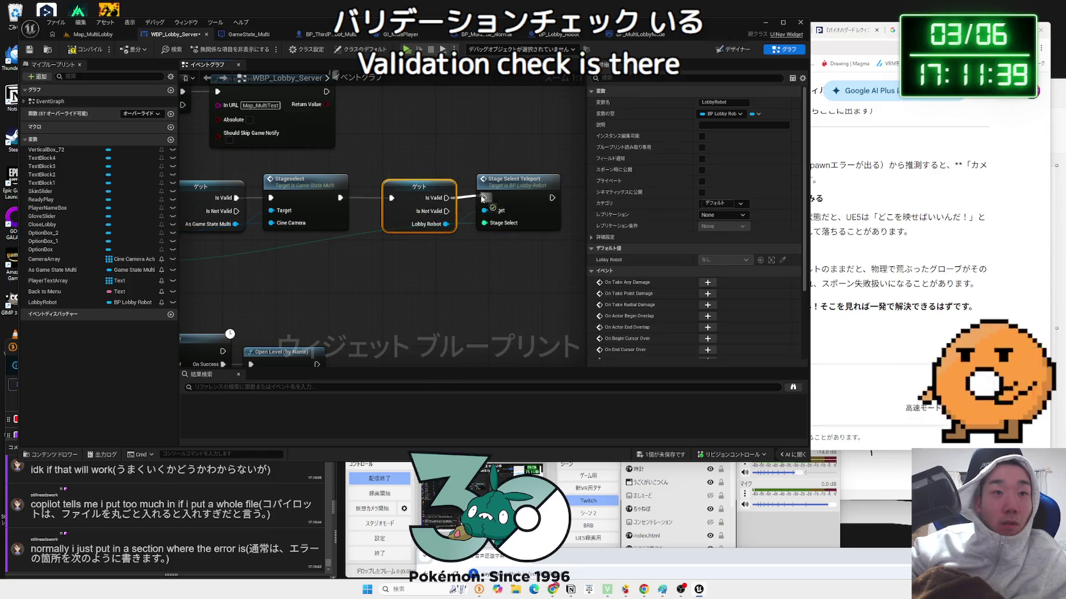
pyautogui.scroll(-1, 384, 155)
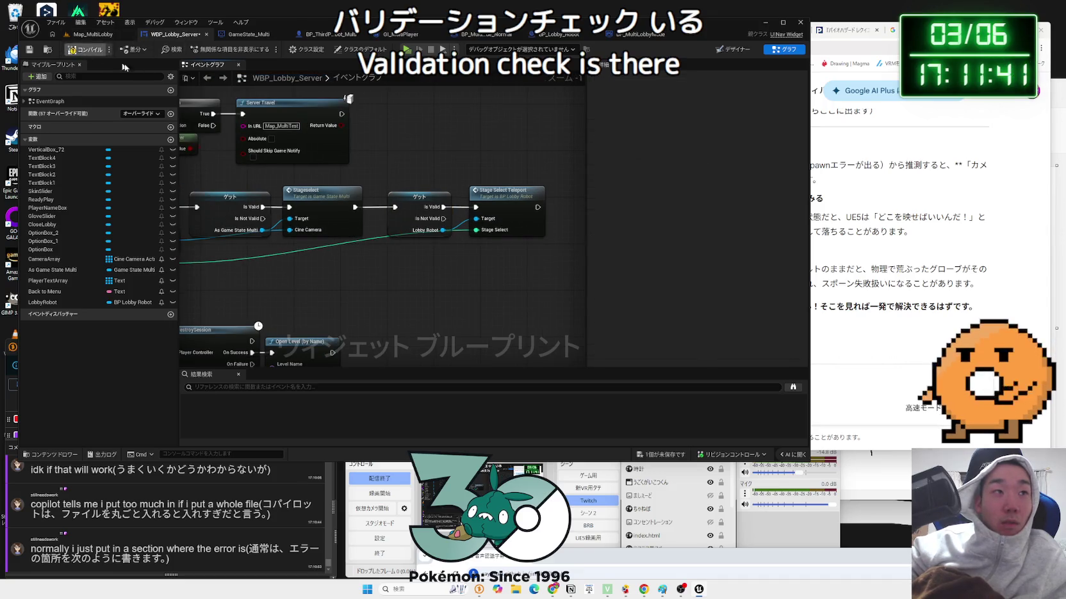
# Save WBP_Lobby_Server and switch to the GameState_Multi blueprint.
pyautogui.click(659, 454)
pyautogui.click(589, 389)
pyautogui.moveTo(367, 290)
pyautogui.mouseDown()
pyautogui.moveTo(552, 161)
pyautogui.moveTo(410, 32)
pyautogui.mouseUp()
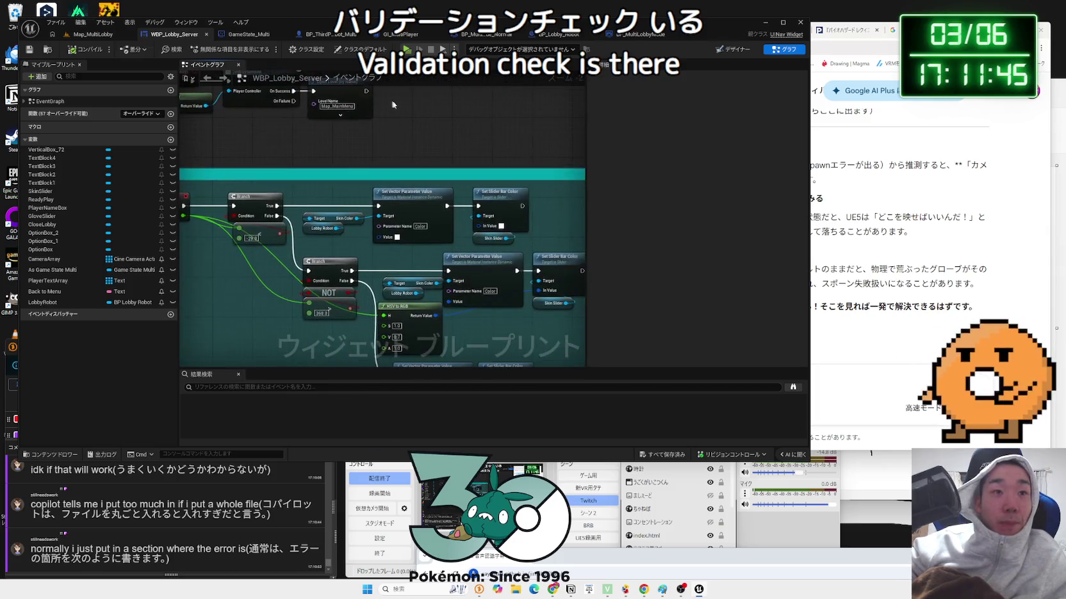
pyautogui.moveTo(426, 285)
pyautogui.mouseDown()
pyautogui.moveTo(397, 275)
pyautogui.moveTo(306, 316)
pyautogui.moveTo(290, 267)
pyautogui.moveTo(440, 297)
pyautogui.mouseUp()
pyautogui.scroll(-2, 349, 298)
pyautogui.scroll(2, 340, 295)
pyautogui.scroll(2, 456, 297)
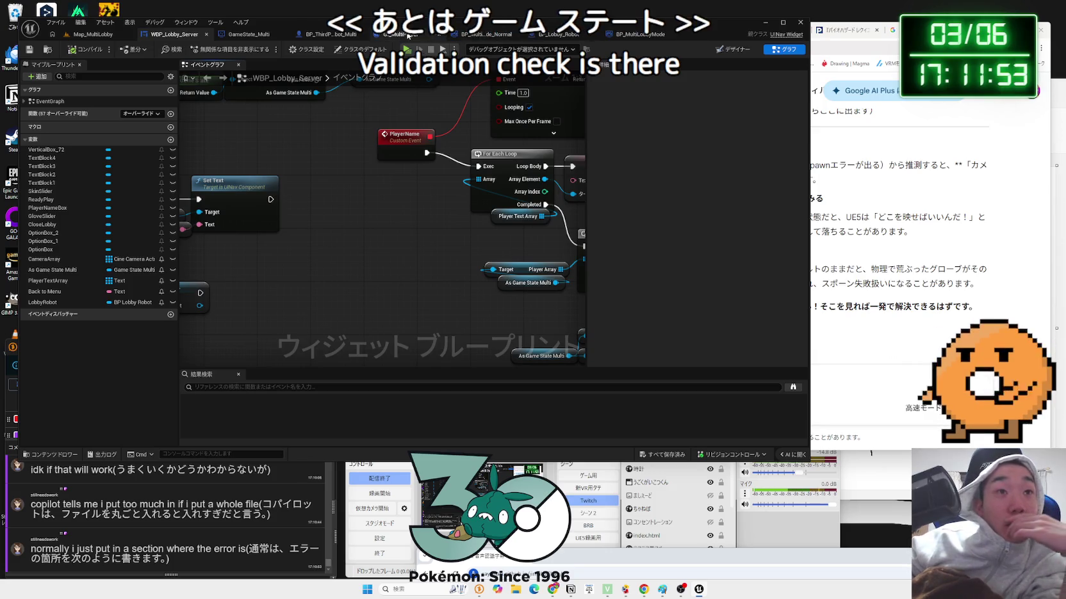
pyautogui.click(249, 33)
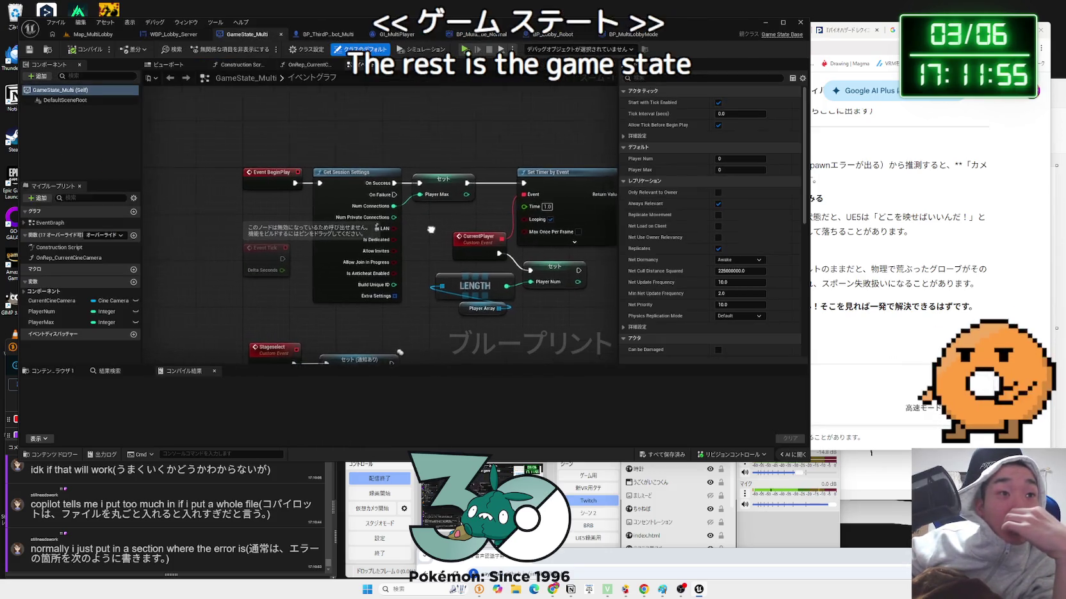
pyautogui.moveTo(446, 224)
pyautogui.mouseDown()
pyautogui.moveTo(253, 161)
pyautogui.moveTo(323, 169)
pyautogui.moveTo(308, 160)
pyautogui.moveTo(499, 211)
pyautogui.moveTo(585, 323)
pyautogui.mouseUp()
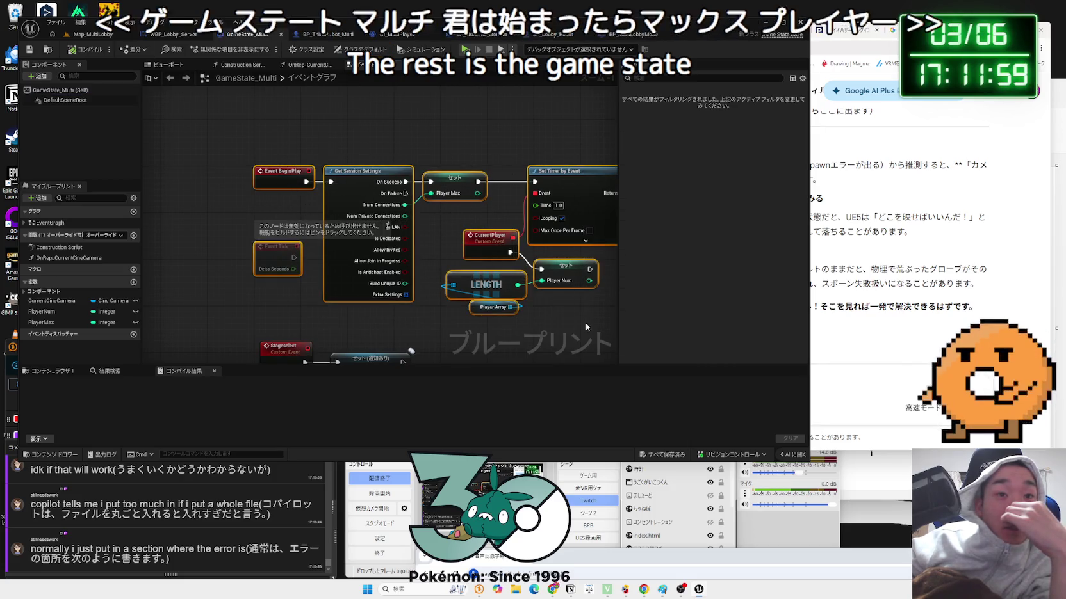
pyautogui.moveTo(416, 145)
pyautogui.mouseDown()
pyautogui.moveTo(600, 340)
pyautogui.moveTo(515, 211)
pyautogui.mouseUp()
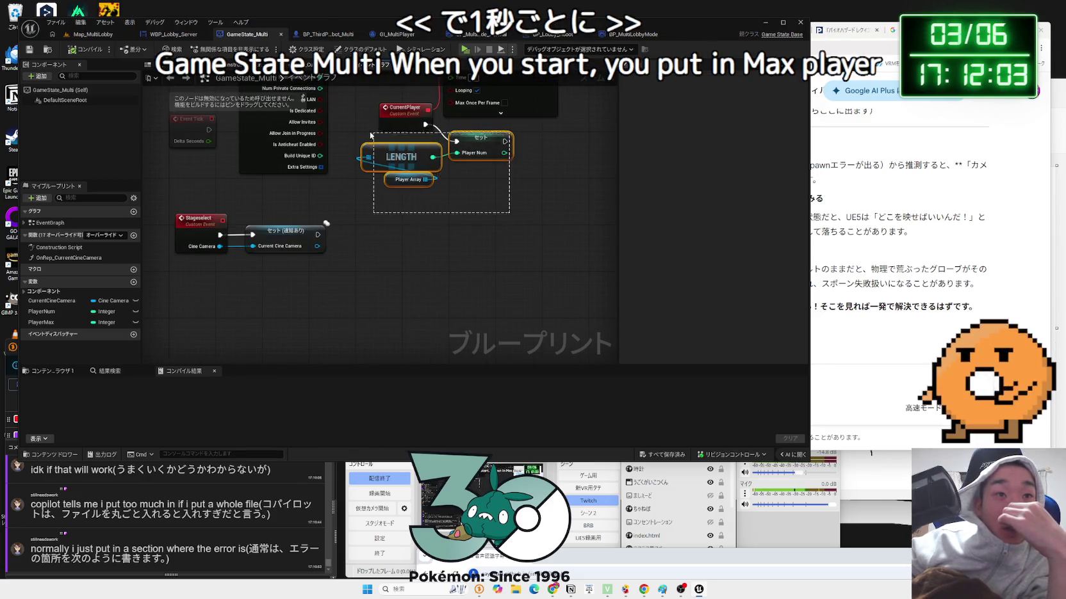
pyautogui.moveTo(351, 137); pyautogui.dragTo(415, 257)
pyautogui.moveTo(301, 127)
pyautogui.mouseDown()
pyautogui.moveTo(474, 256)
pyautogui.moveTo(394, 168)
pyautogui.mouseUp()
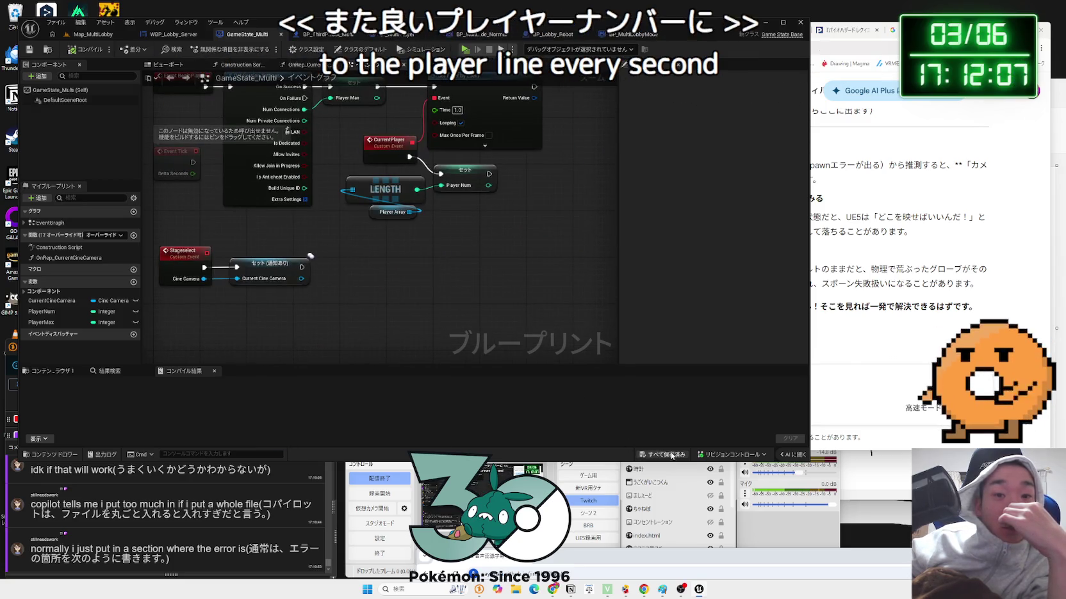
pyautogui.click(89, 36)
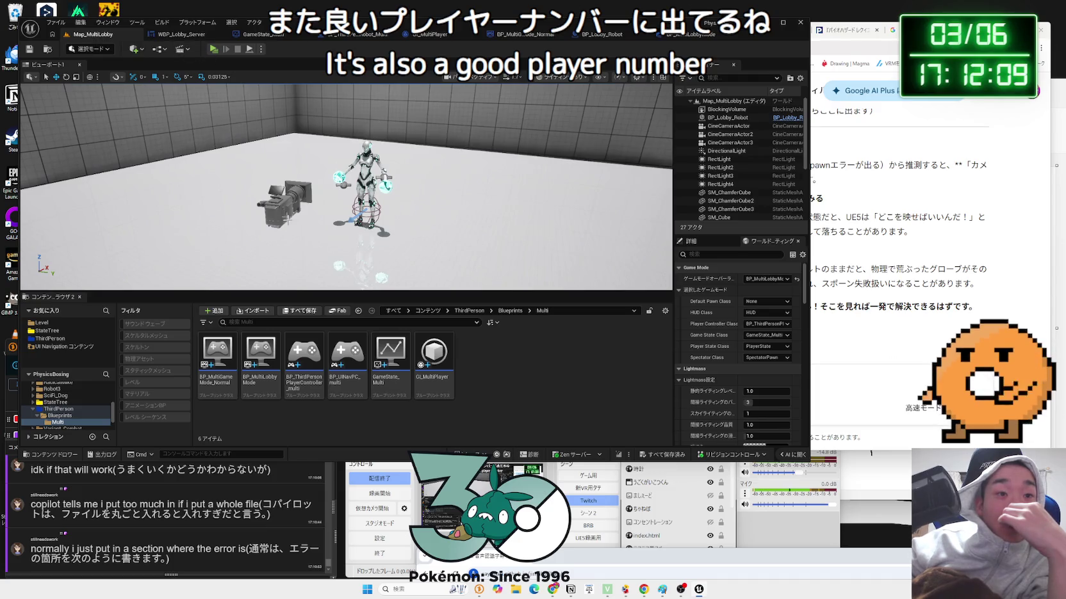
# Switch the play Net Mode to Play As Listen Server and start the lobby playtest.
pyautogui.scroll(3, 58, 400)
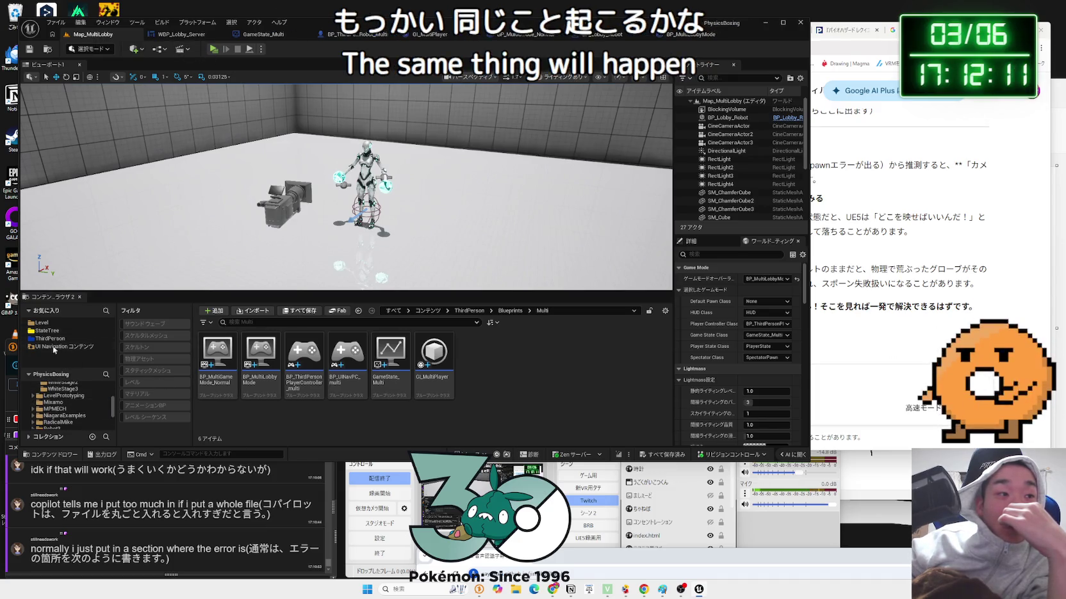
pyautogui.click(214, 49)
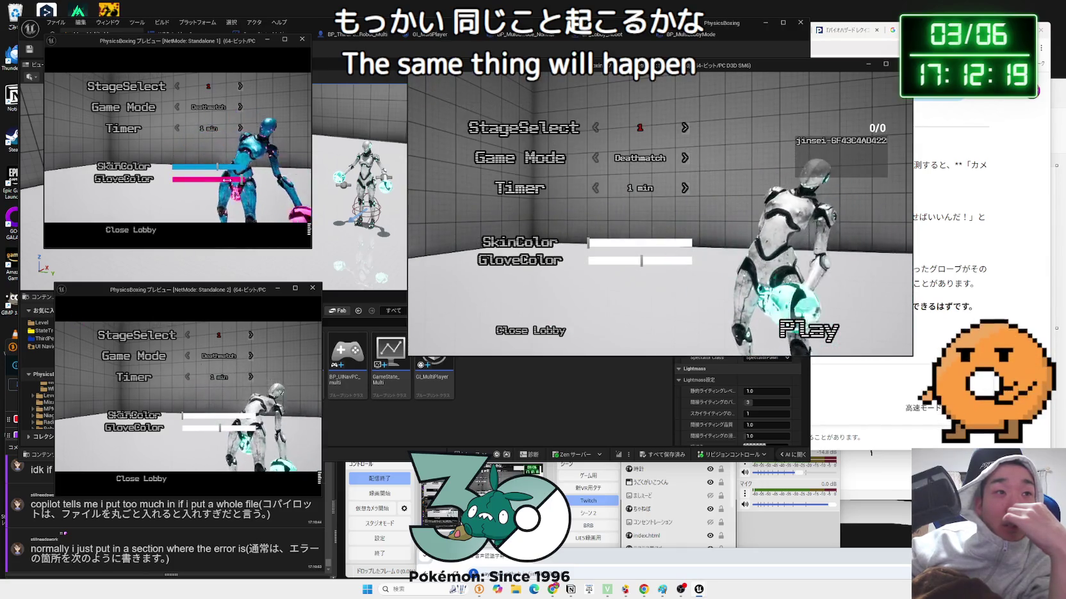
pyautogui.press('Escape')
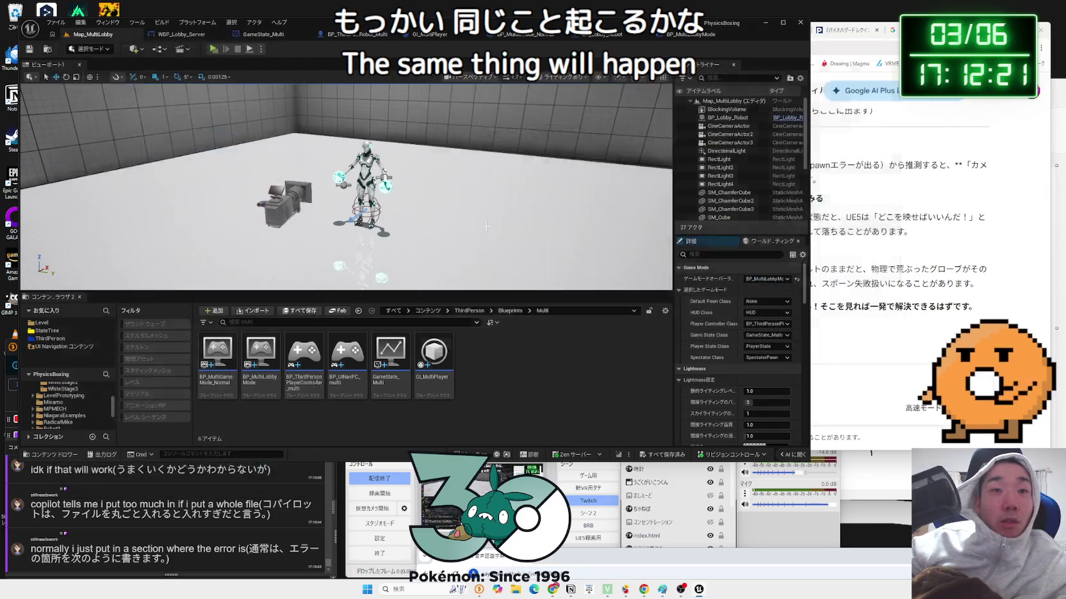
pyautogui.click(261, 49)
pyautogui.moveTo(341, 219)
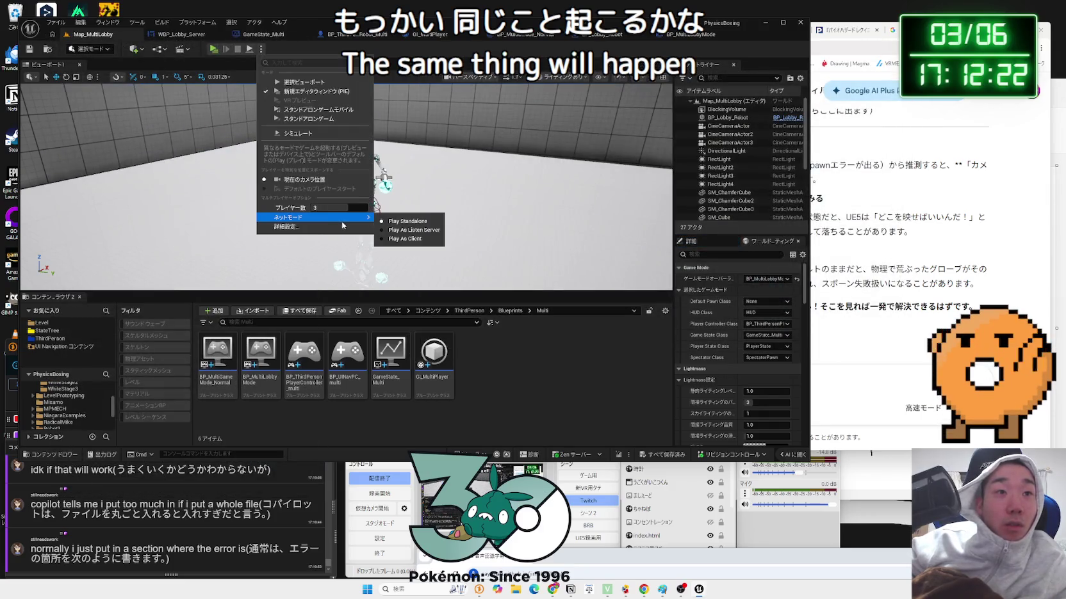
pyautogui.click(402, 231)
pyautogui.click(213, 51)
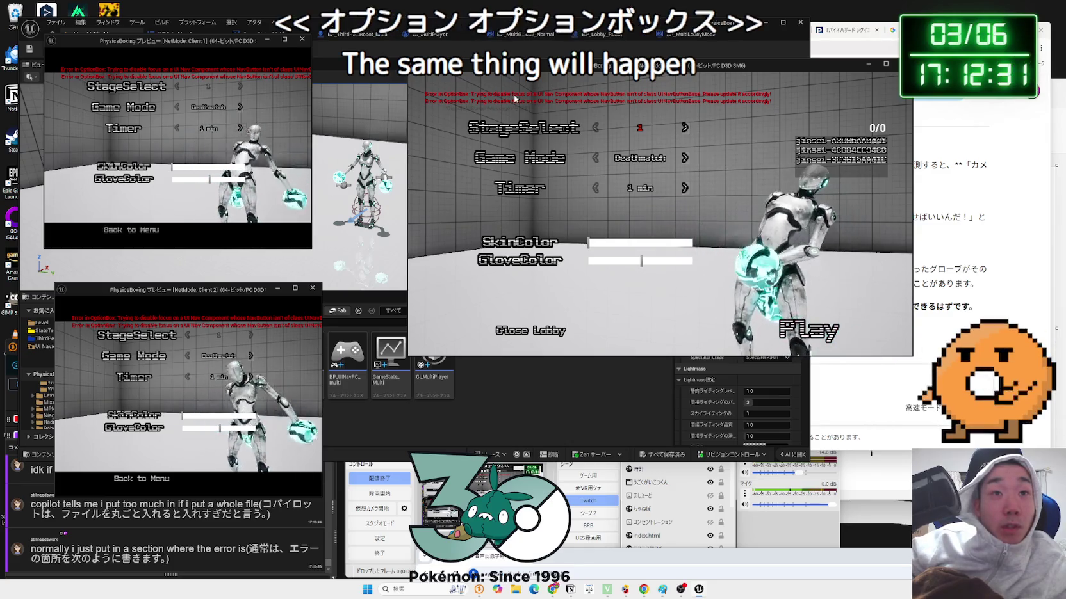
# Cycle StageSelect between 1 and 3 and the Game Mode option, then stop the playtest.
pyautogui.click(685, 129)
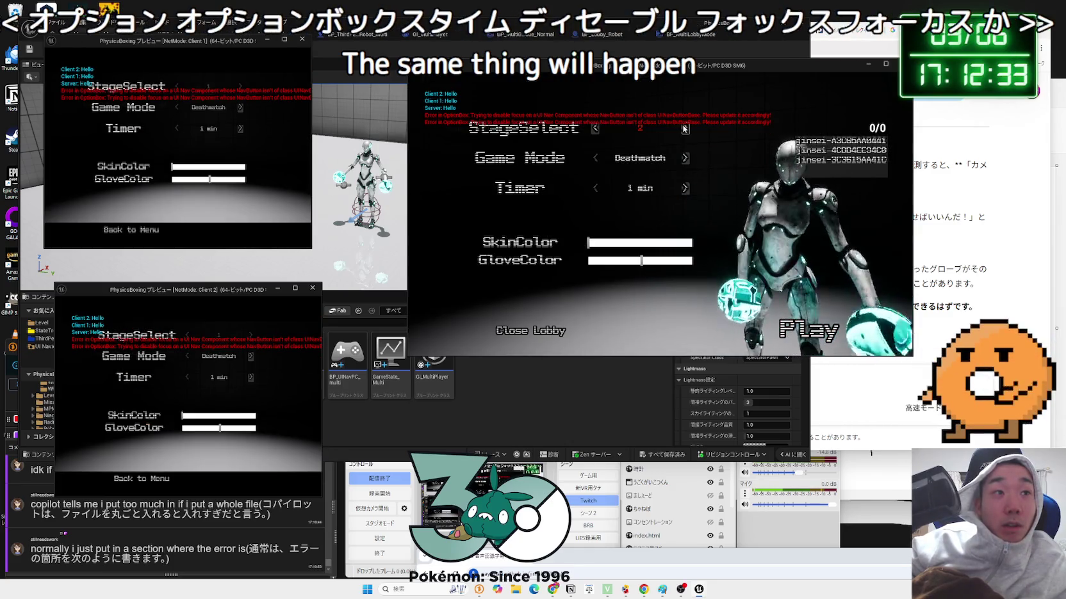
pyautogui.click(685, 129)
pyautogui.click(596, 128)
pyautogui.click(596, 128)
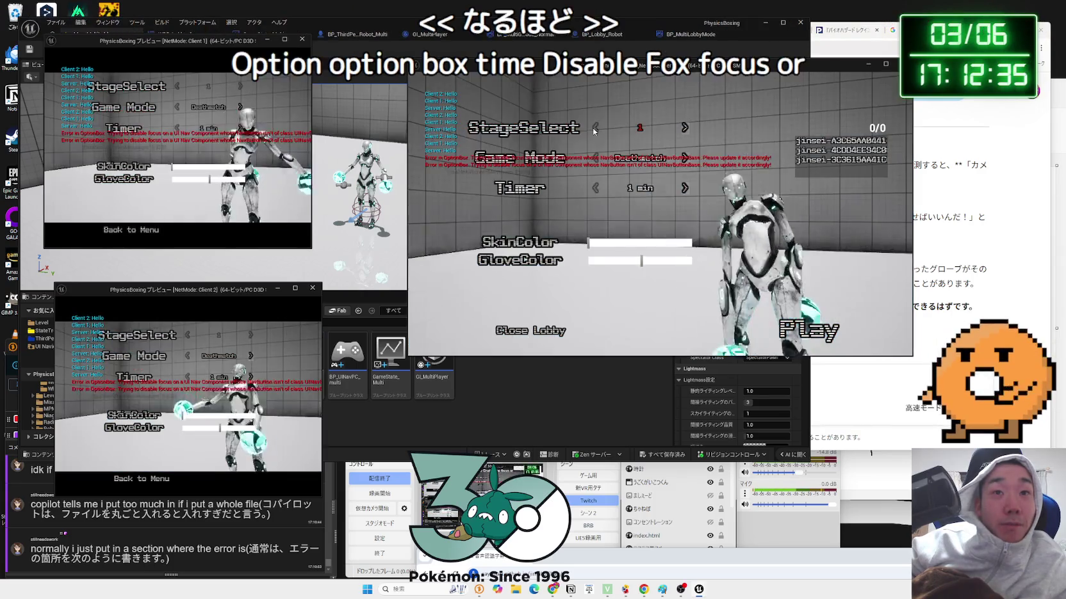
pyautogui.click(684, 159)
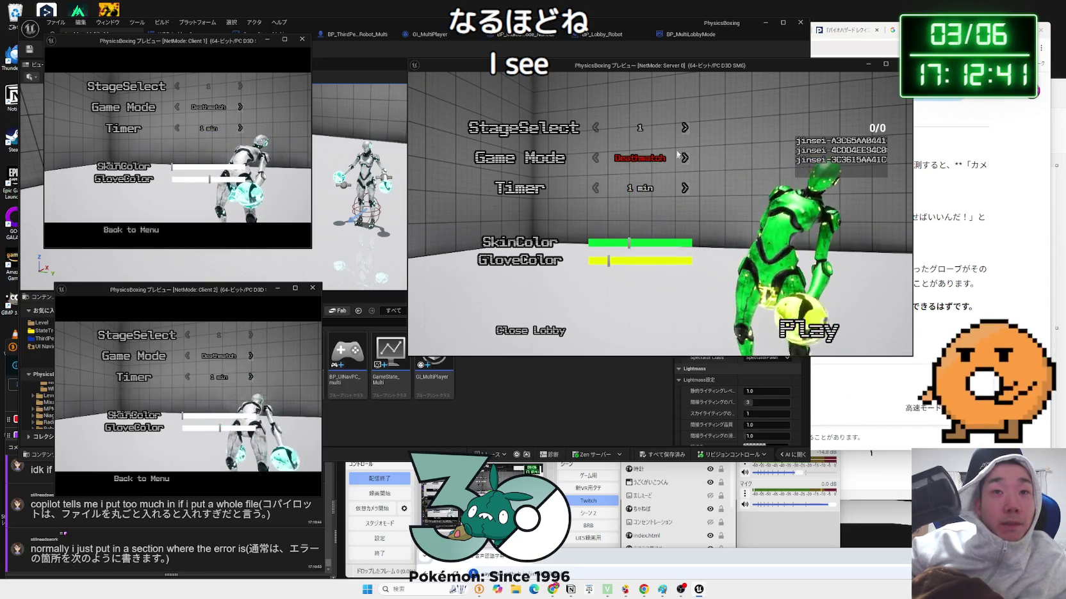
pyautogui.click(685, 129)
pyautogui.click(684, 129)
pyautogui.click(596, 129)
pyautogui.click(596, 130)
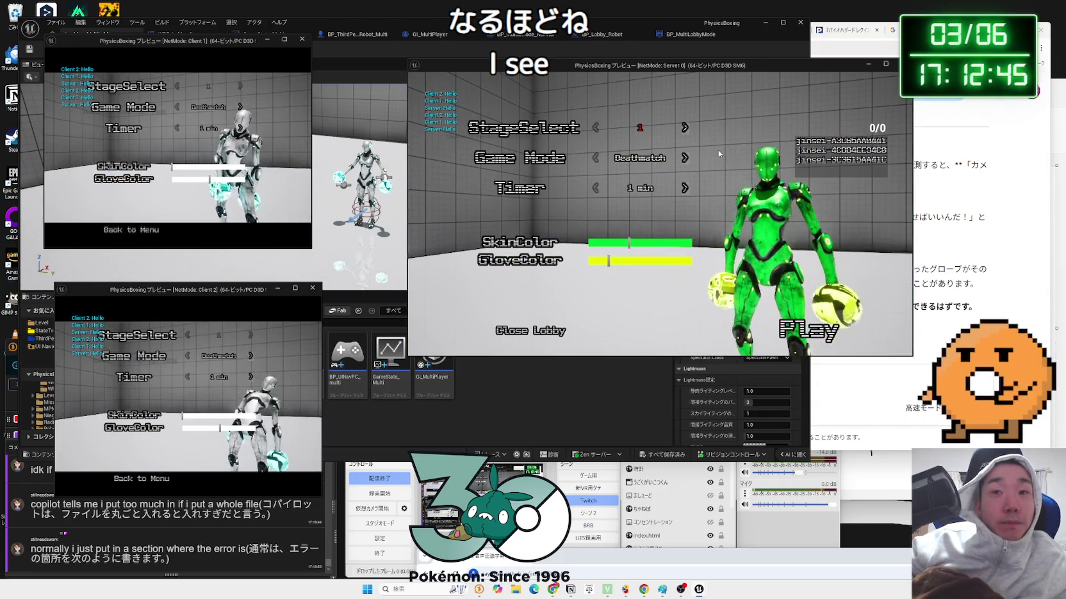
pyautogui.click(684, 129)
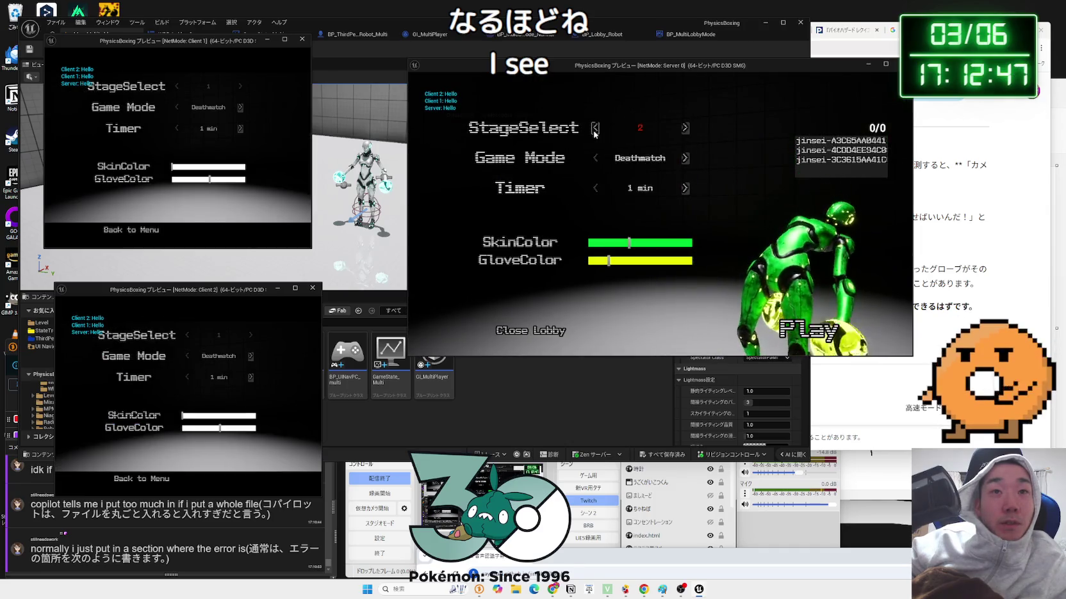
pyautogui.click(594, 131)
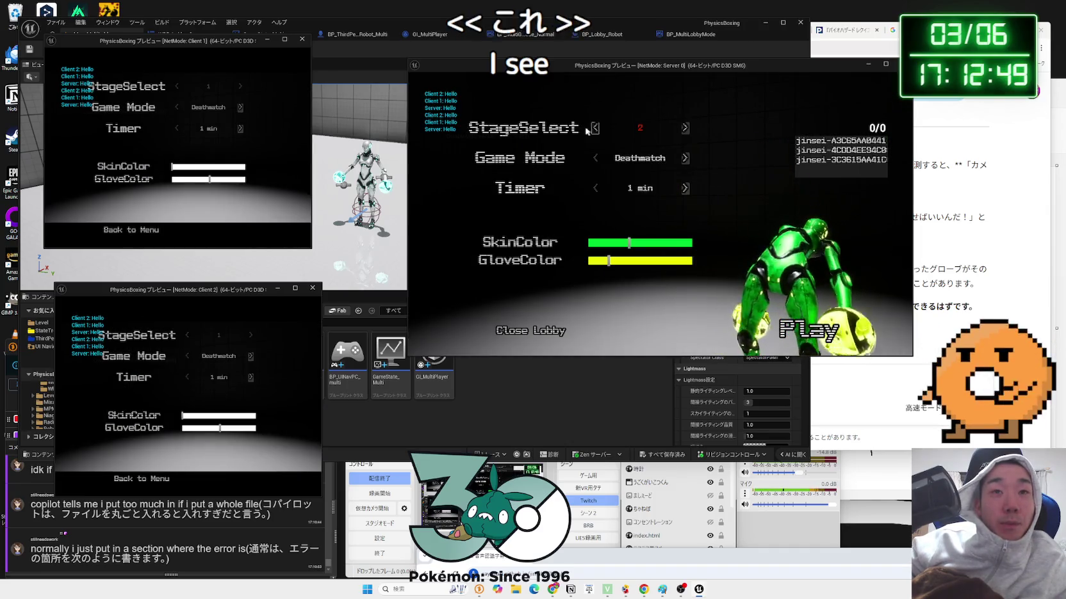
pyautogui.click(594, 129)
pyautogui.press('Escape')
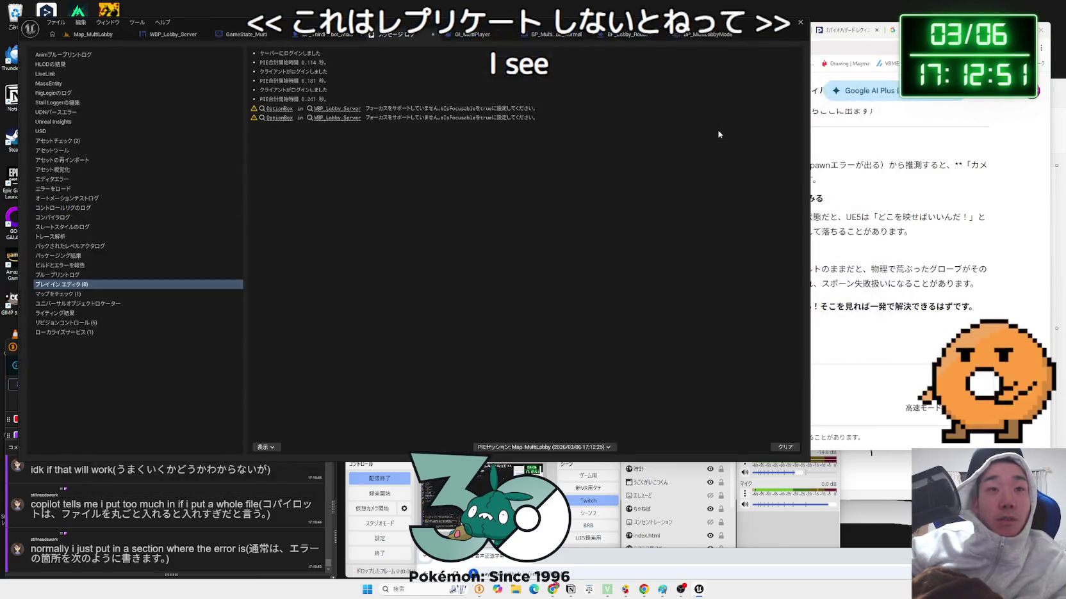
# Close the Message Log and look over the BP_MultiLobbyMode game mode graph.
pyautogui.click(433, 34)
pyautogui.click(350, 66)
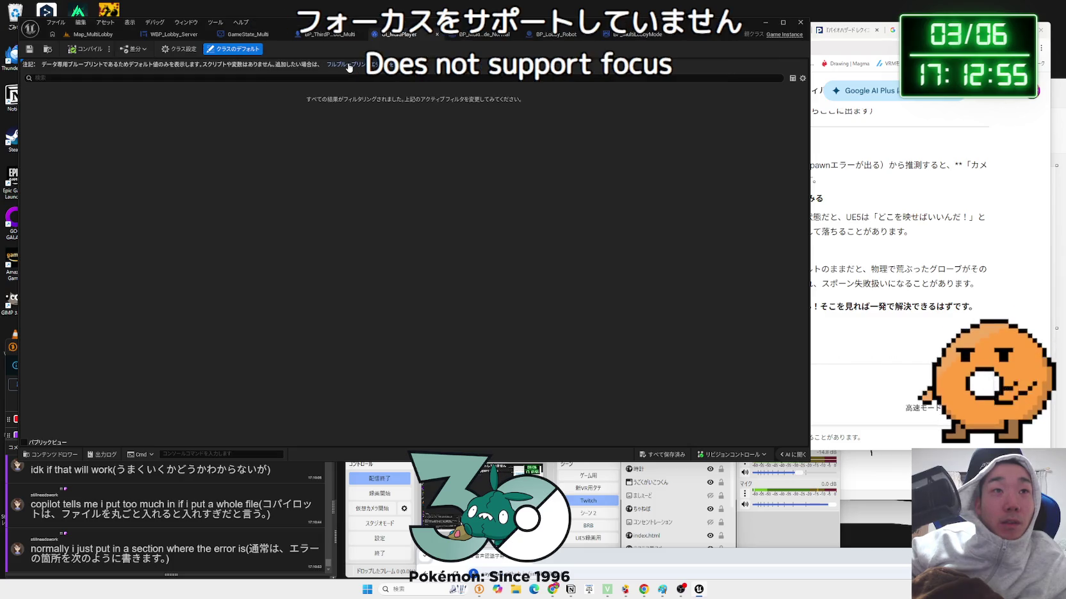
pyautogui.click(103, 35)
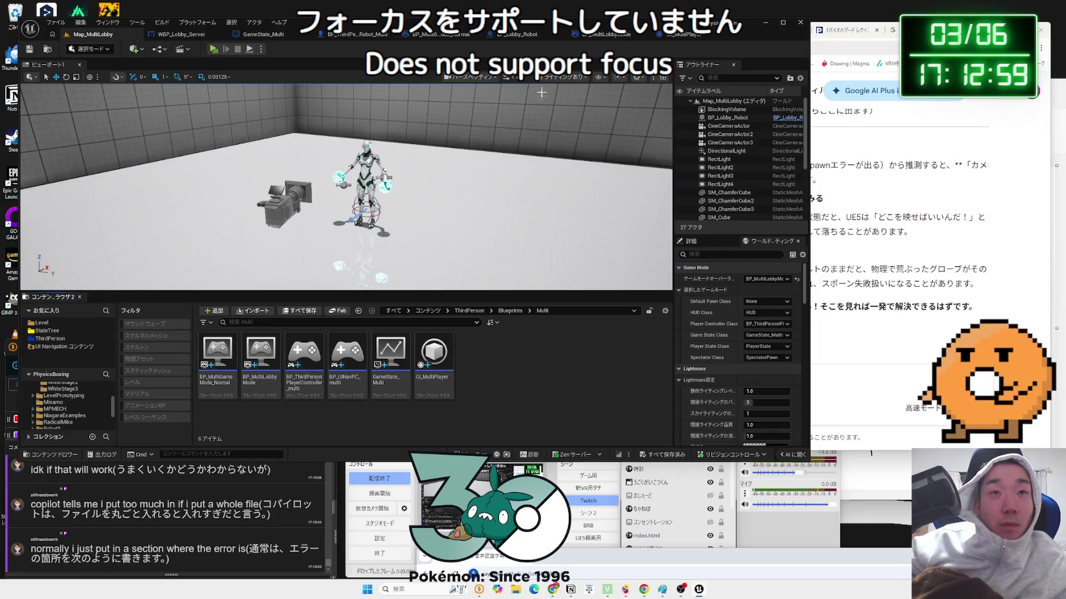
pyautogui.click(593, 35)
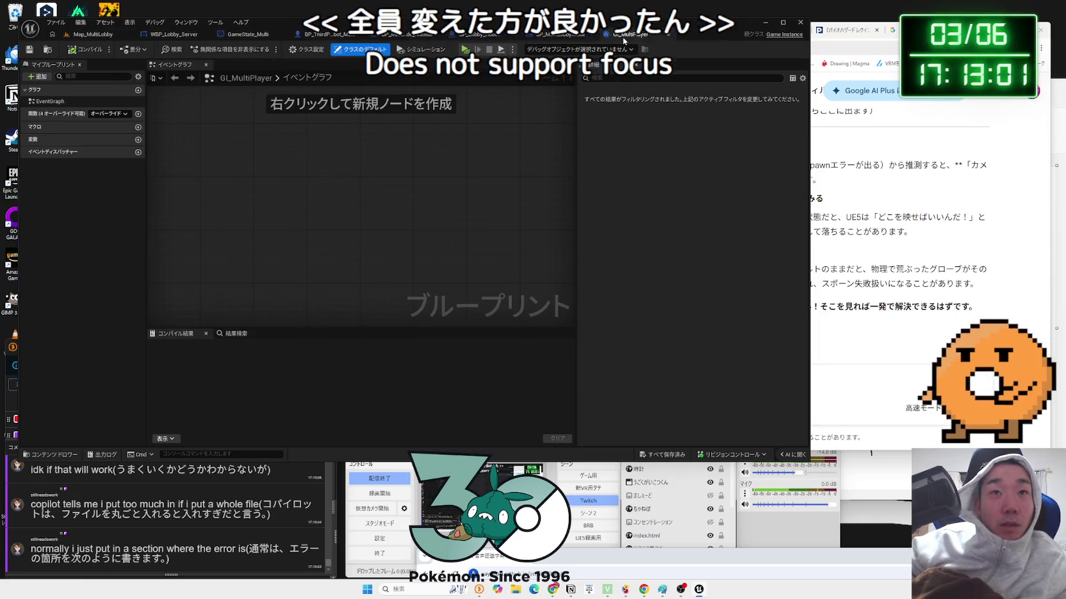
pyautogui.moveTo(528, 151); pyautogui.dragTo(502, 193)
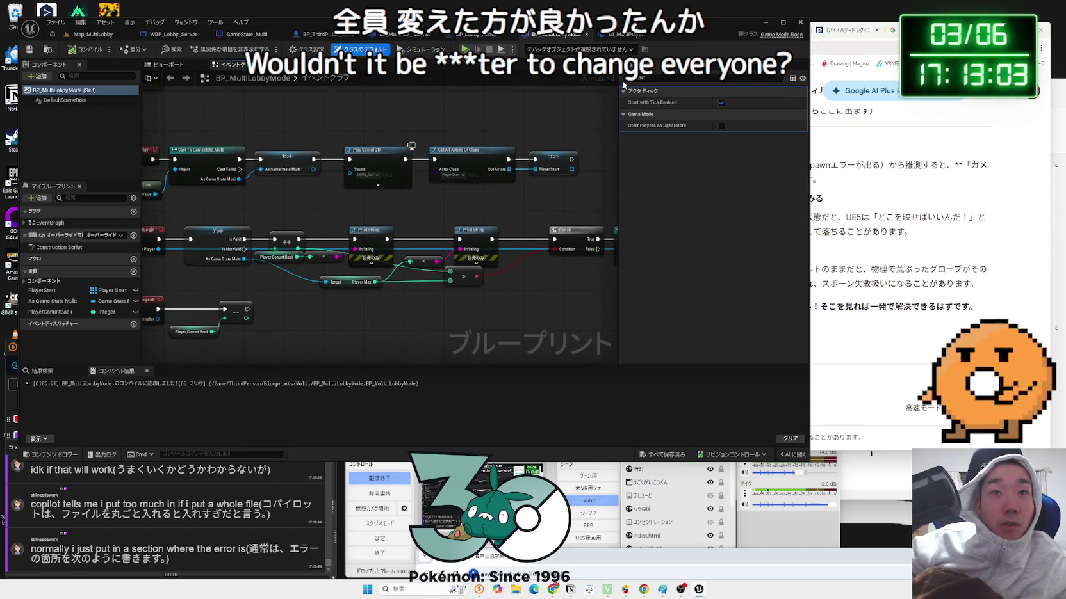
pyautogui.moveTo(359, 259); pyautogui.dragTo(440, 245)
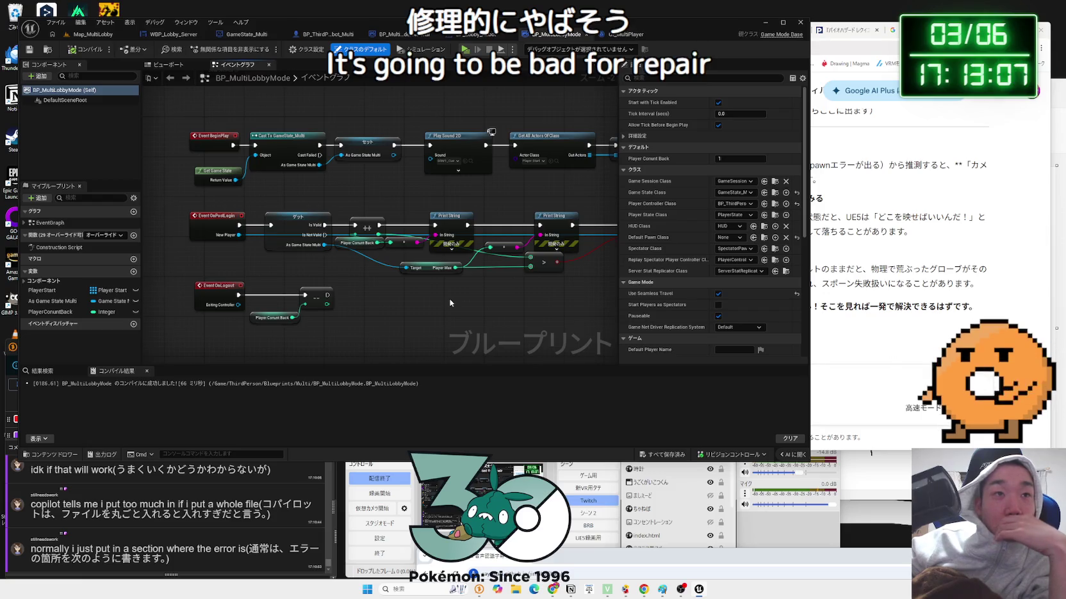
pyautogui.moveTo(451, 303); pyautogui.dragTo(446, 201)
pyautogui.scroll(-1, 446, 200)
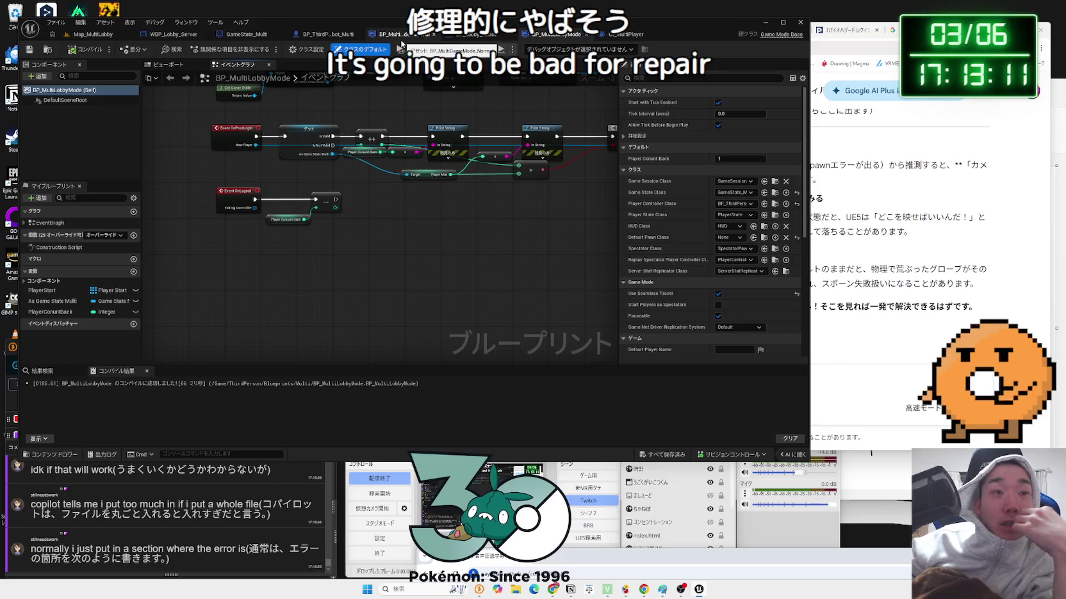
# Cycle through the GameState_Multi, GI_MultiPlayer, robot character and WBP_Lobby_Server blueprint tabs.
pyautogui.click(245, 34)
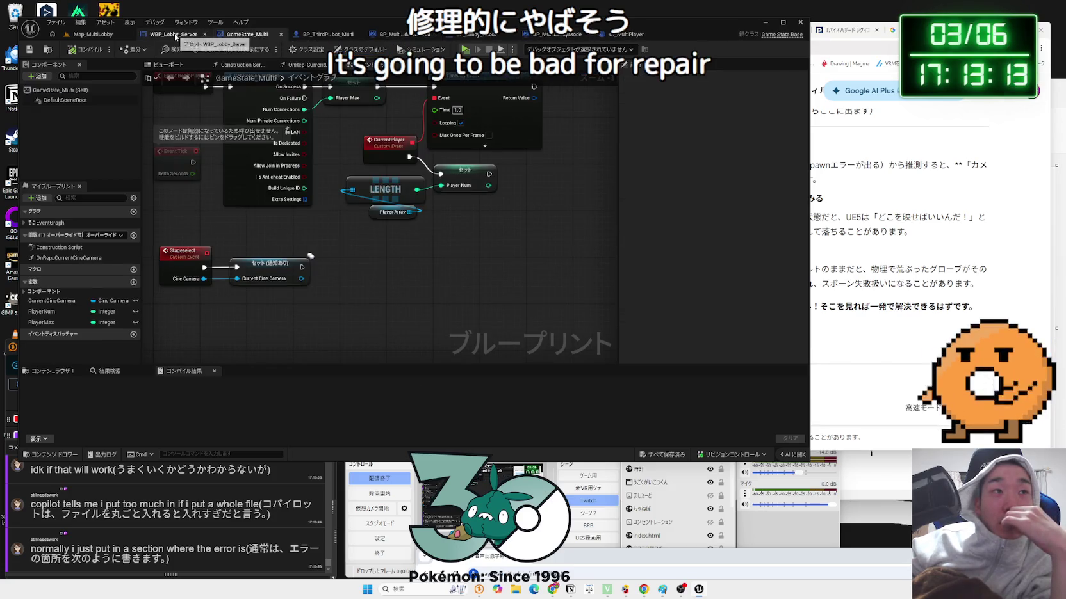
pyautogui.click(311, 36)
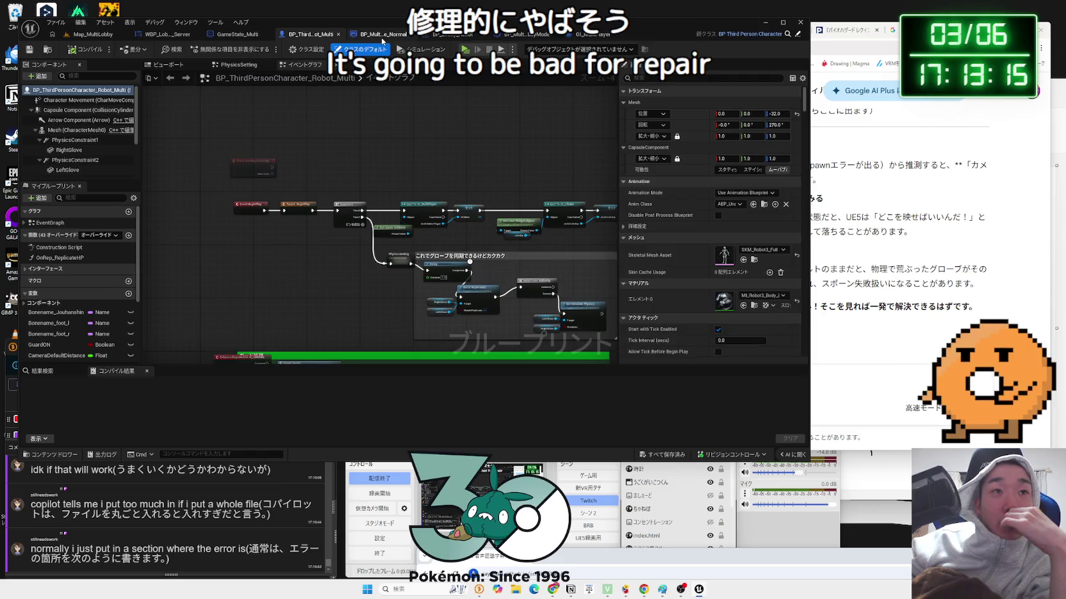
pyautogui.click(491, 36)
pyautogui.click(566, 35)
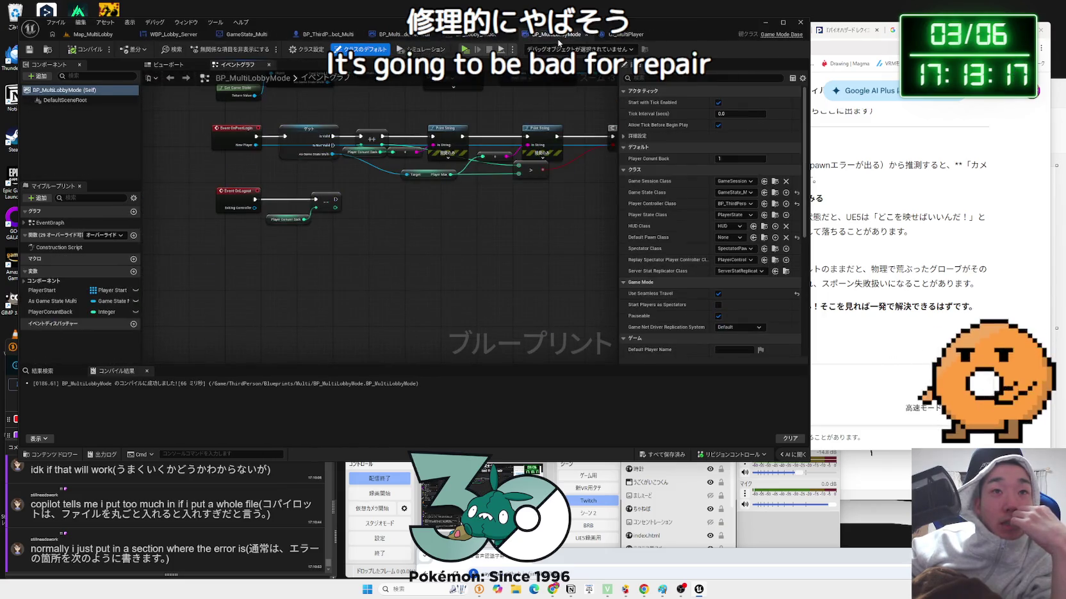
pyautogui.click(617, 36)
pyautogui.click(563, 36)
pyautogui.click(477, 35)
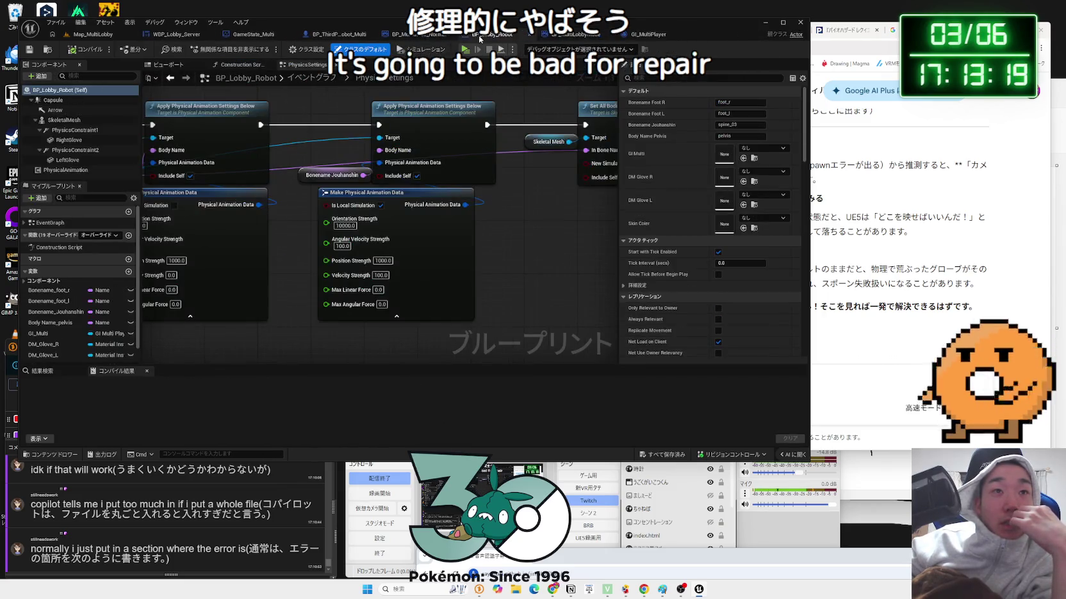
pyautogui.click(394, 35)
pyautogui.click(313, 36)
pyautogui.click(238, 35)
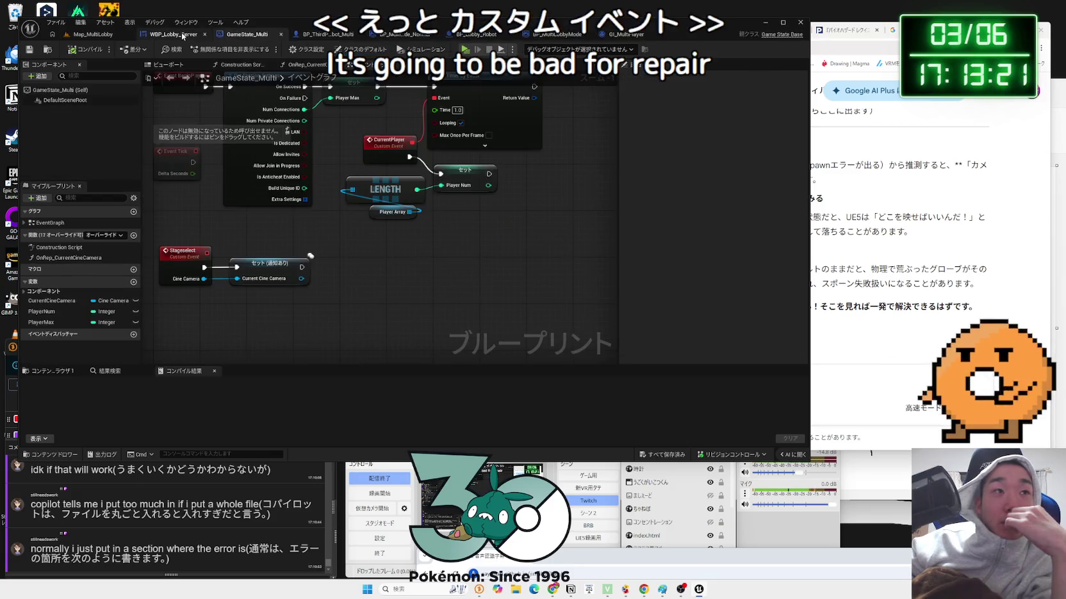
pyautogui.click(170, 35)
# Settle on BP_Lobby_Robot's event graph and select the StageSelectTeleport custom event.
pyautogui.click(236, 37)
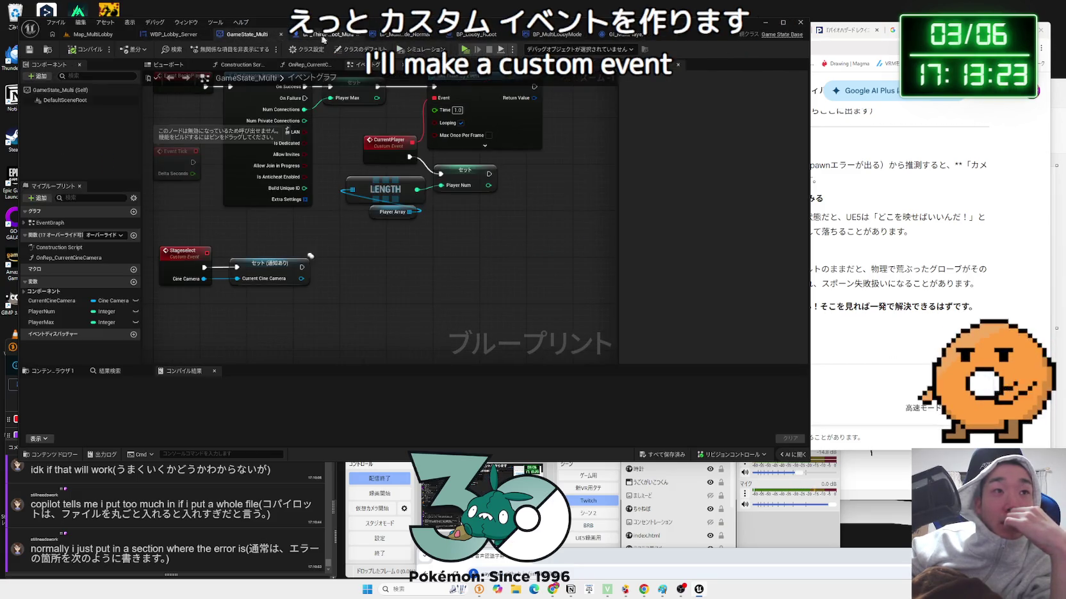
pyautogui.click(325, 37)
pyautogui.click(384, 35)
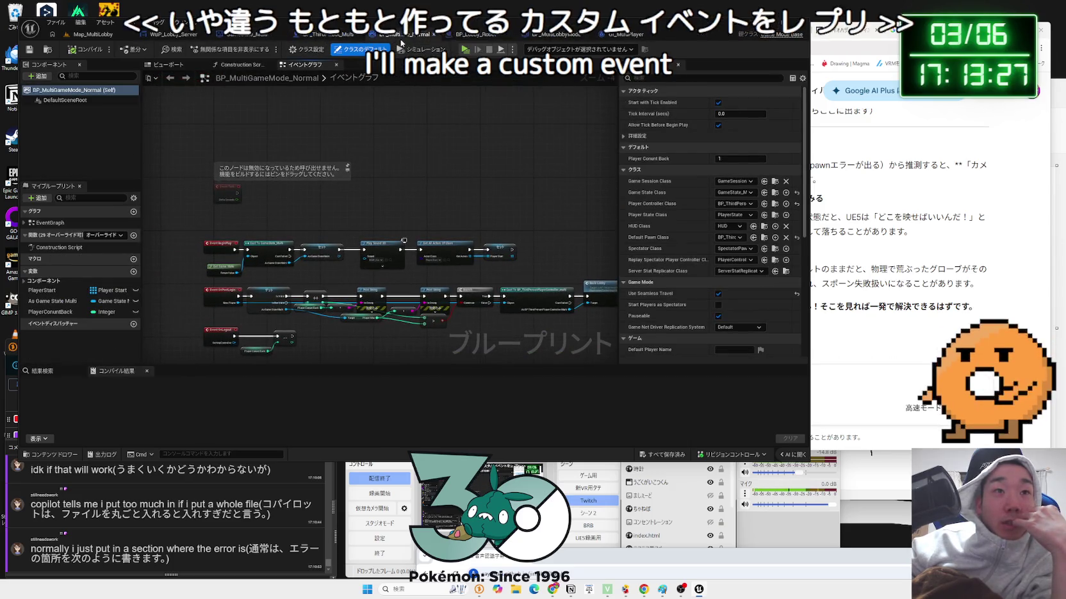
pyautogui.click(479, 37)
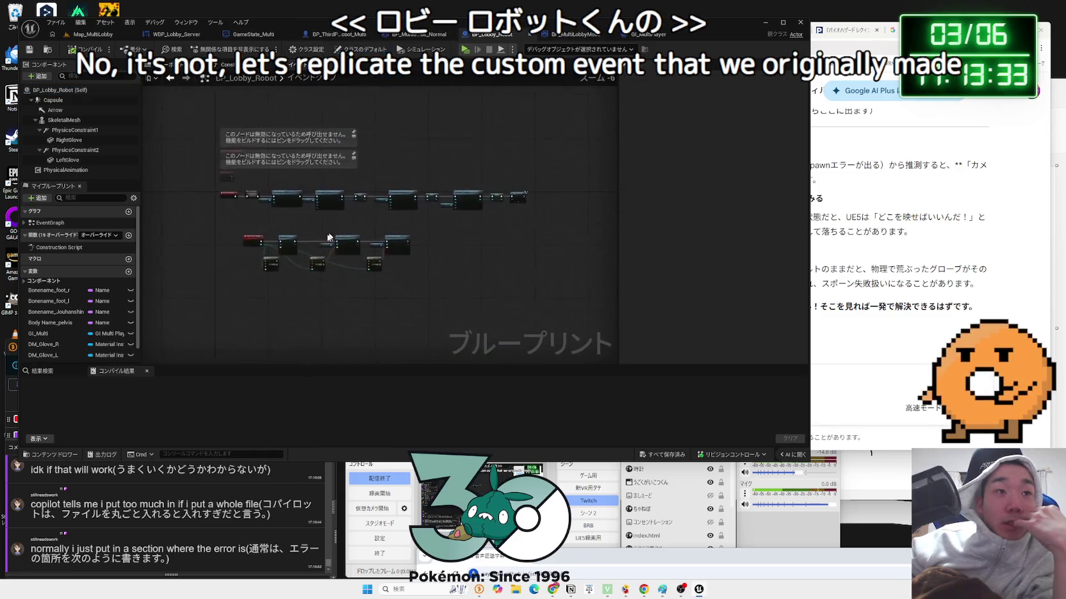
pyautogui.click(211, 217)
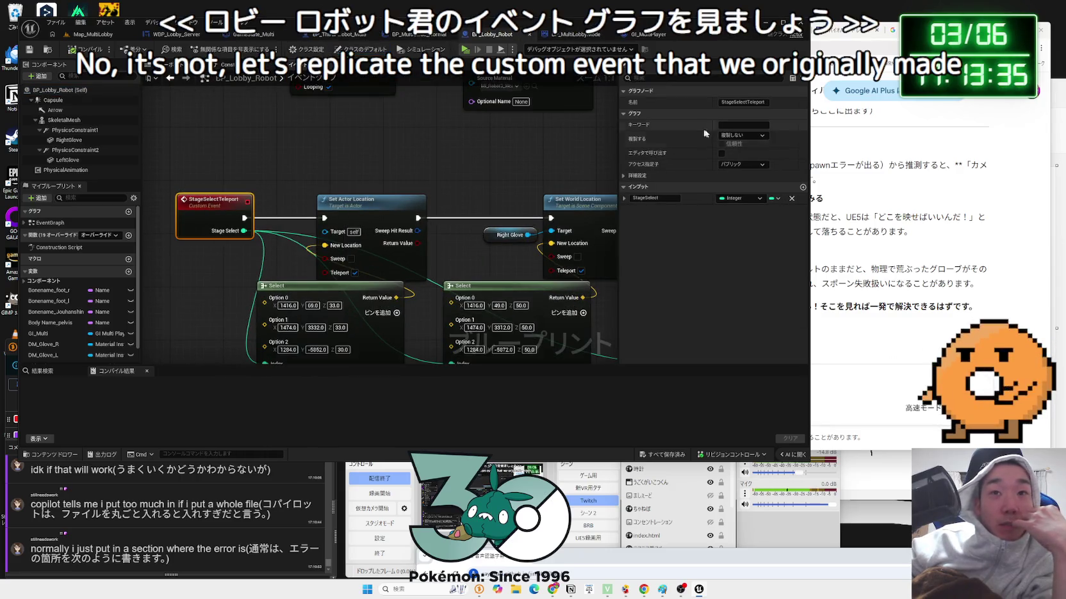
# Set StageSelectTeleport's Replicates option to Multicast and recheck the replication choices.
pyautogui.click(743, 135)
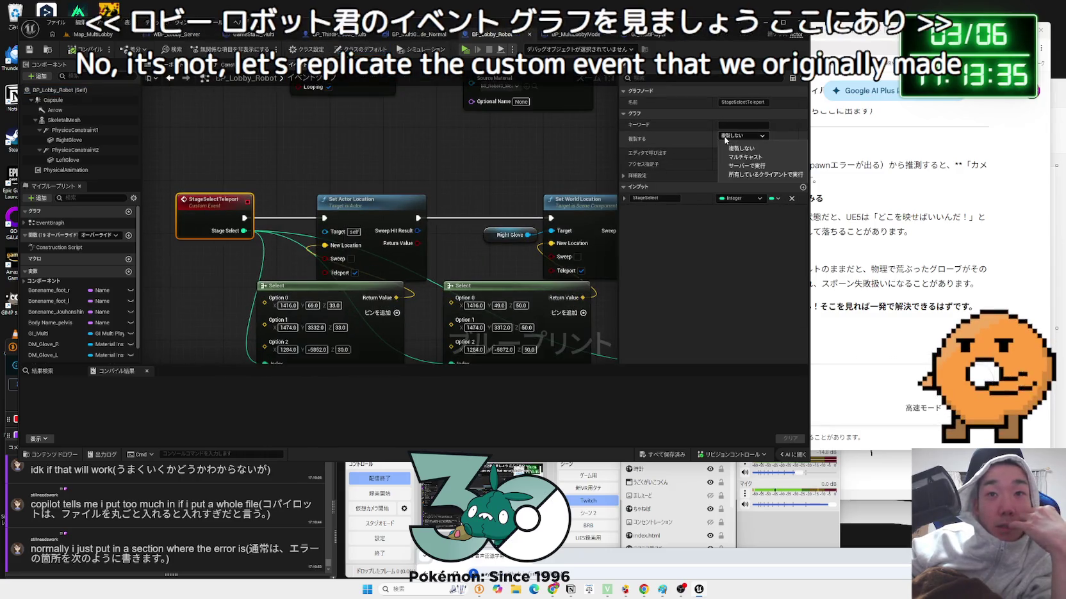
pyautogui.click(756, 159)
pyautogui.click(541, 159)
pyautogui.click(367, 178)
pyautogui.click(743, 135)
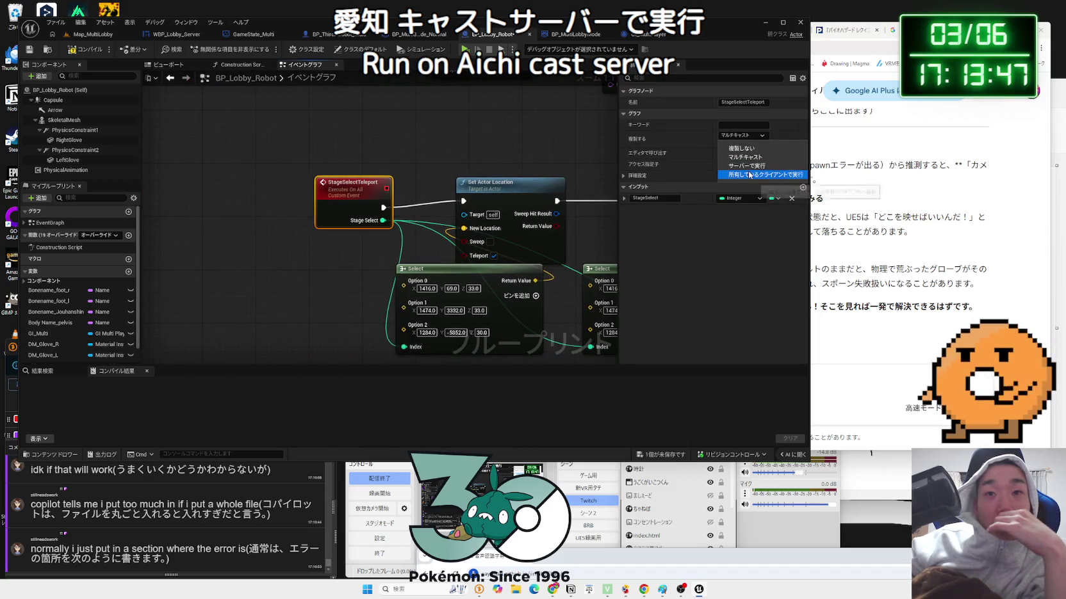
# Switch over to the Gemini chat window.
pyautogui.hotkey('alt', 'Tab')
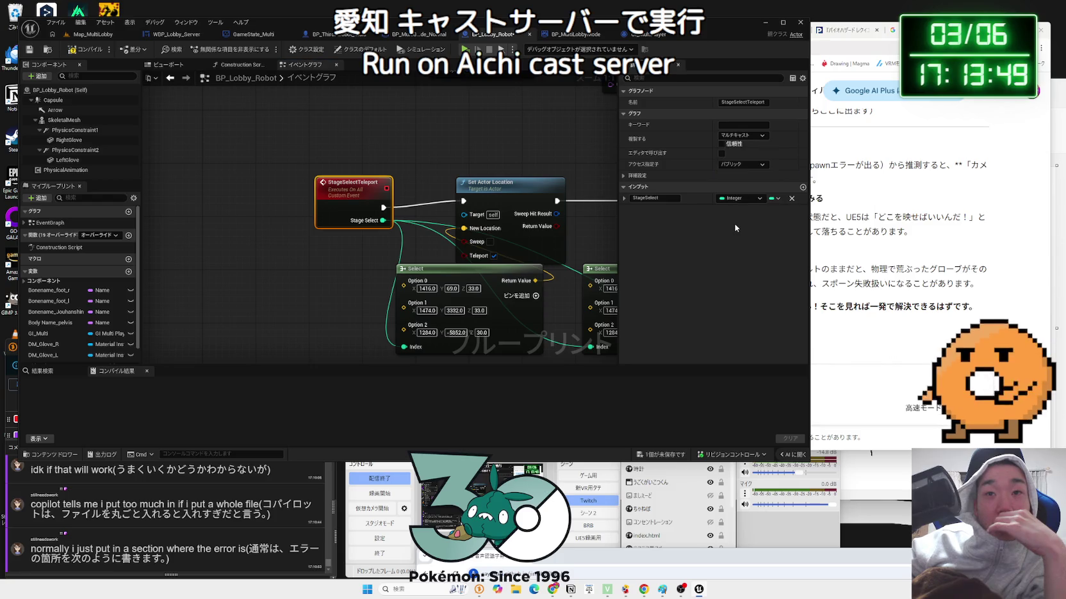
pyautogui.hotkey('alt', 'Tab')
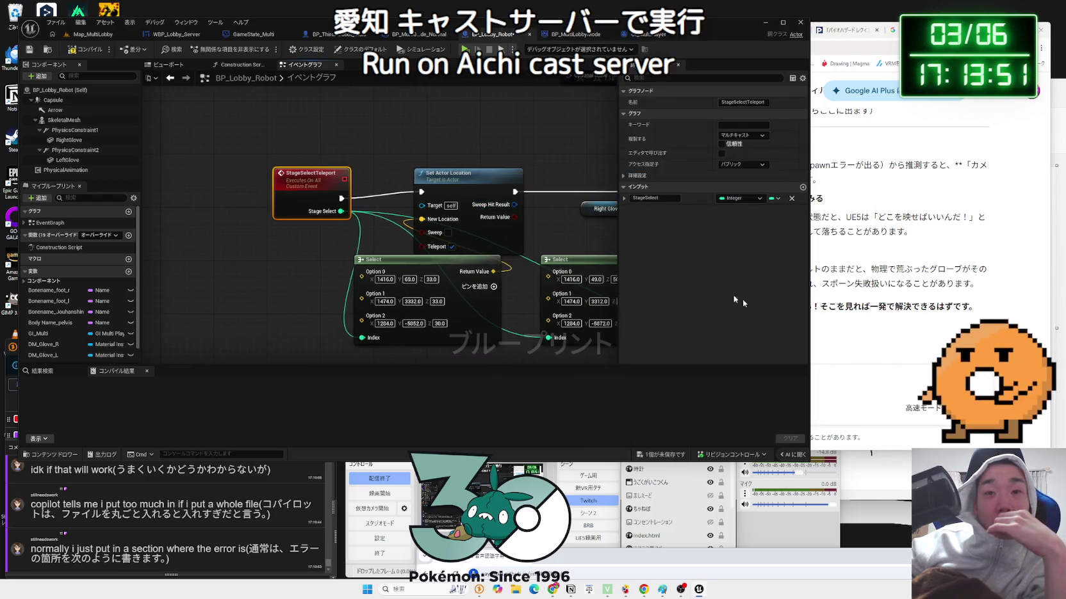
pyautogui.hotkey('alt', 'Tab')
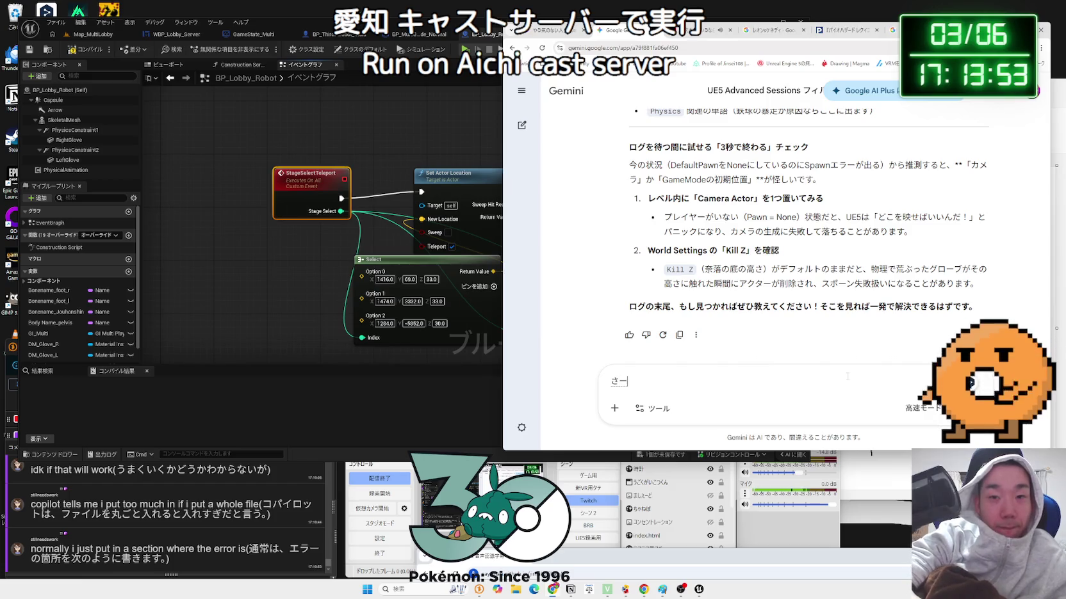
# Ask Gemini in Japanese which custom-event replication mode also runs server events on clients.
pyautogui.write('おこなわれた')
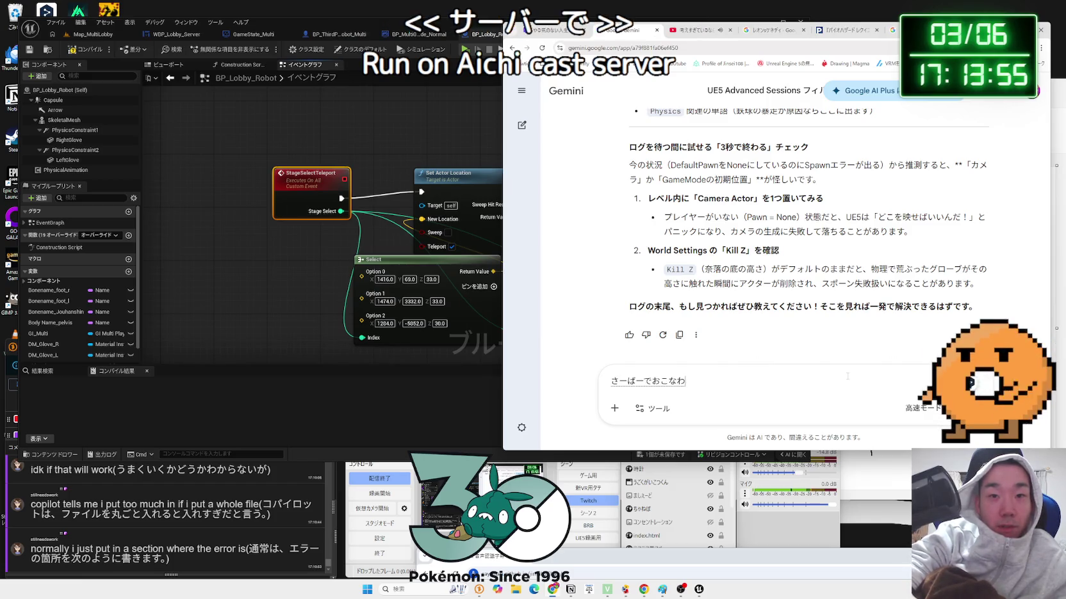
pyautogui.write('を')
pyautogui.press('space')
pyautogui.press('Return')
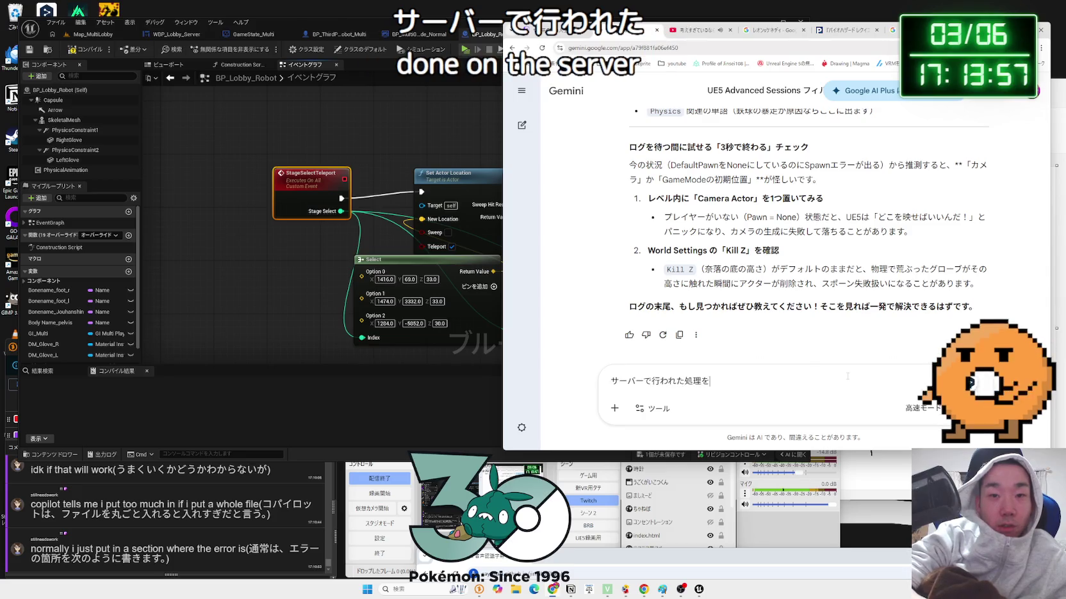
pyautogui.write('くら')
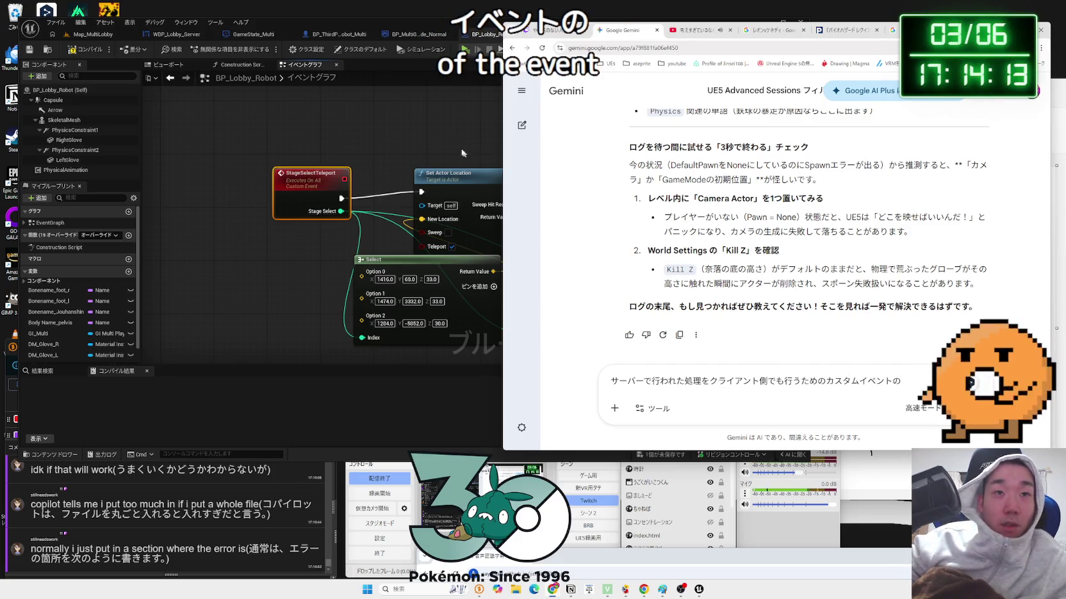
pyautogui.hotkey('alt', 'Tab')
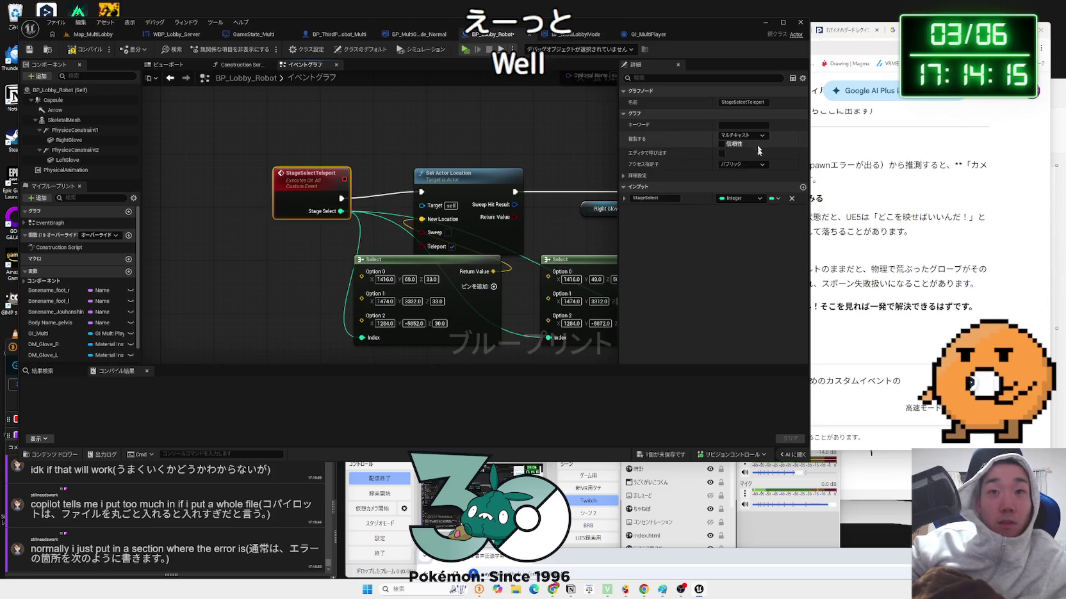
pyautogui.click(893, 393)
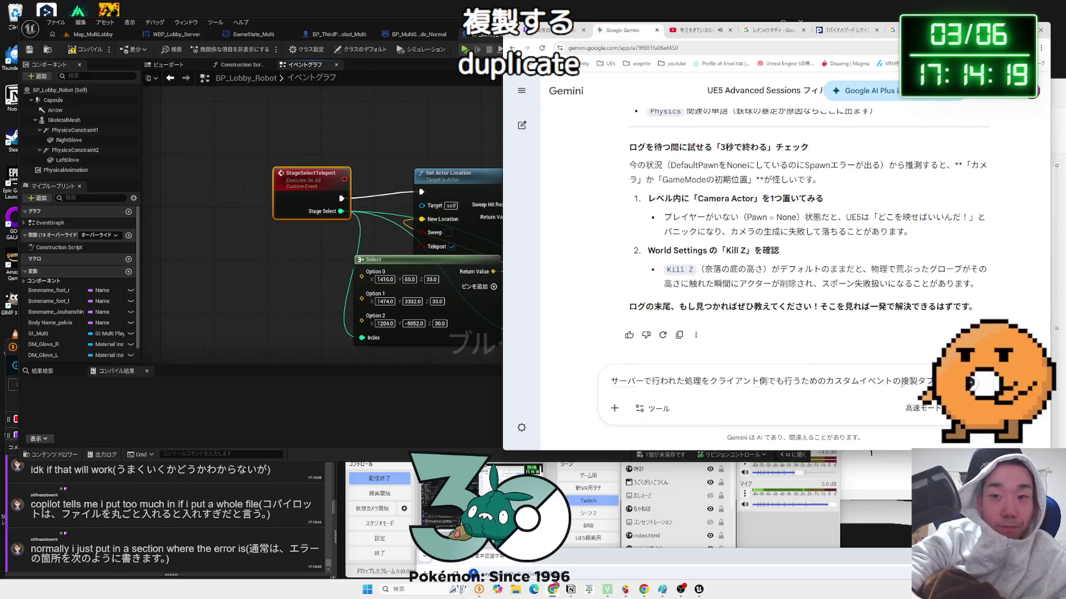
pyautogui.write('だ')
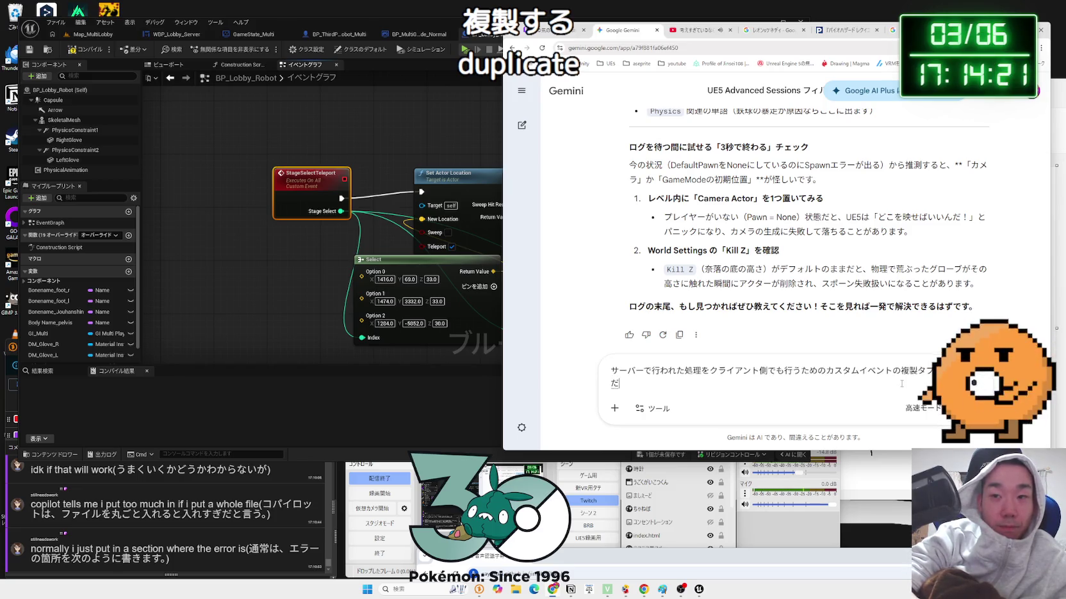
pyautogui.write('e')
pyautogui.press('Return')
pyautogui.press('Return')
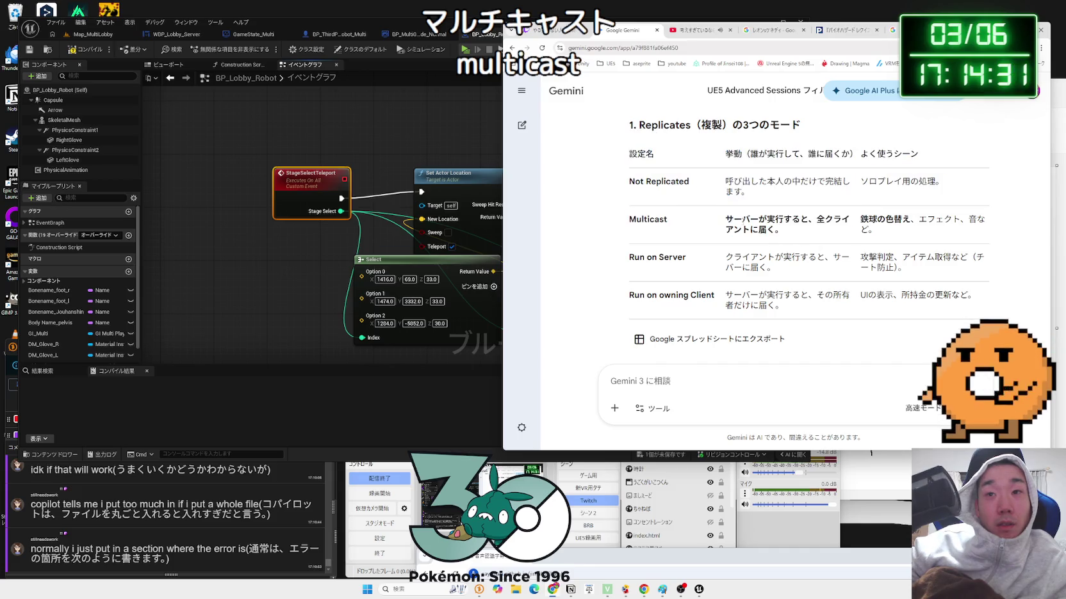
pyautogui.click(389, 153)
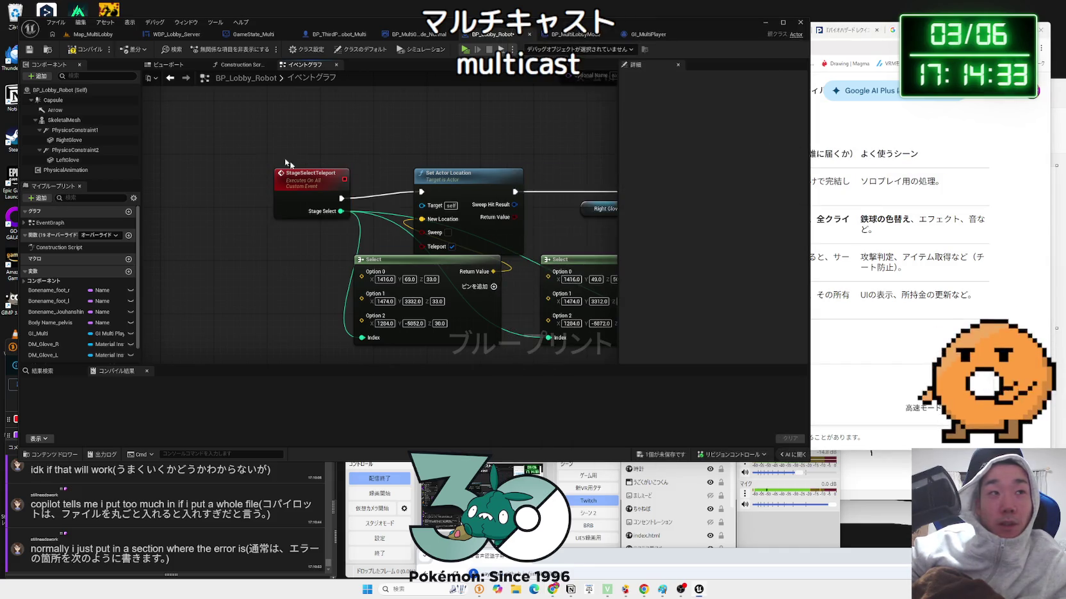
# Playtest with server and two clients, toggling StageSelect 1↔2 and game mode One-Punch/Deathmatch, then stop.
pyautogui.hotkey('alt', 'p')
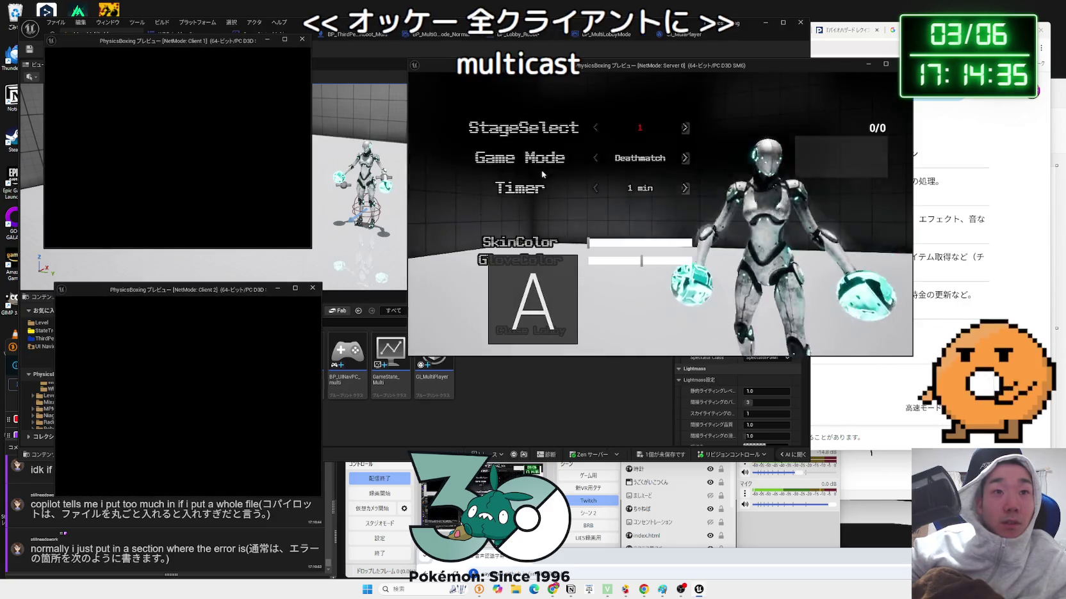
pyautogui.click(685, 130)
pyautogui.click(594, 128)
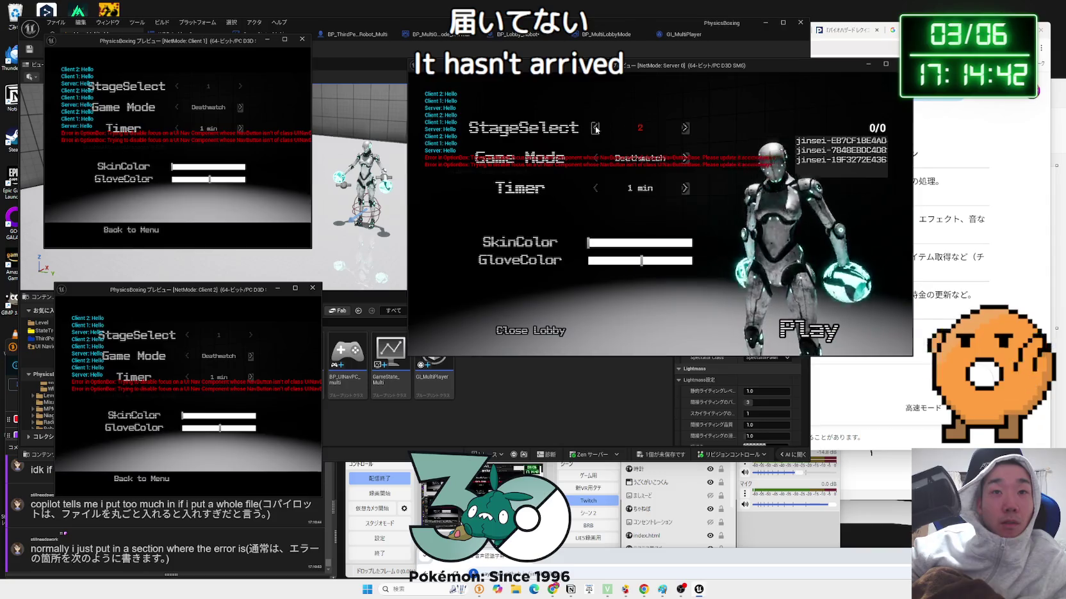
pyautogui.click(595, 158)
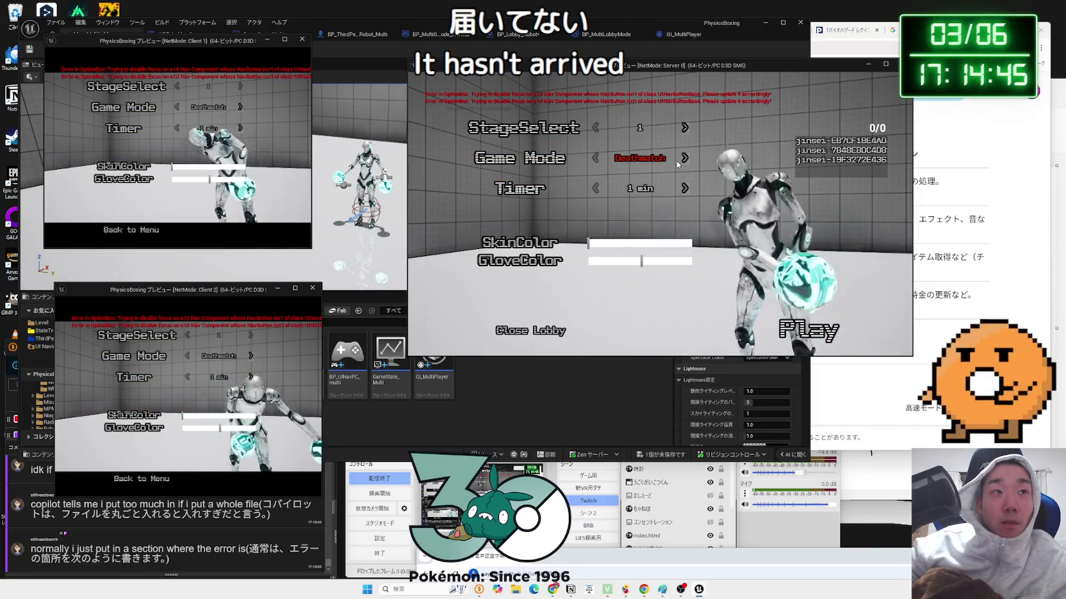
pyautogui.click(685, 158)
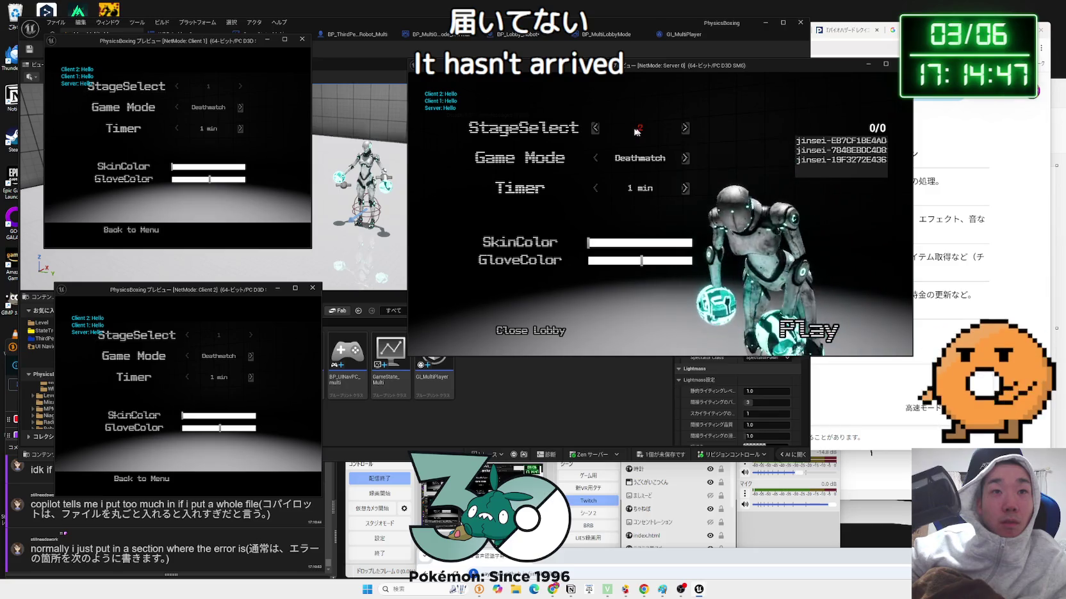
pyautogui.click(601, 131)
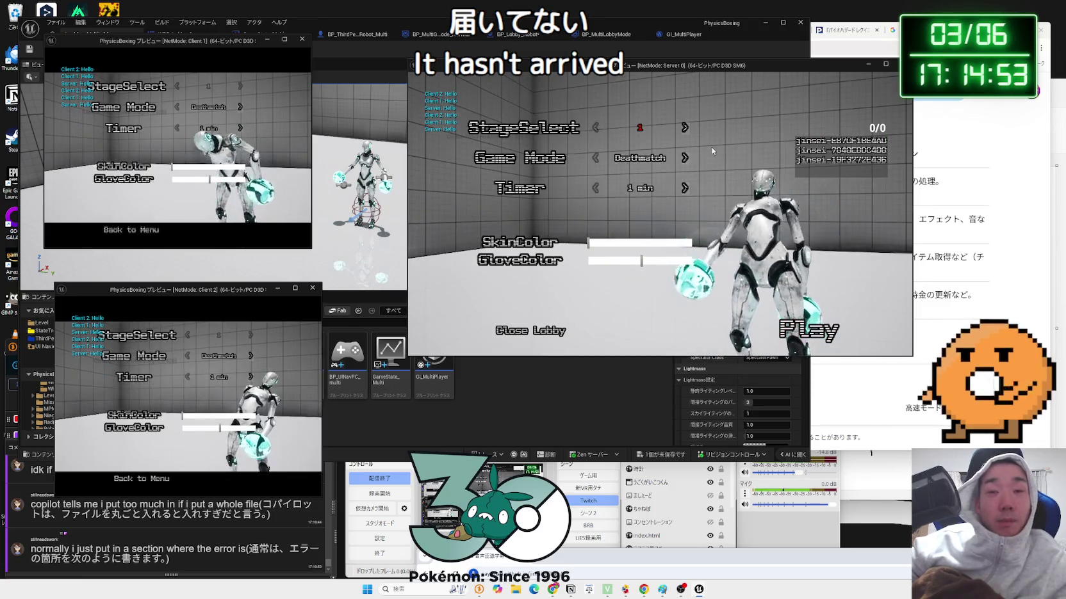
pyautogui.click(490, 49)
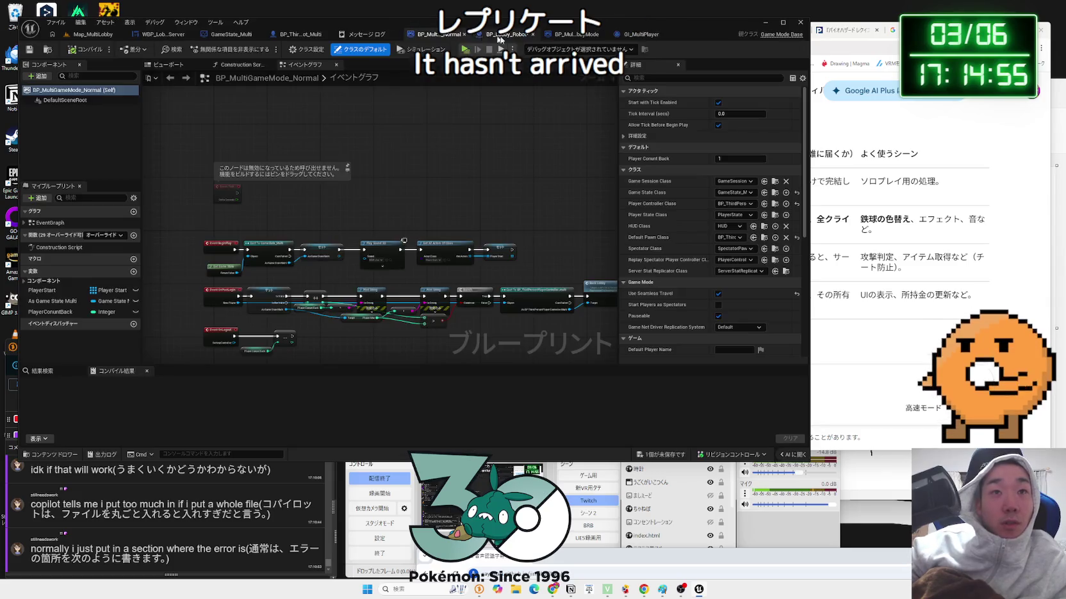
# Go to GameState_Multi and double-click the Current Cine Camera setter to open OnRep_CurrentCineCamera.
pyautogui.click(503, 35)
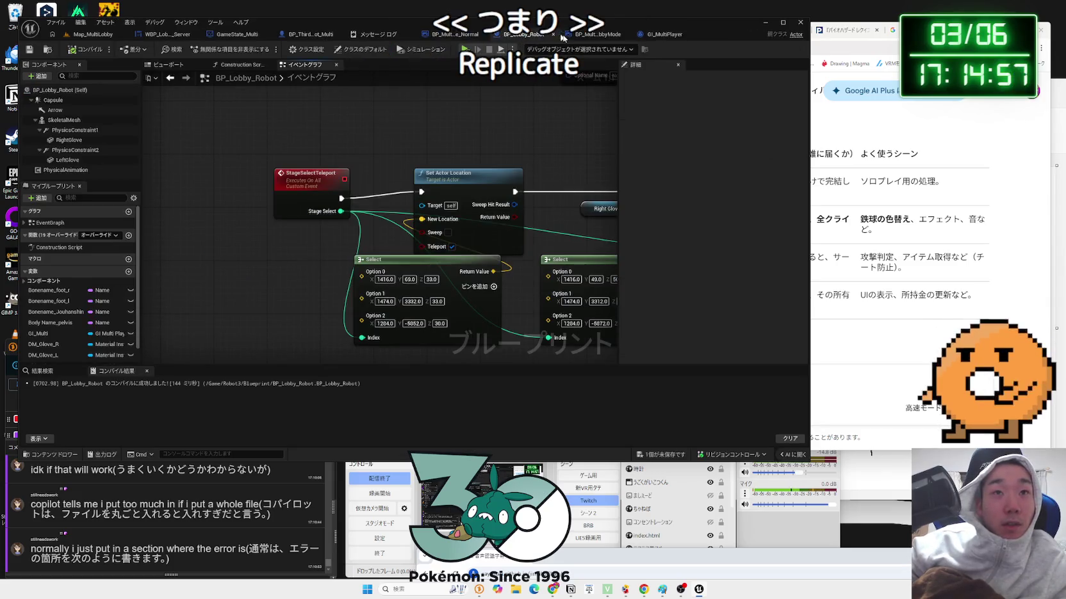
pyautogui.click(618, 42)
pyautogui.click(424, 36)
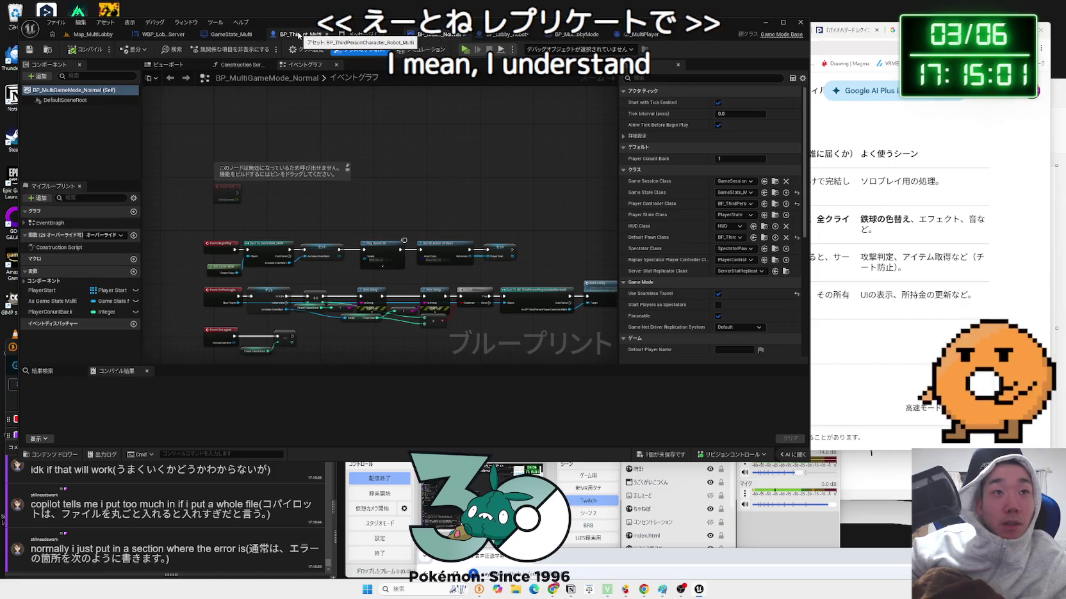
pyautogui.click(499, 36)
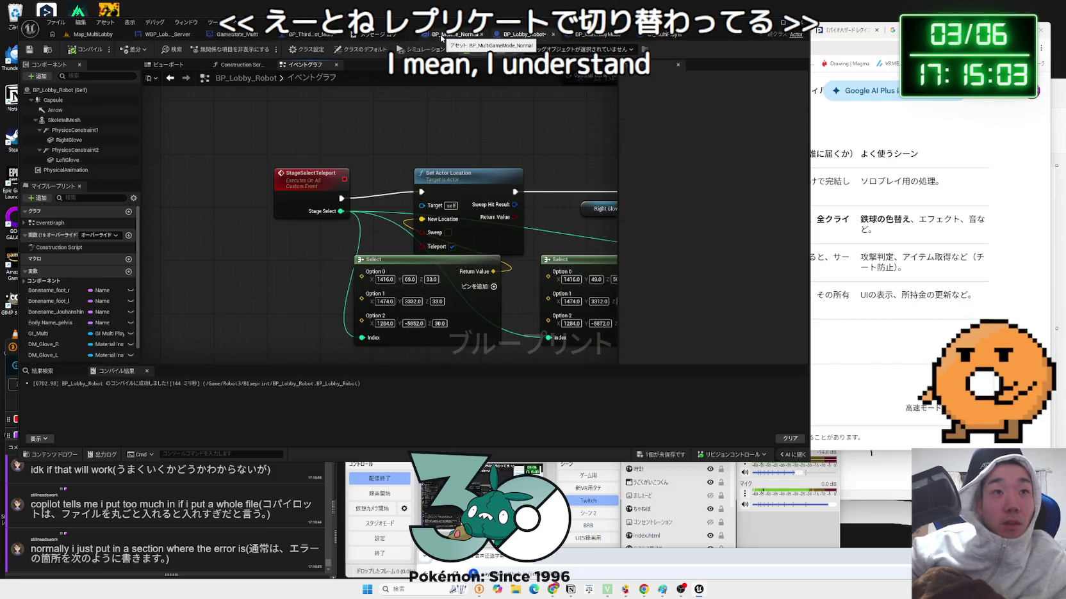
pyautogui.click(249, 34)
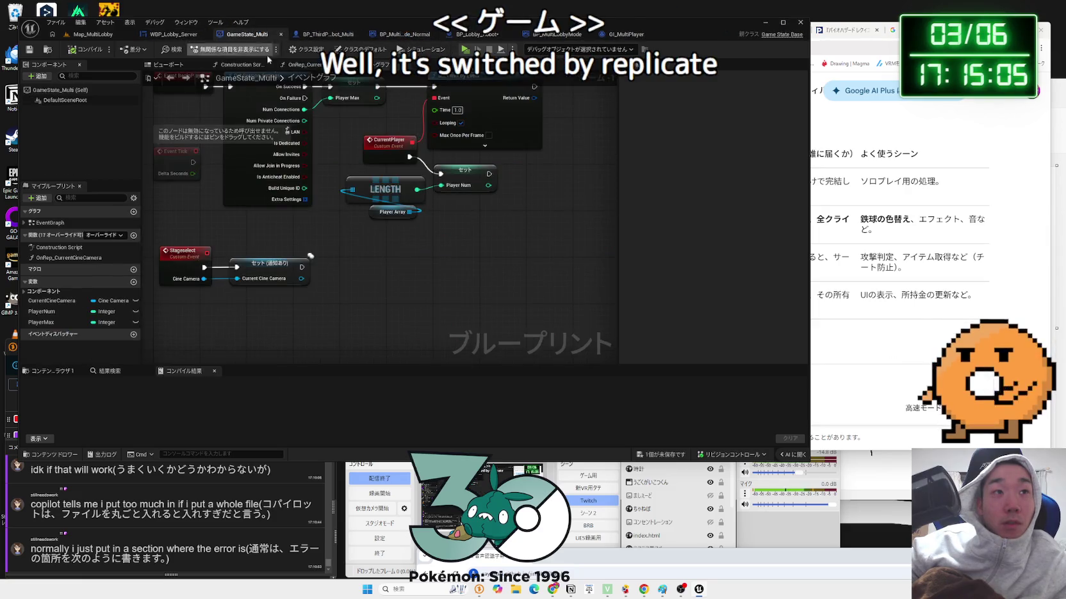
pyautogui.click(382, 247)
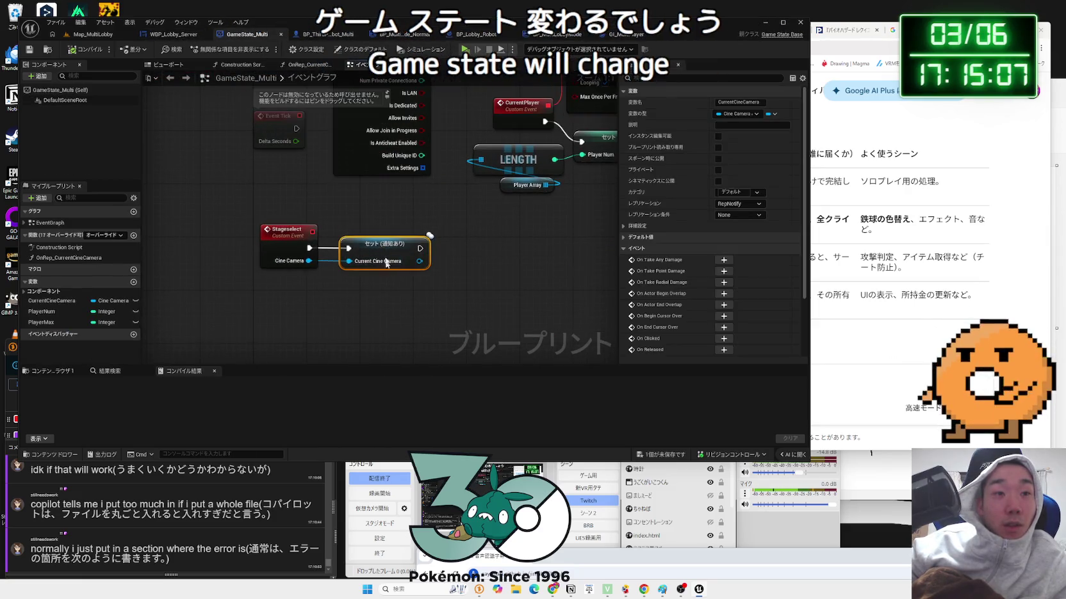
pyautogui.doubleClick(383, 246)
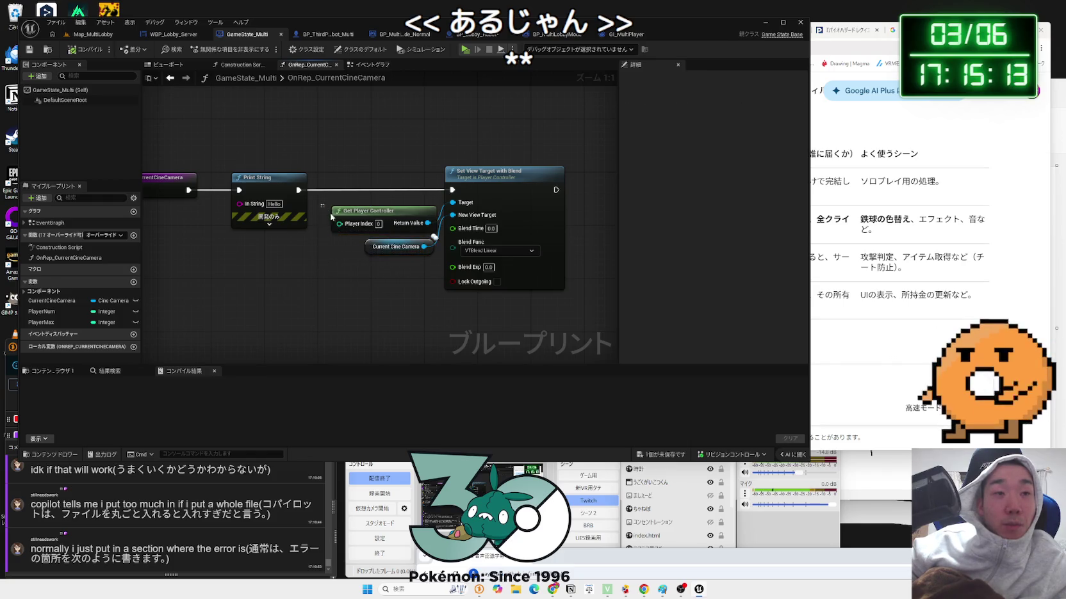
# Inspect the Get Player Controller and CurrentCineCamera nodes in OnRep_CurrentCineCamera.
pyautogui.click(380, 213)
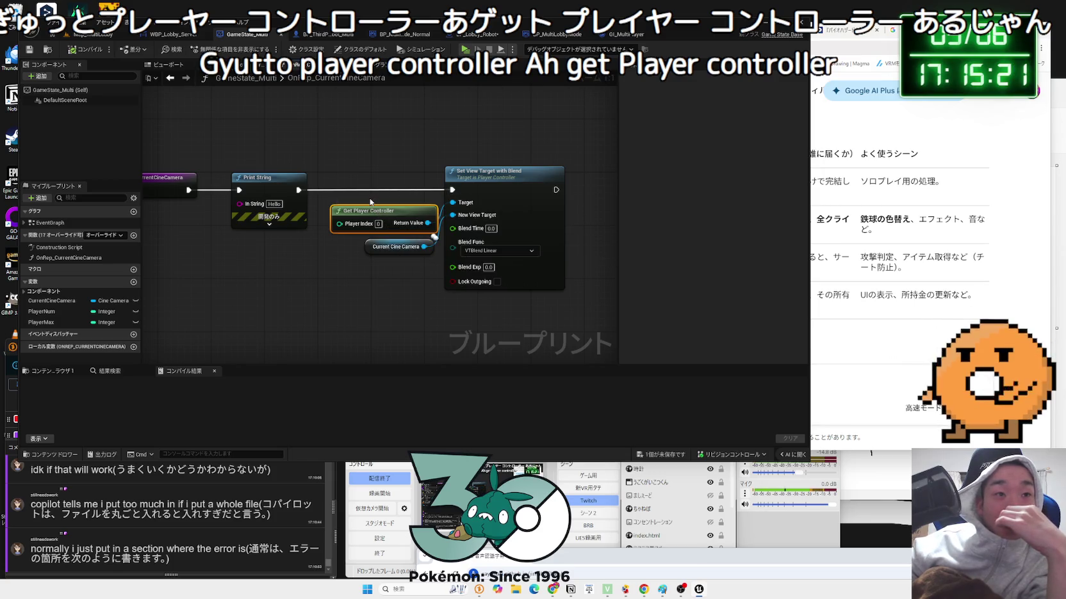
pyautogui.click(384, 247)
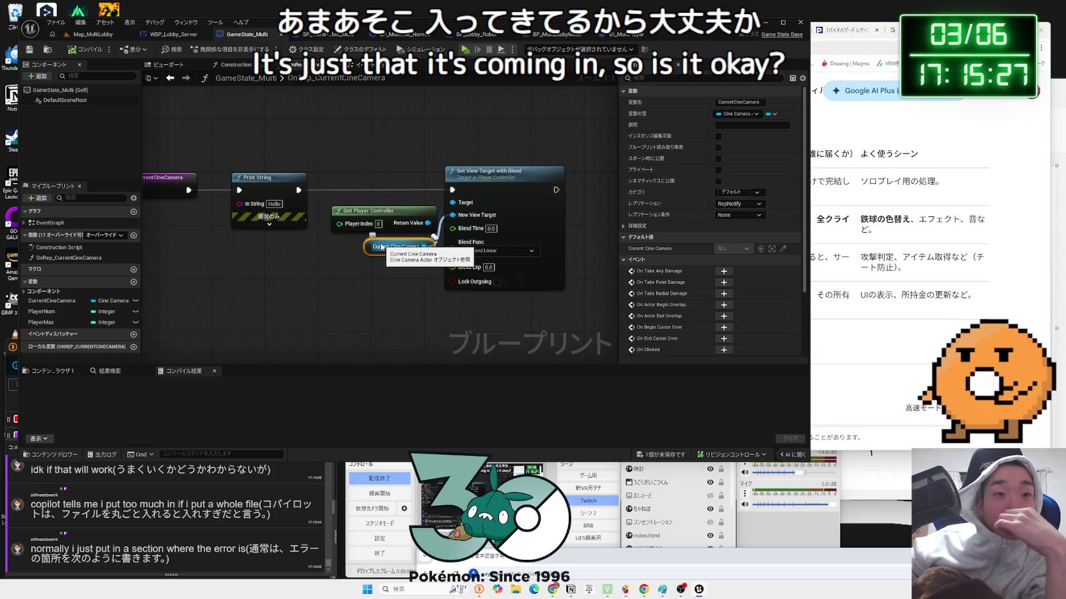
pyautogui.click(386, 269)
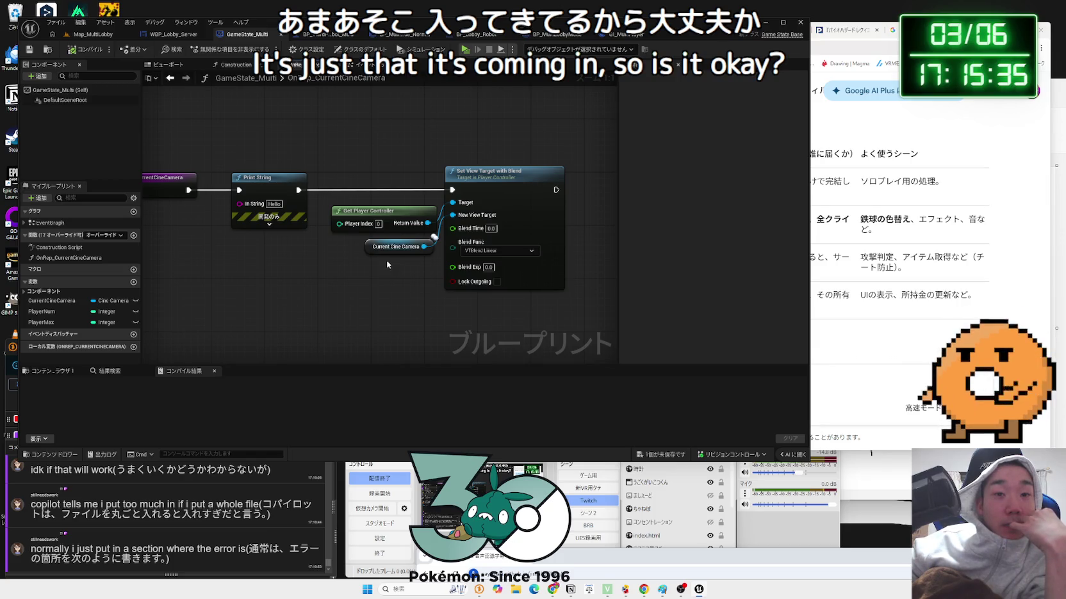
# Save all unsaved changes and return to the BP_Lobby_Robot tab.
pyautogui.click(666, 454)
pyautogui.click(590, 388)
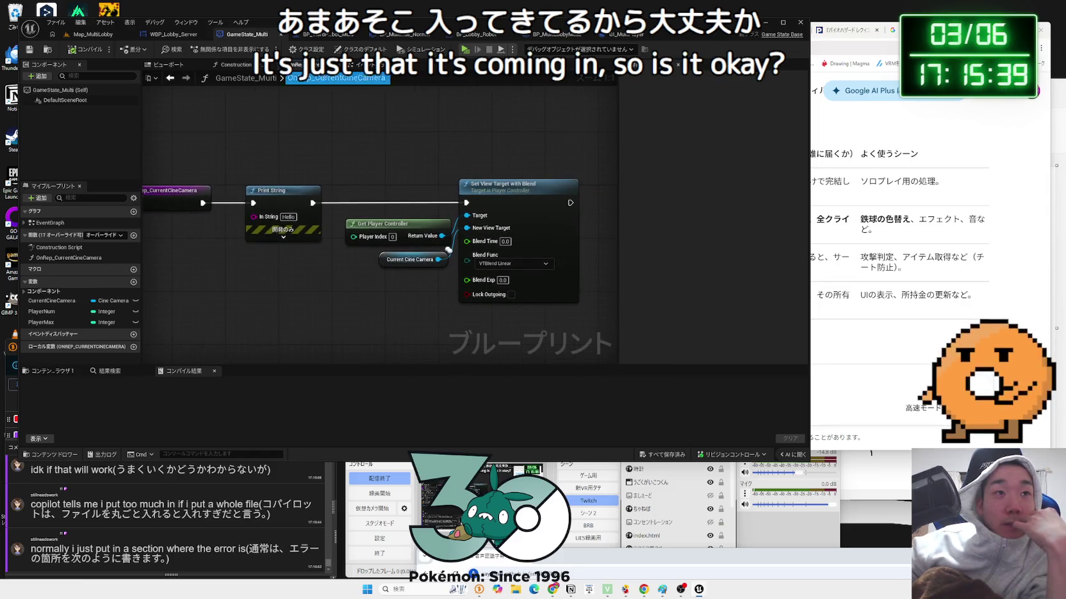
pyautogui.click(323, 37)
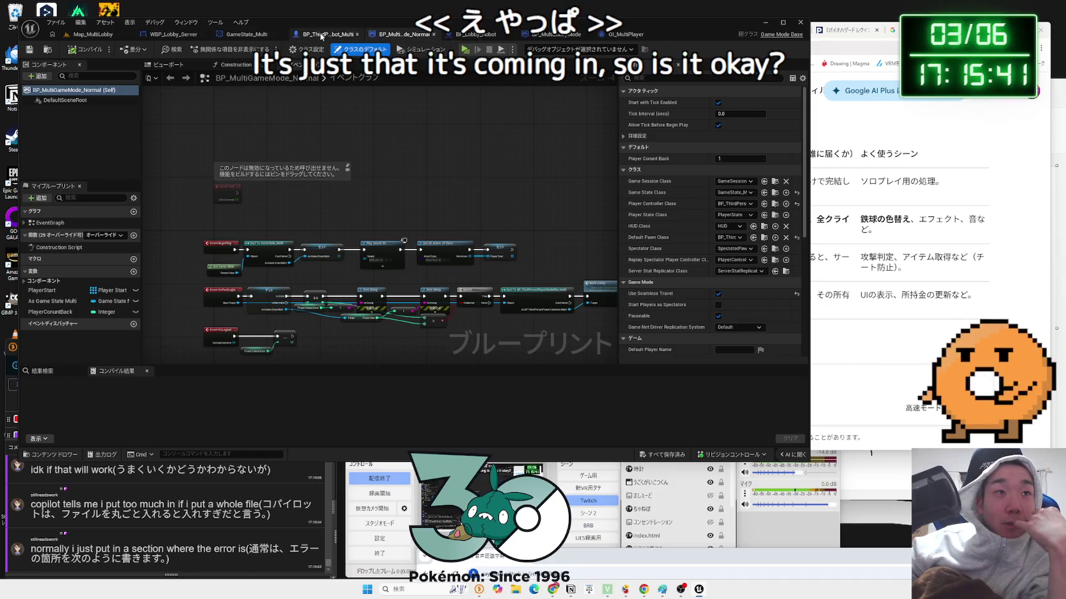
# Step through the open blueprint tabs back to the Map_MultiLobby level.
pyautogui.click(567, 36)
pyautogui.click(477, 35)
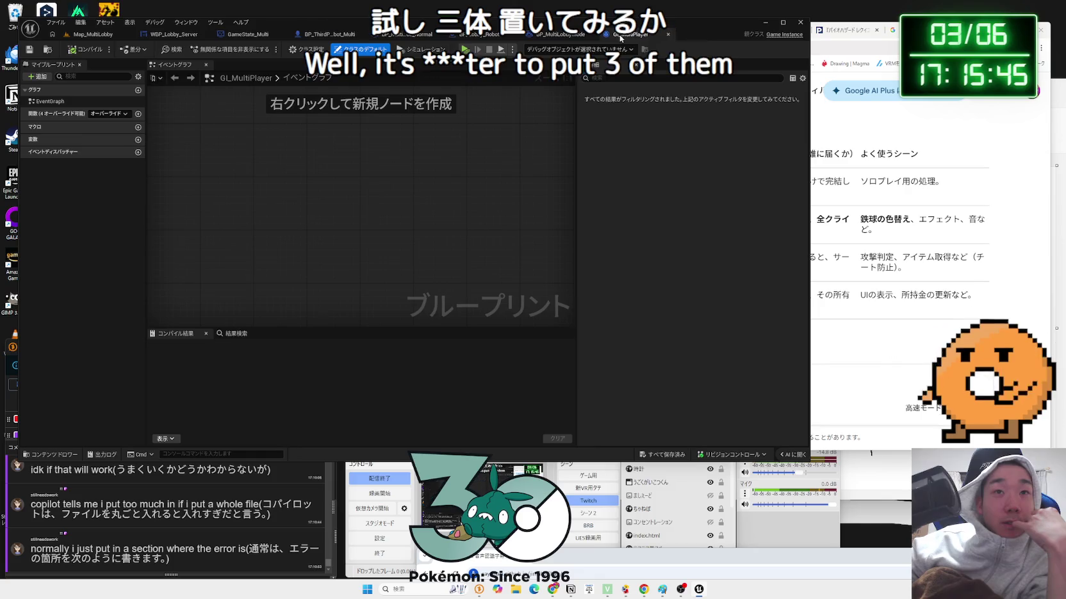
pyautogui.click(401, 36)
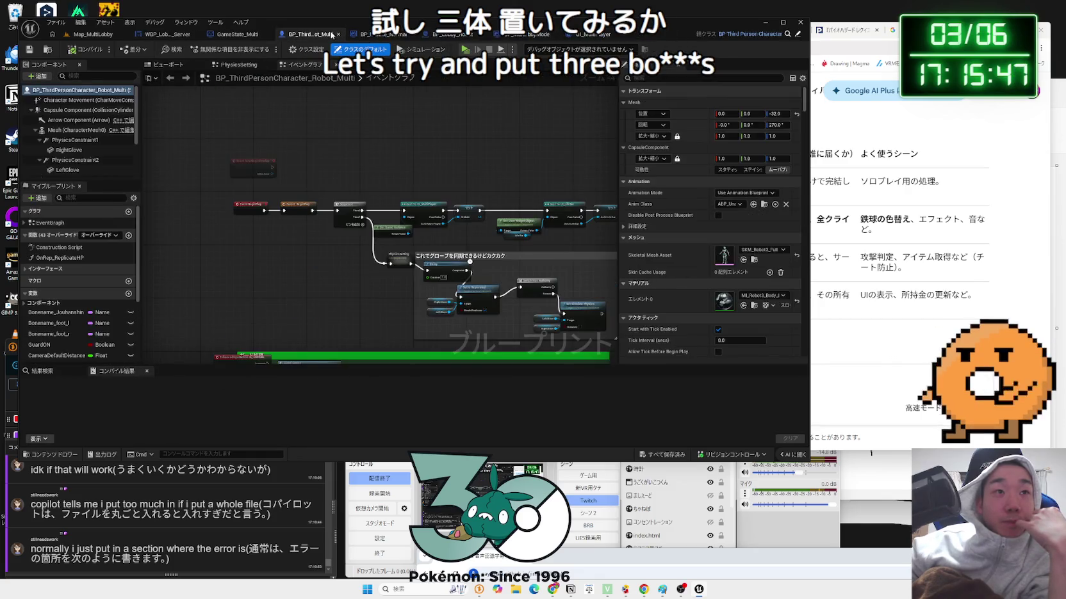
pyautogui.click(242, 35)
pyautogui.click(172, 35)
pyautogui.click(93, 38)
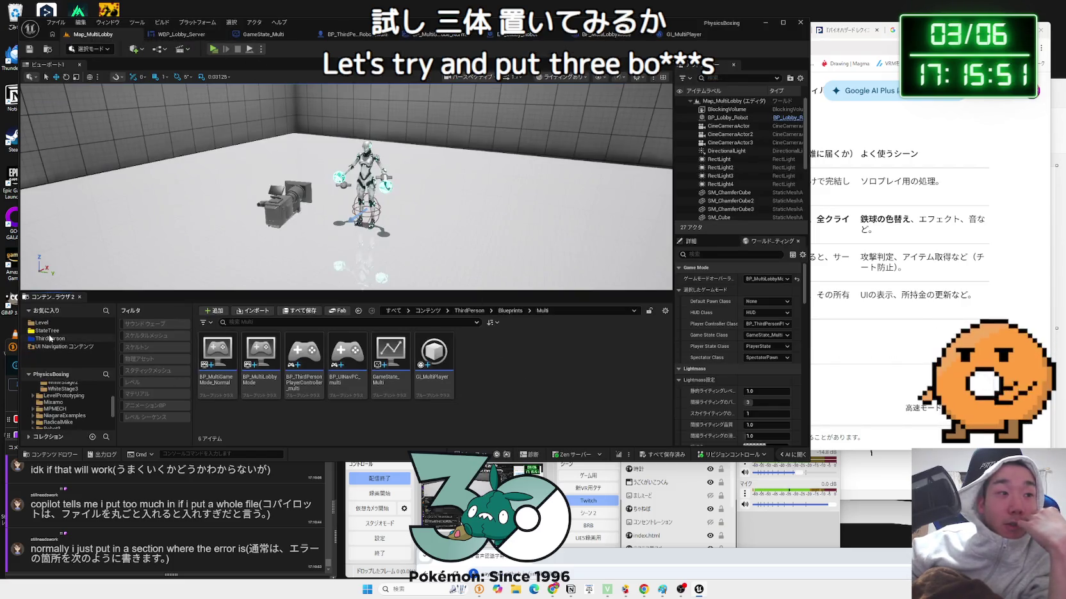
# Open Content/Level/Multi, reopen Map_MultiLobby and select the lobby robot.
pyautogui.scroll(2, 43, 410)
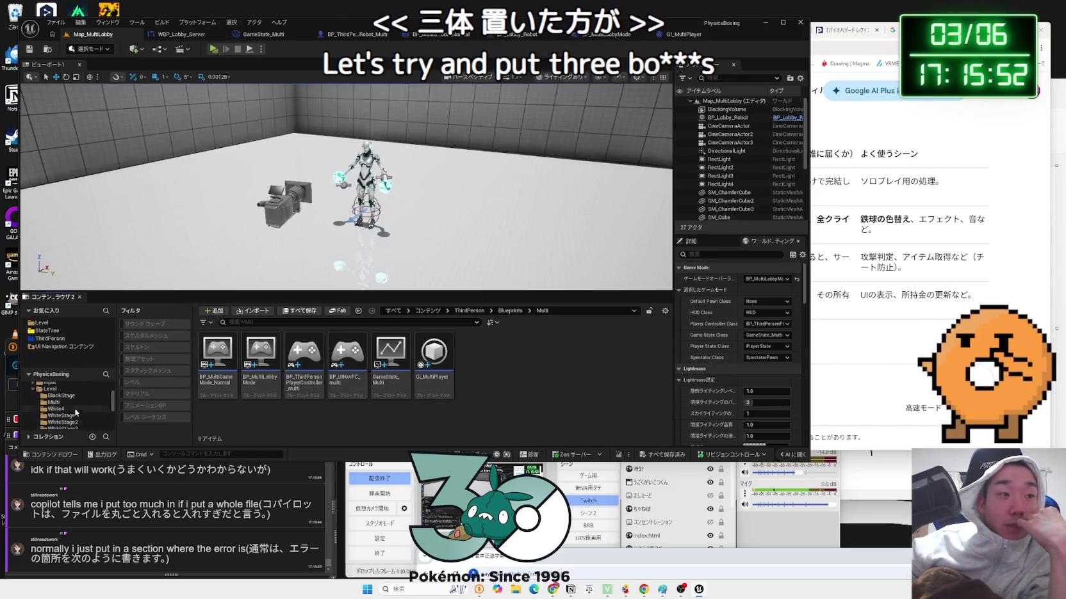
pyautogui.doubleClick(29, 390)
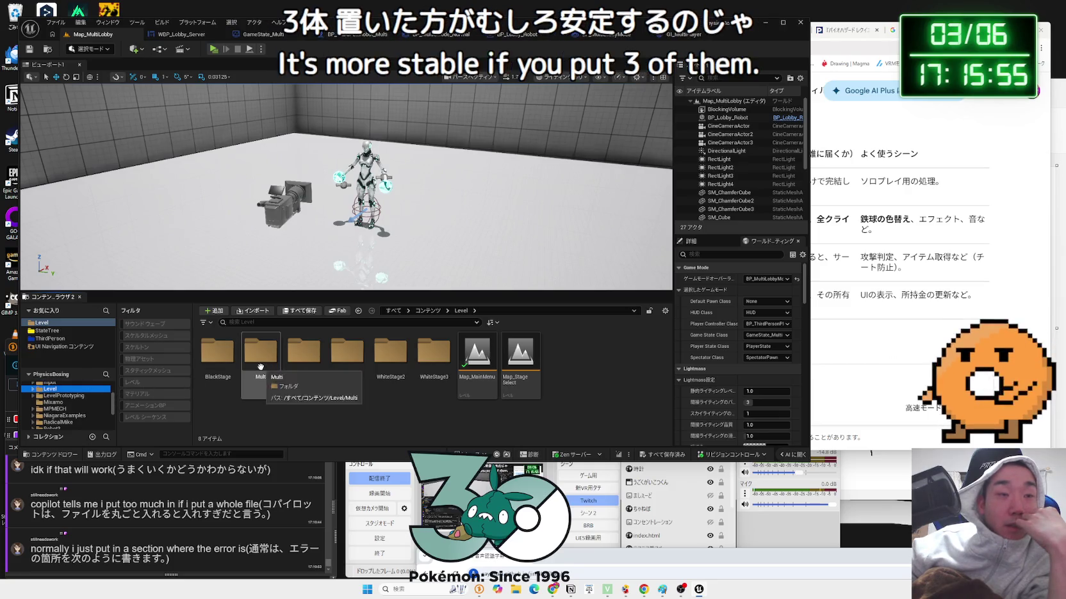
pyautogui.doubleClick(260, 359)
pyautogui.doubleClick(217, 355)
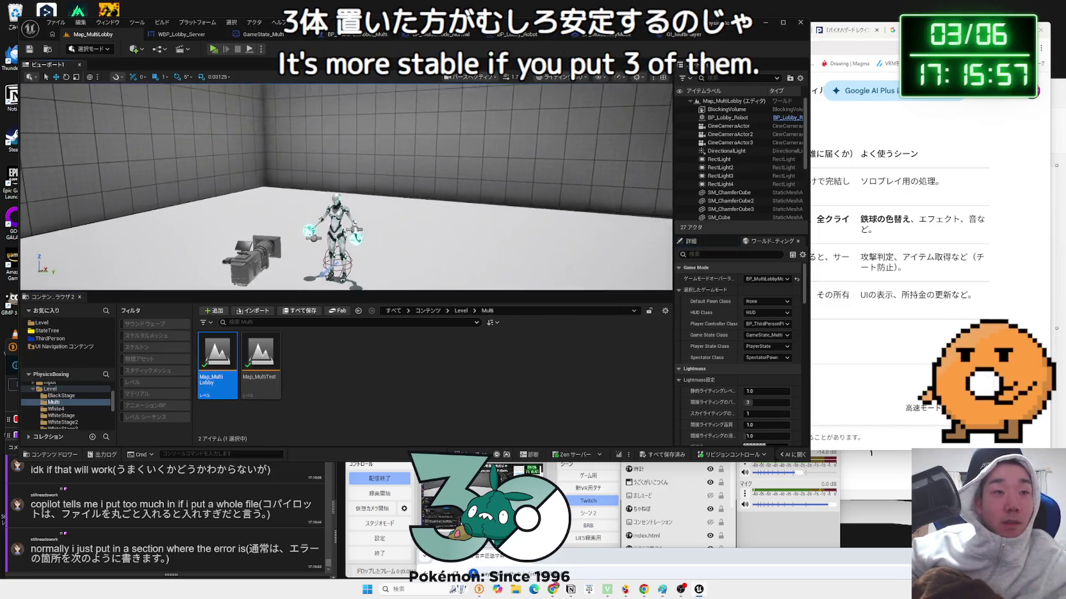
pyautogui.click(331, 213)
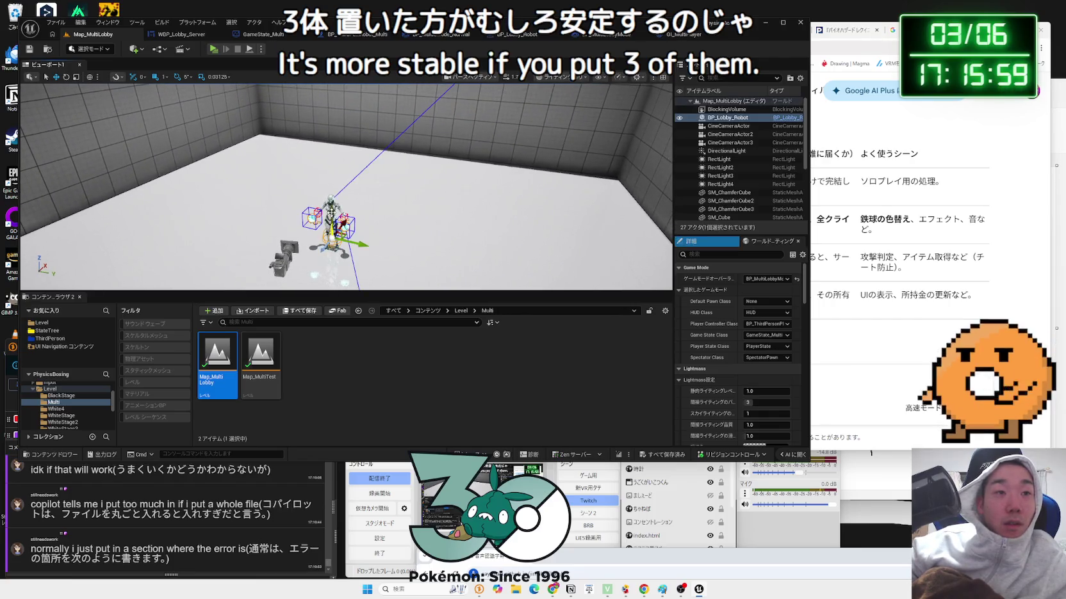
# Fly the view to the lobby robot and place a second copy, BP_Lobby_Robot2, on the floor.
pyautogui.moveTo(358, 245)
pyautogui.mouseDown()
pyautogui.moveTo(306, 282)
pyautogui.moveTo(249, 289)
pyautogui.moveTo(469, 249)
pyautogui.moveTo(427, 252)
pyautogui.mouseUp()
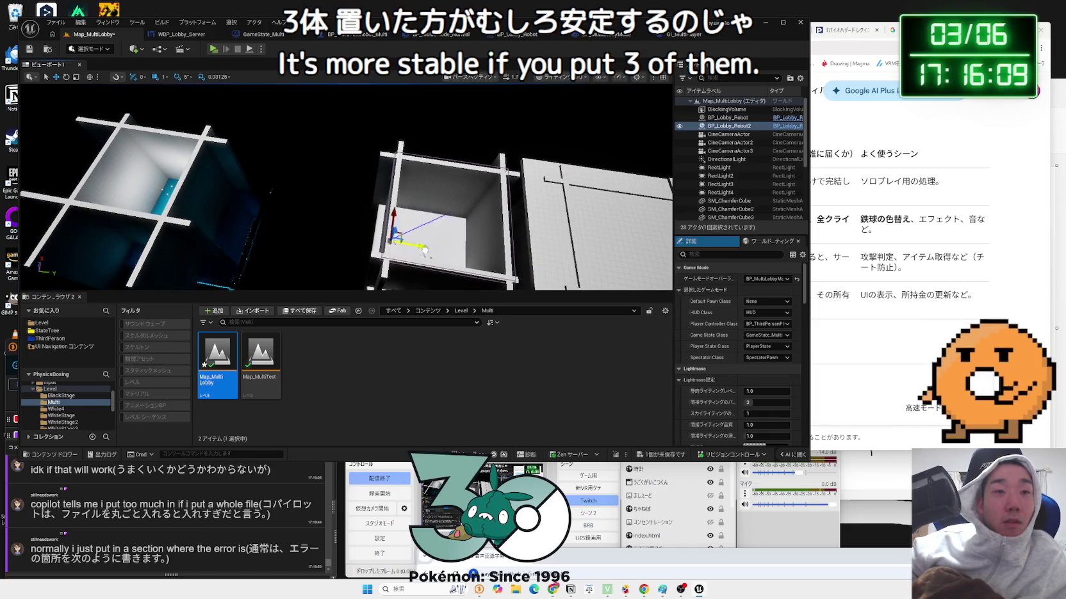
pyautogui.moveTo(219, 220); pyautogui.dragTo(219, 210)
pyautogui.moveTo(325, 238); pyautogui.dragTo(326, 228)
pyautogui.moveTo(451, 210); pyautogui.dragTo(303, 225)
pyautogui.click(282, 256)
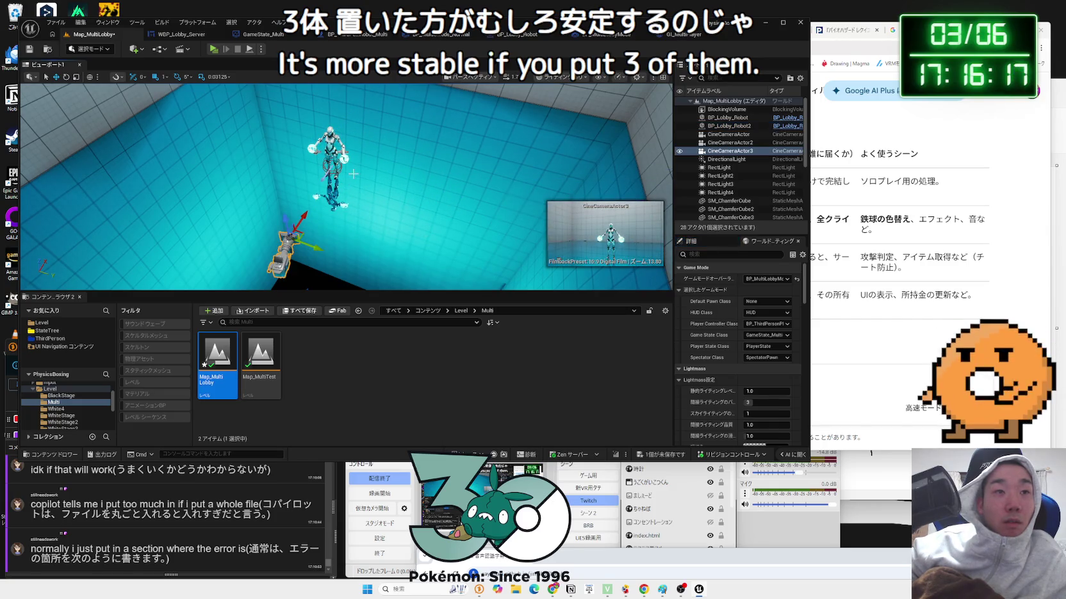
pyautogui.click(332, 163)
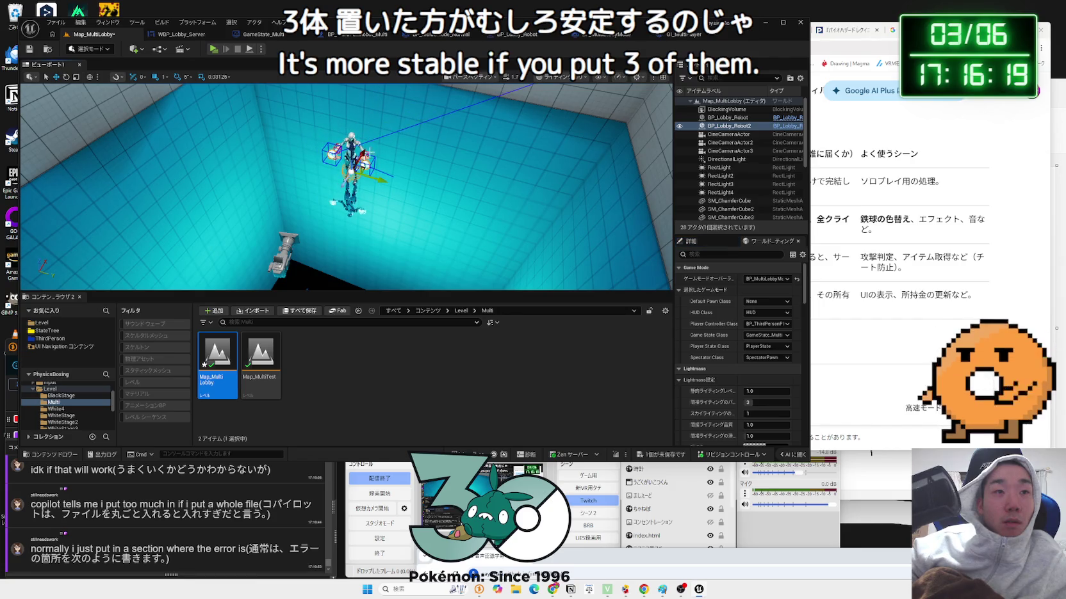
pyautogui.moveTo(350, 171); pyautogui.dragTo(338, 190)
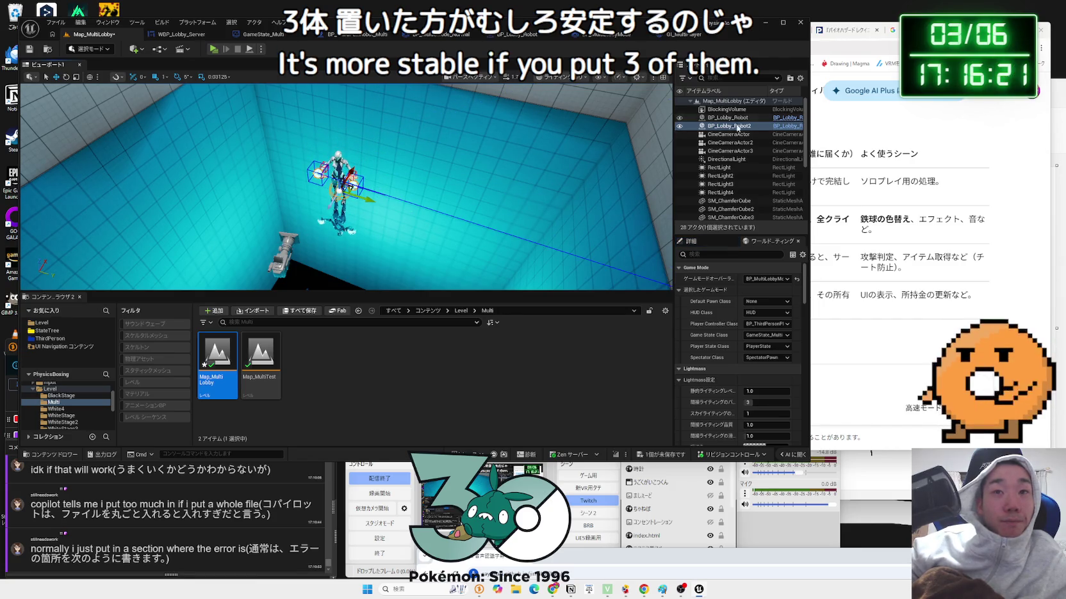
# Duplicate the original robot into BP_Lobby_Robot3 placed to the right, then reframe the robots.
pyautogui.moveTo(617, 140); pyautogui.dragTo(522, 167)
pyautogui.click(192, 152)
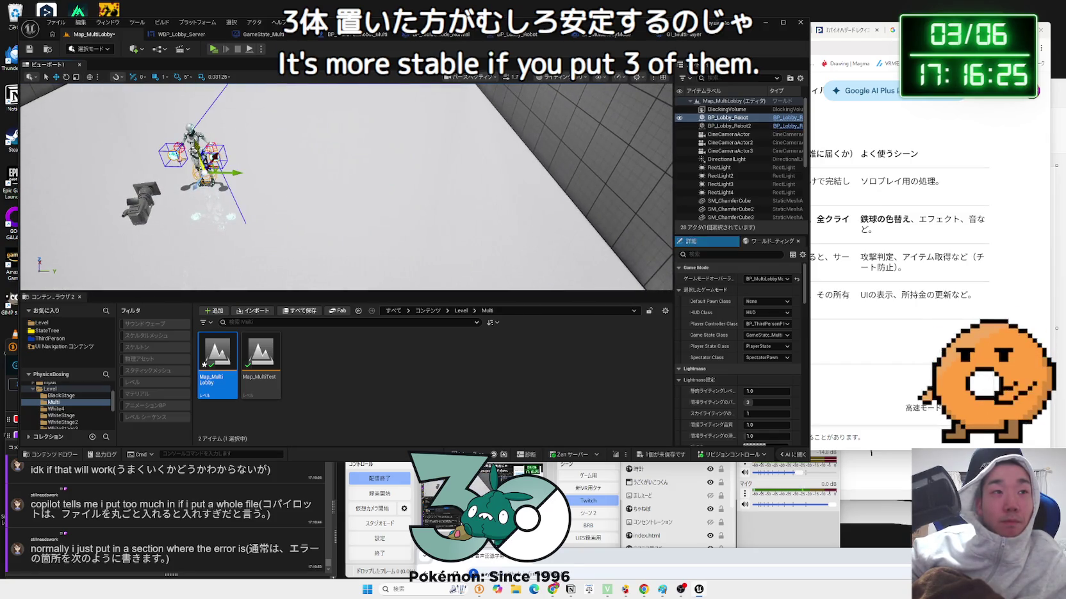
pyautogui.keyDown('alt'); pyautogui.moveTo(234, 173); pyautogui.dragTo(519, 173); pyautogui.keyUp('alt')
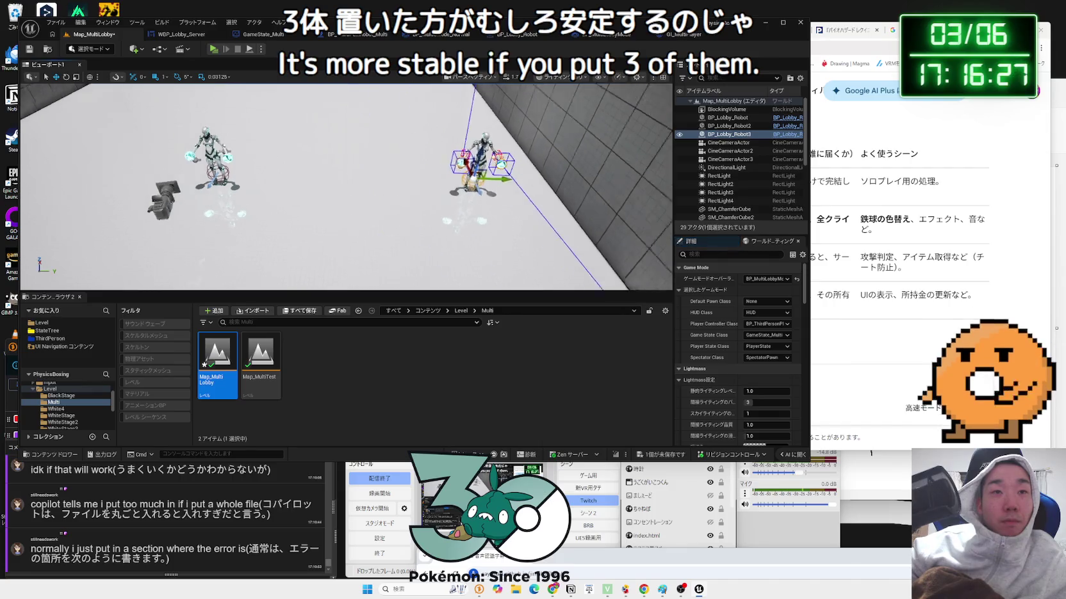
pyautogui.press('f')
pyautogui.moveTo(654, 220); pyautogui.dragTo(602, 210)
pyautogui.moveTo(512, 230); pyautogui.dragTo(419, 229)
pyautogui.moveTo(256, 168); pyautogui.dragTo(222, 159)
pyautogui.click(362, 163)
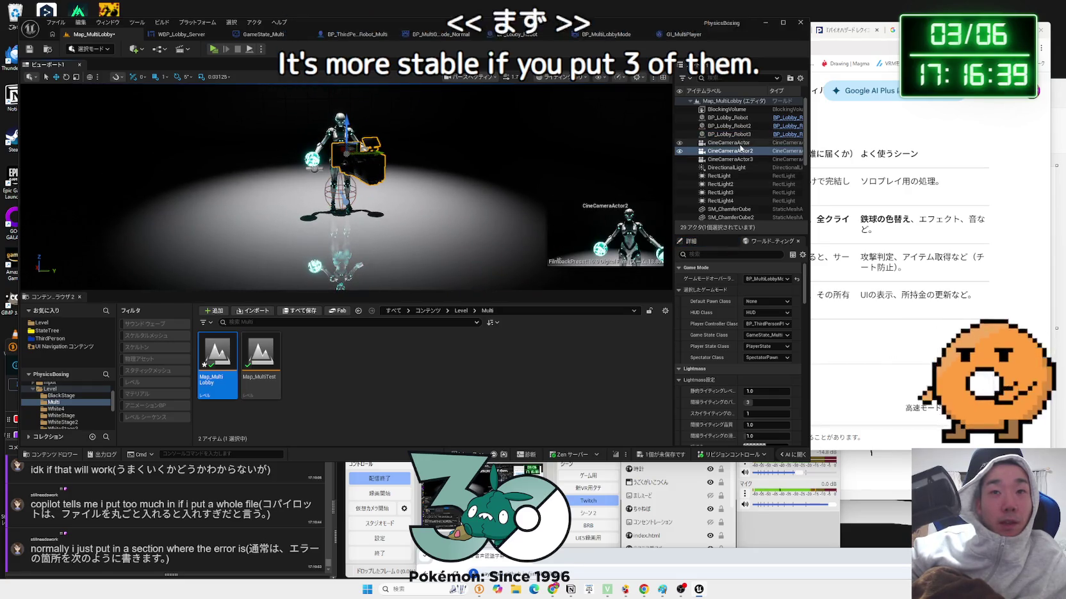
# Preview the CineCameraActor shot and nudge the third lobby robot to the right.
pyautogui.click(737, 142)
pyautogui.click(743, 151)
pyautogui.click(737, 142)
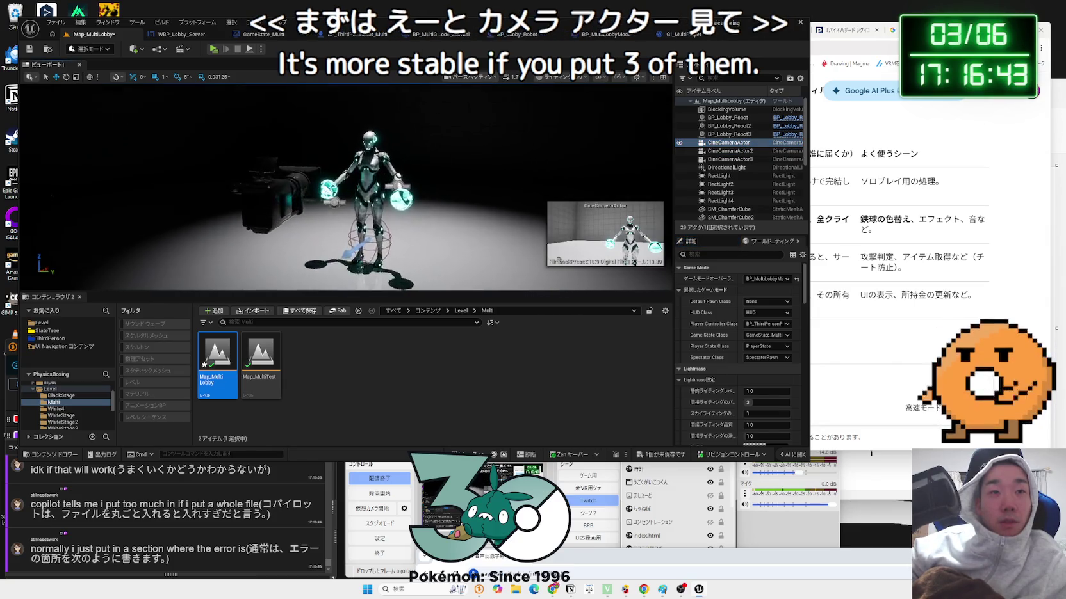
pyautogui.scroll(3, 352, 185)
pyautogui.click(353, 185)
pyautogui.click(320, 168)
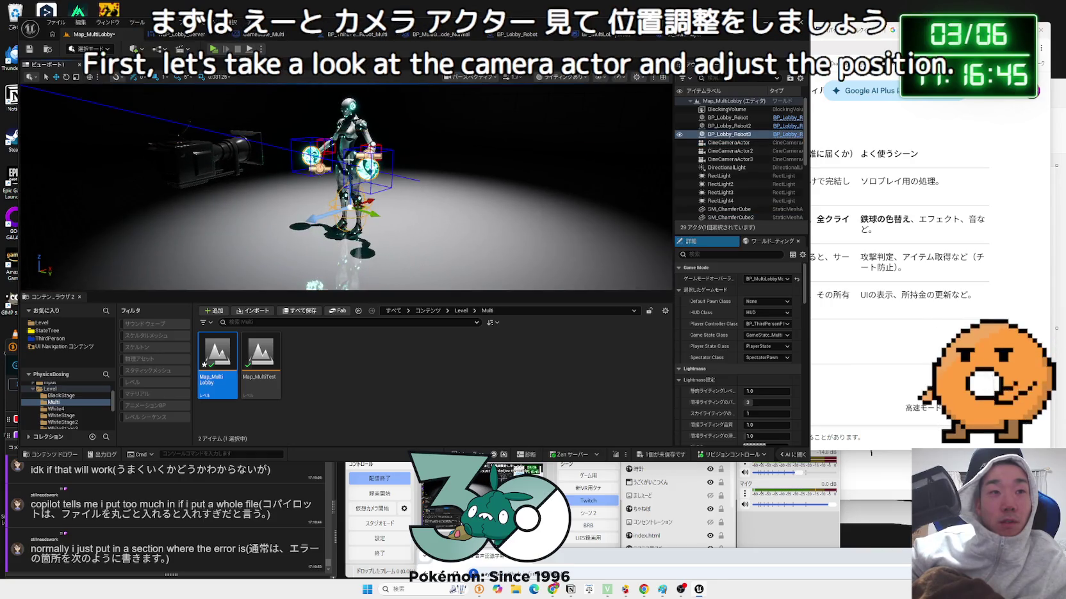
pyautogui.moveTo(372, 200); pyautogui.dragTo(387, 198)
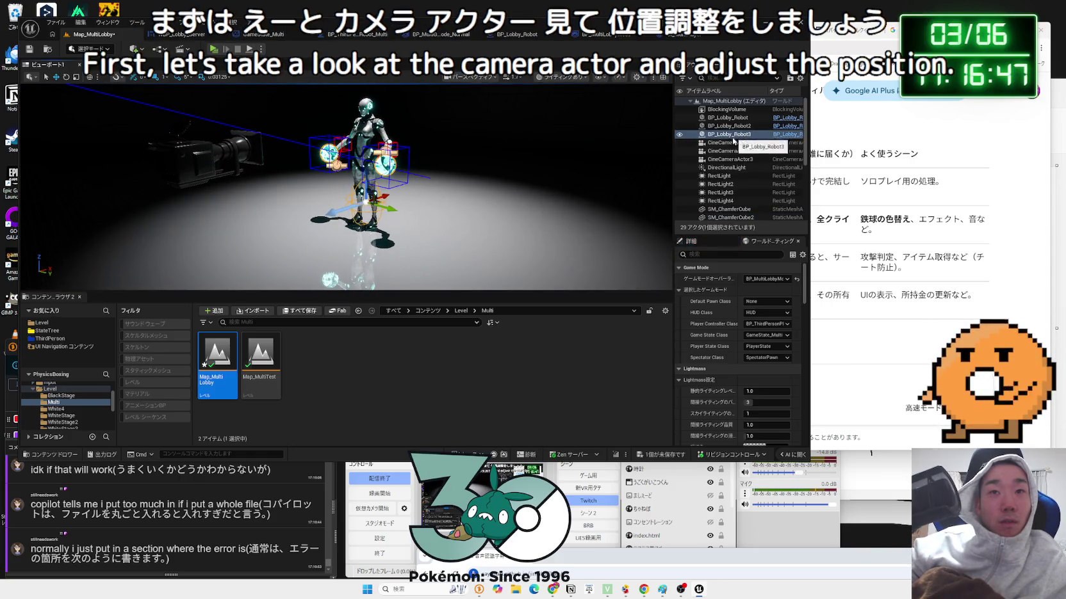
# Compare CineCameraActor2 and CineCameraActor3 previews and frame CineCameraActor3 in the viewport.
pyautogui.click(735, 143)
pyautogui.click(735, 151)
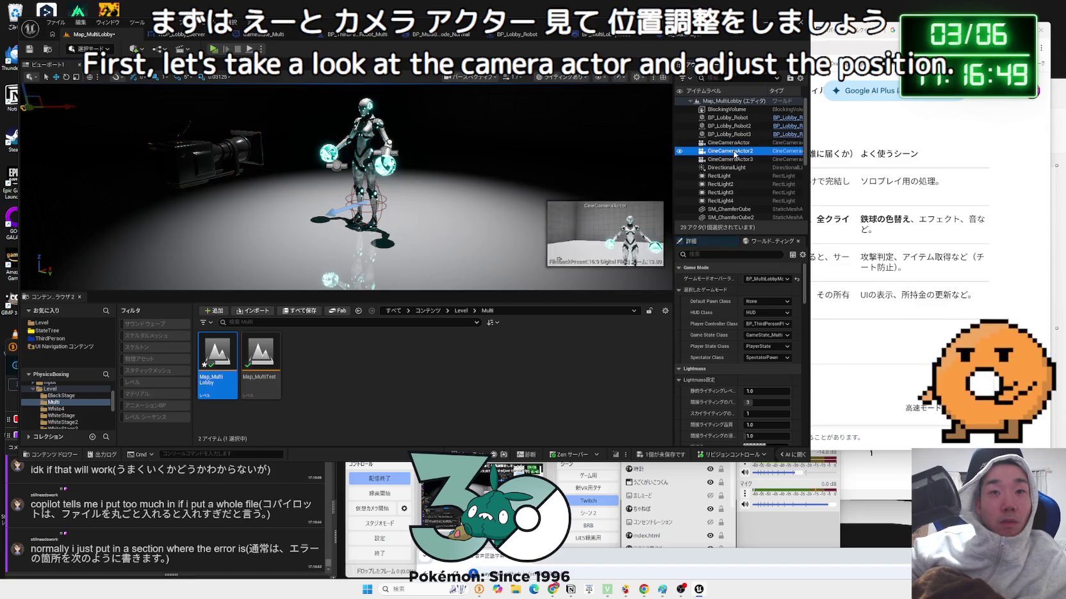
pyautogui.click(365, 165)
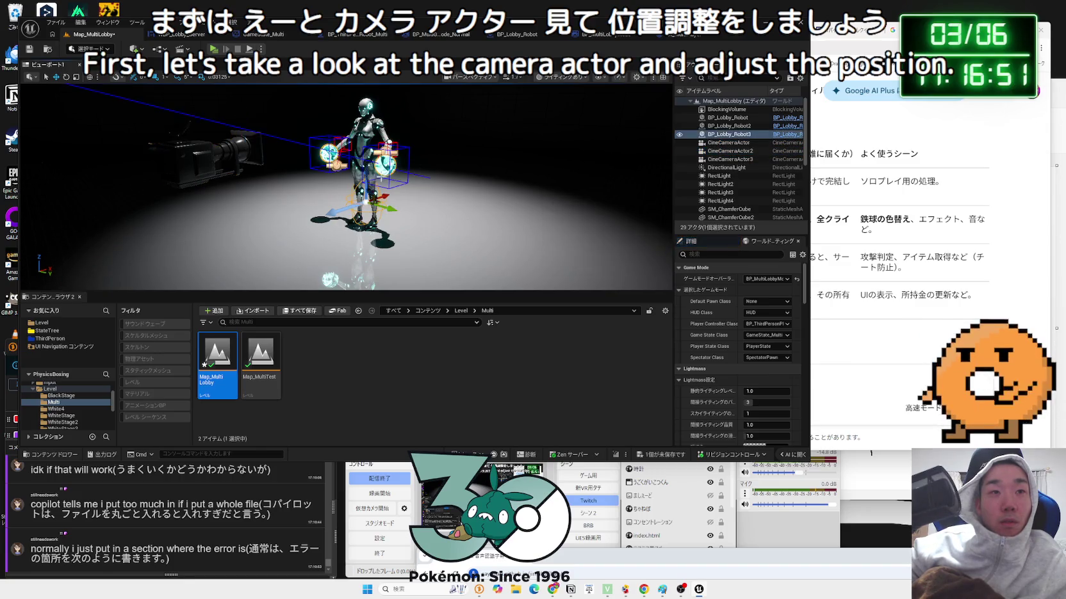
pyautogui.moveTo(389, 192); pyautogui.dragTo(408, 208)
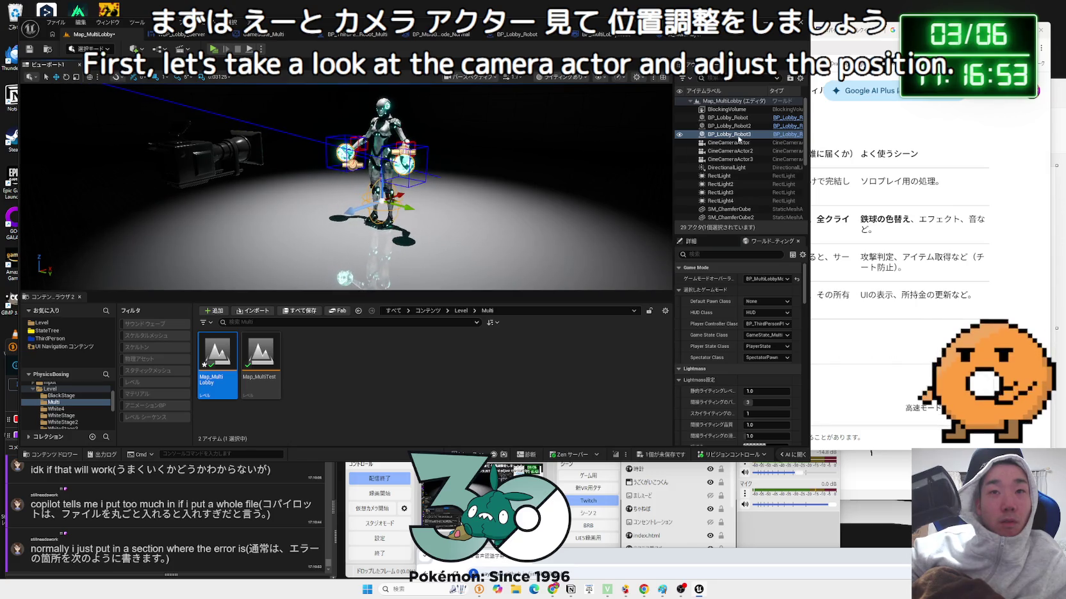
pyautogui.click(735, 152)
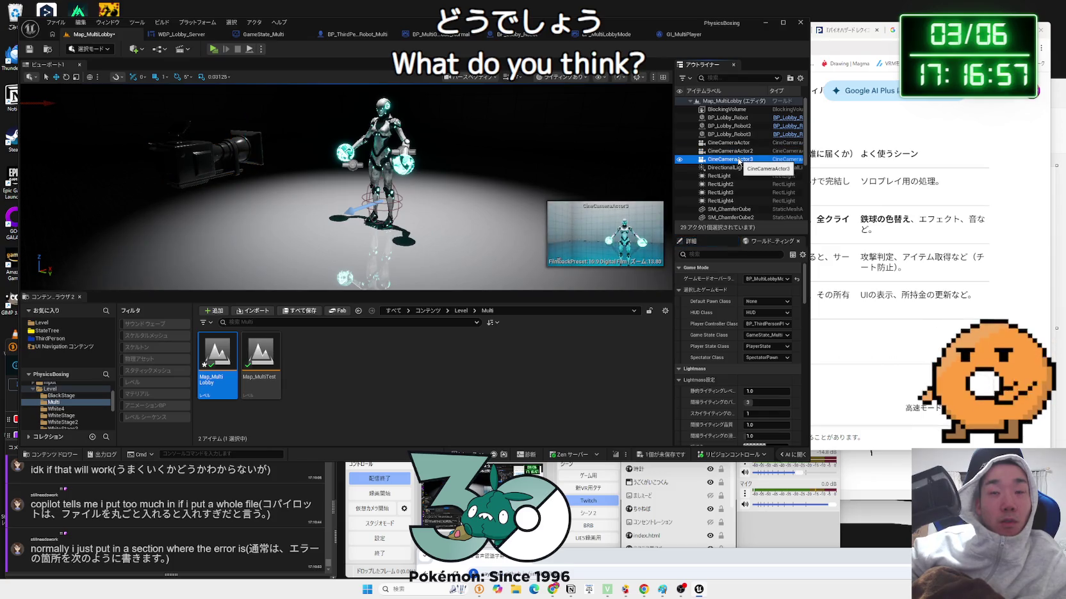
pyautogui.doubleClick(739, 162)
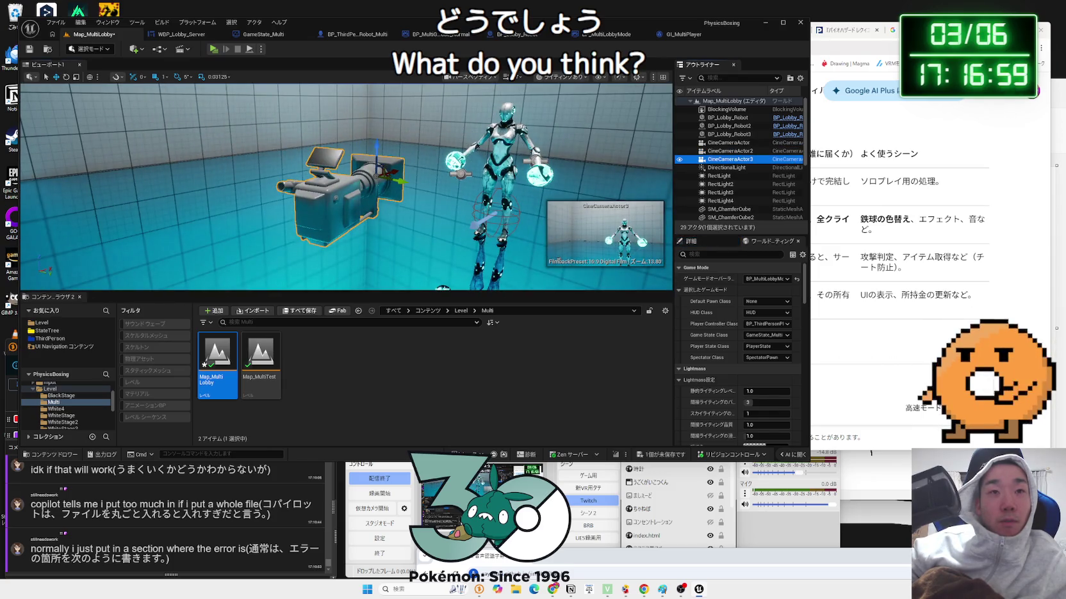
pyautogui.click(517, 194)
pyautogui.scroll(3, 509, 203)
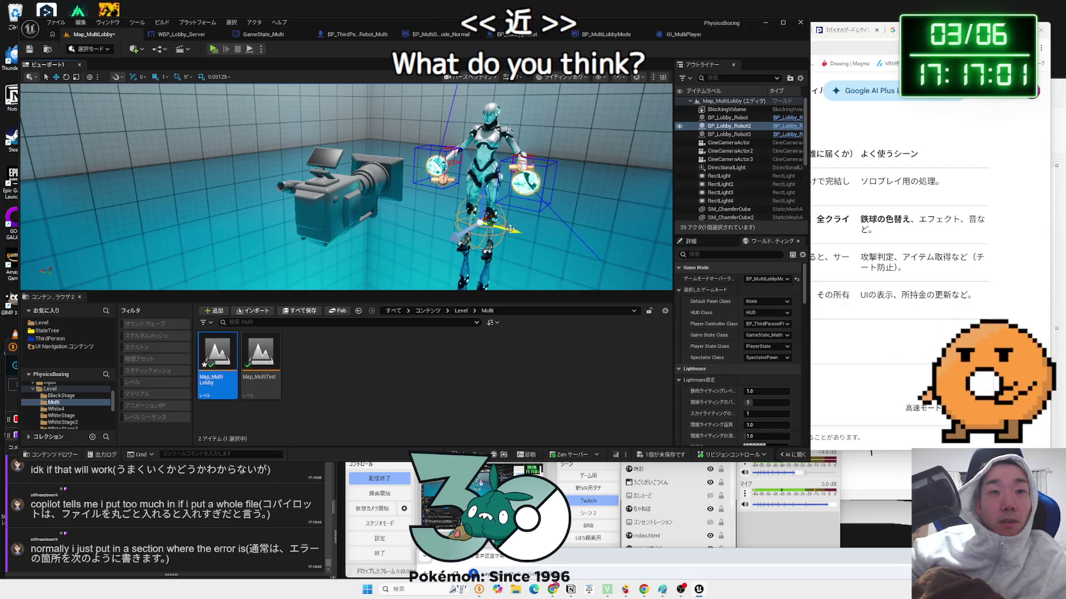
pyautogui.click(735, 130)
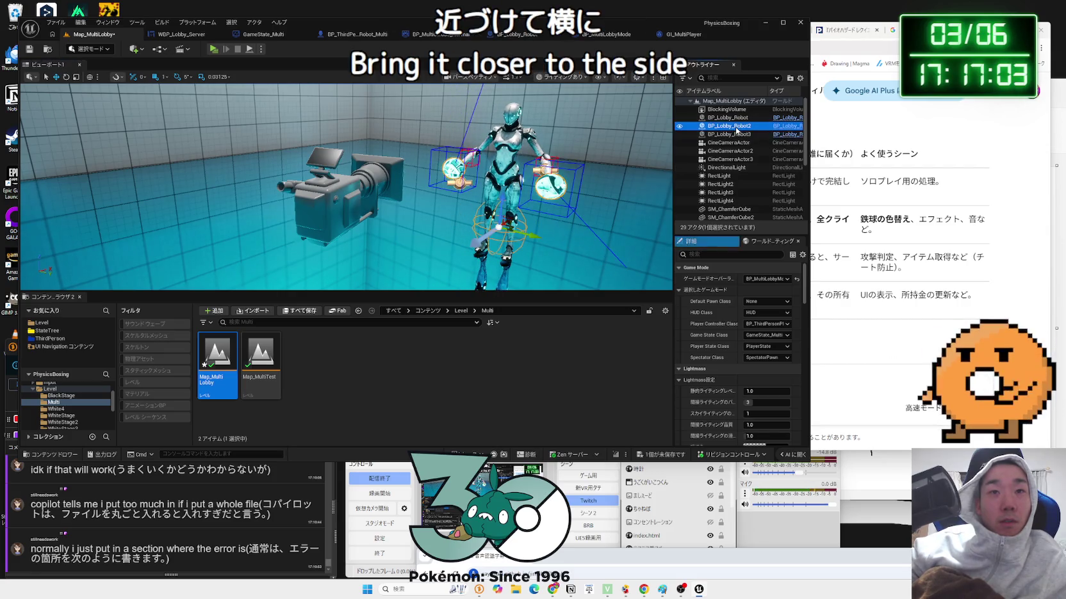
pyautogui.click(735, 151)
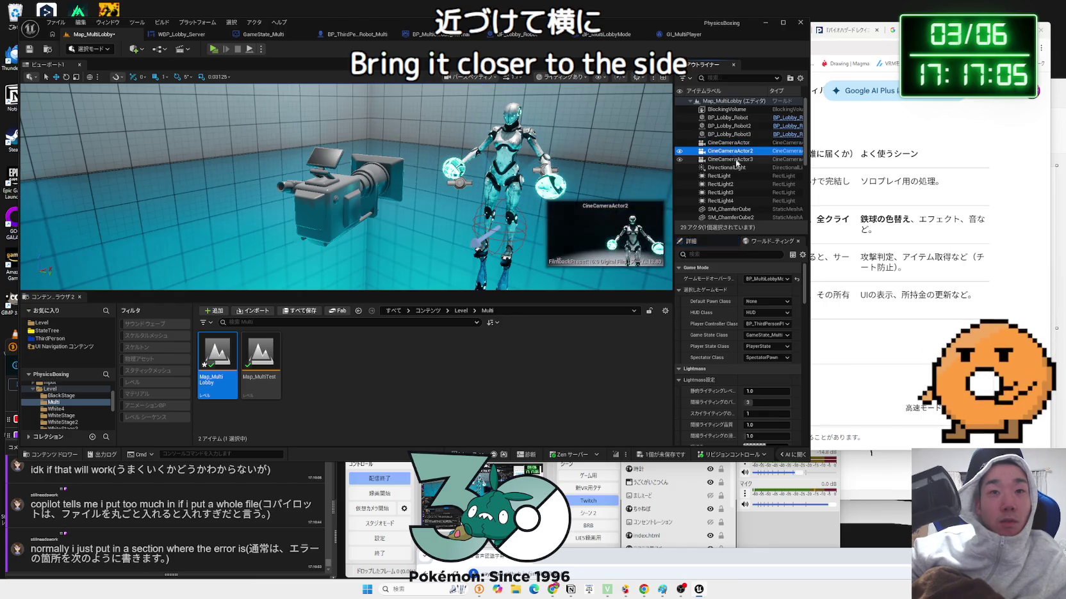
pyautogui.click(737, 159)
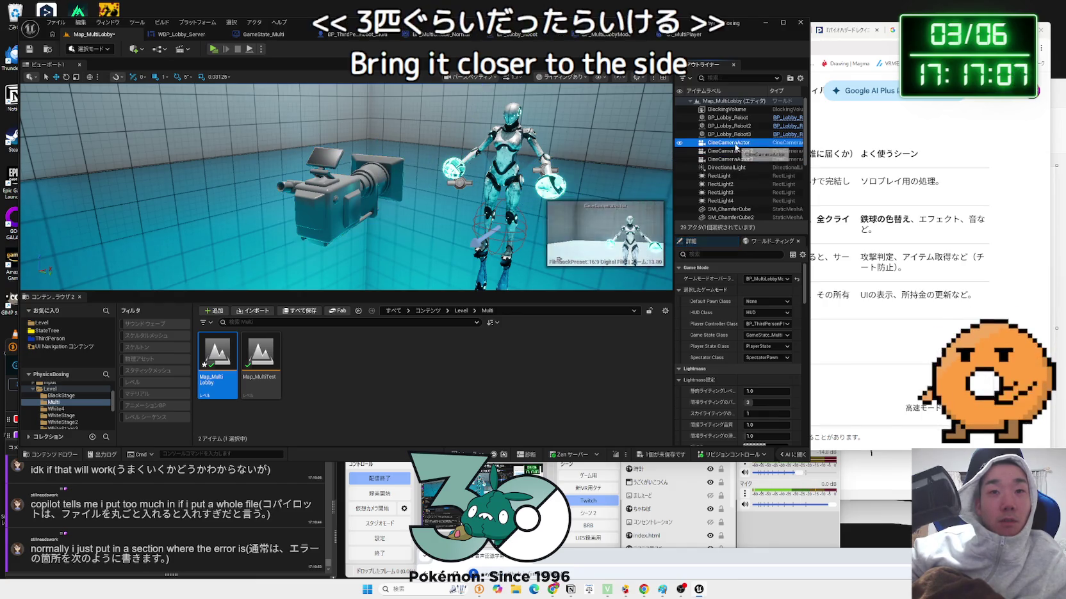
pyautogui.click(736, 151)
pyautogui.click(738, 160)
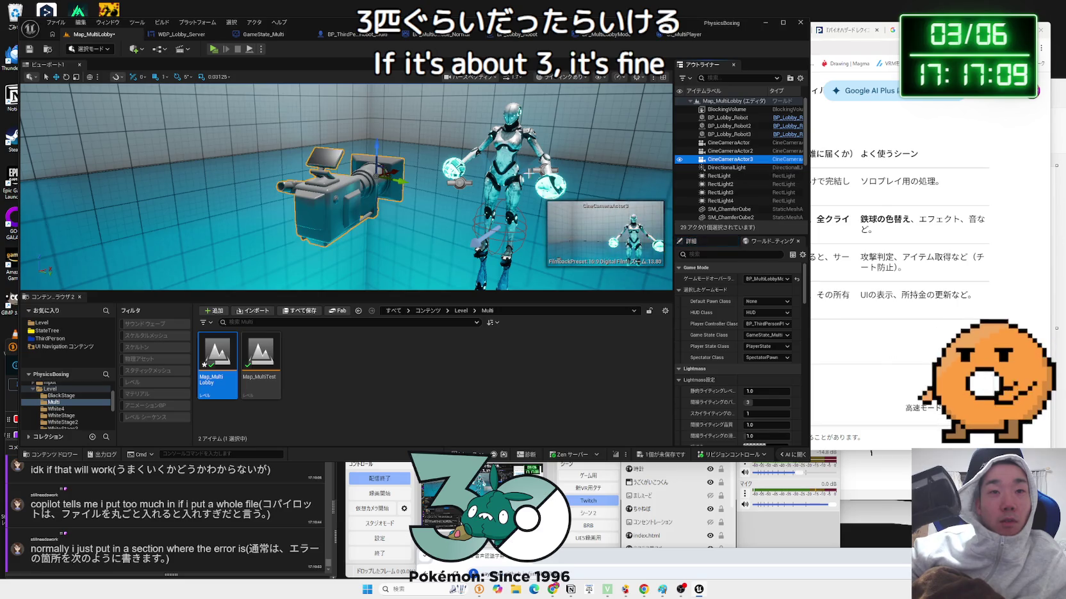
# Slide the second robot sideways and recheck the CineCameraActor2 and CineCameraActor3 framing.
pyautogui.click(513, 194)
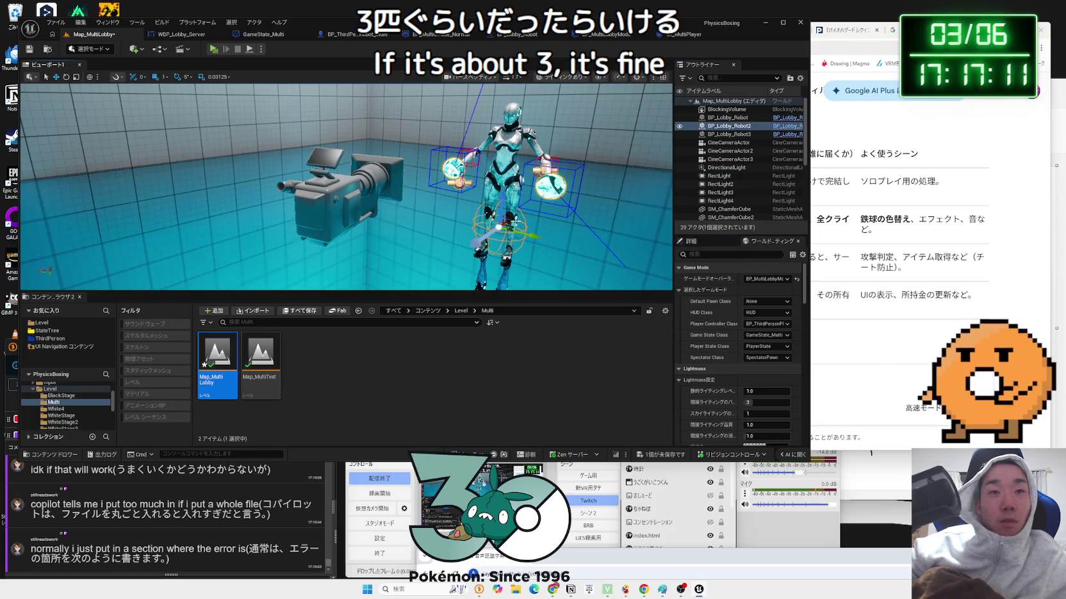
pyautogui.moveTo(522, 239); pyautogui.dragTo(535, 241)
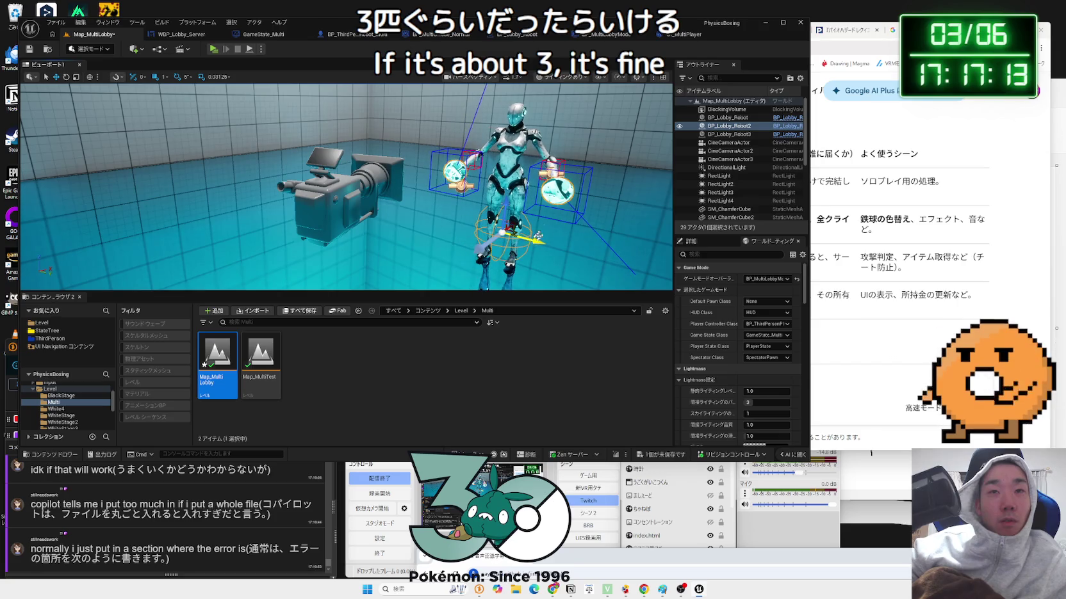
pyautogui.click(734, 152)
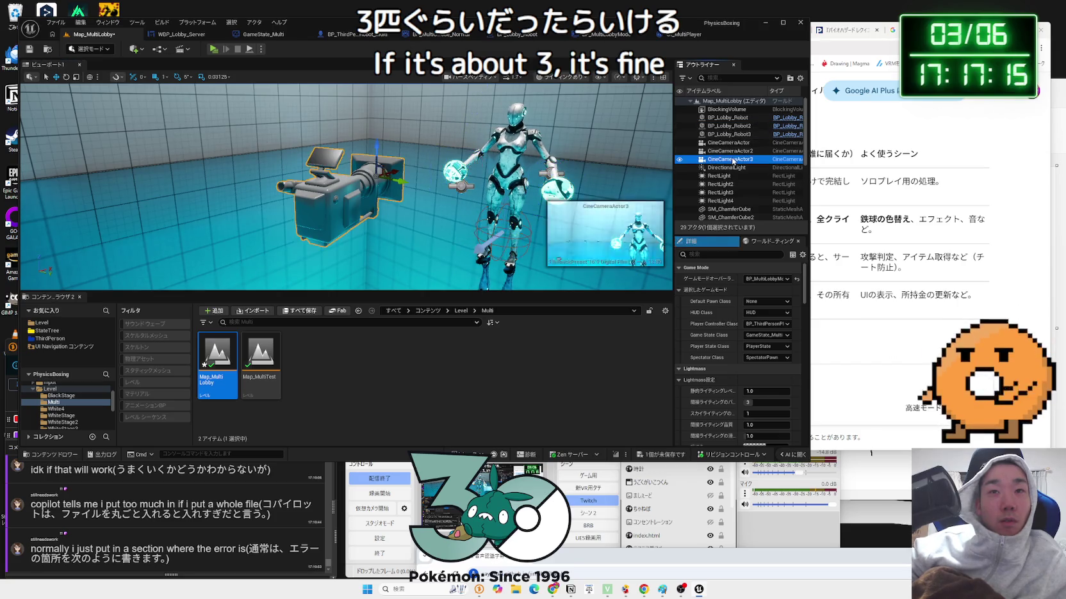
pyautogui.click(731, 142)
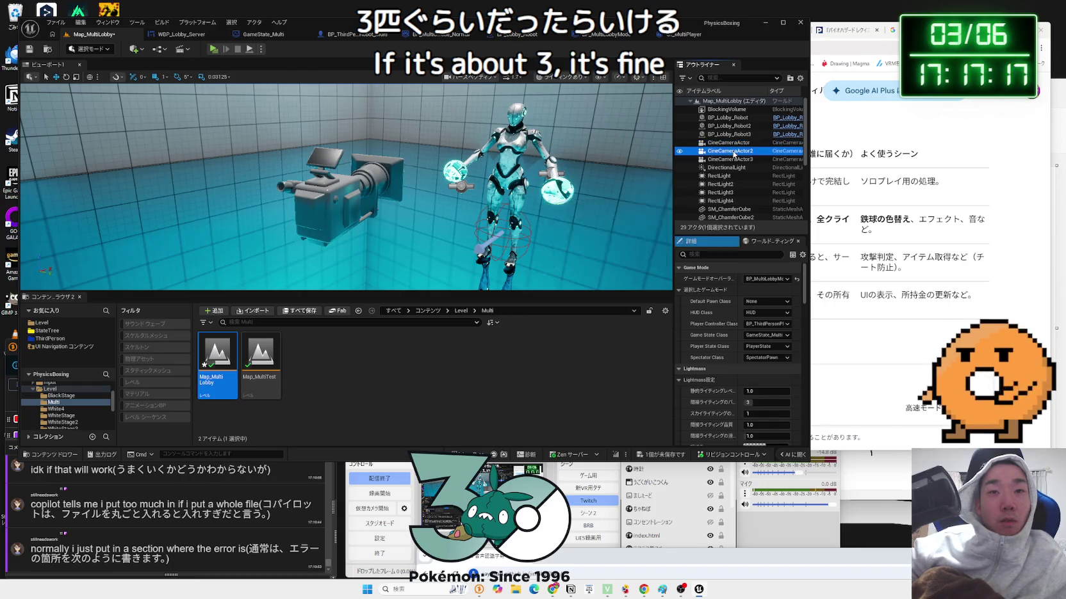
pyautogui.click(728, 158)
pyautogui.click(544, 189)
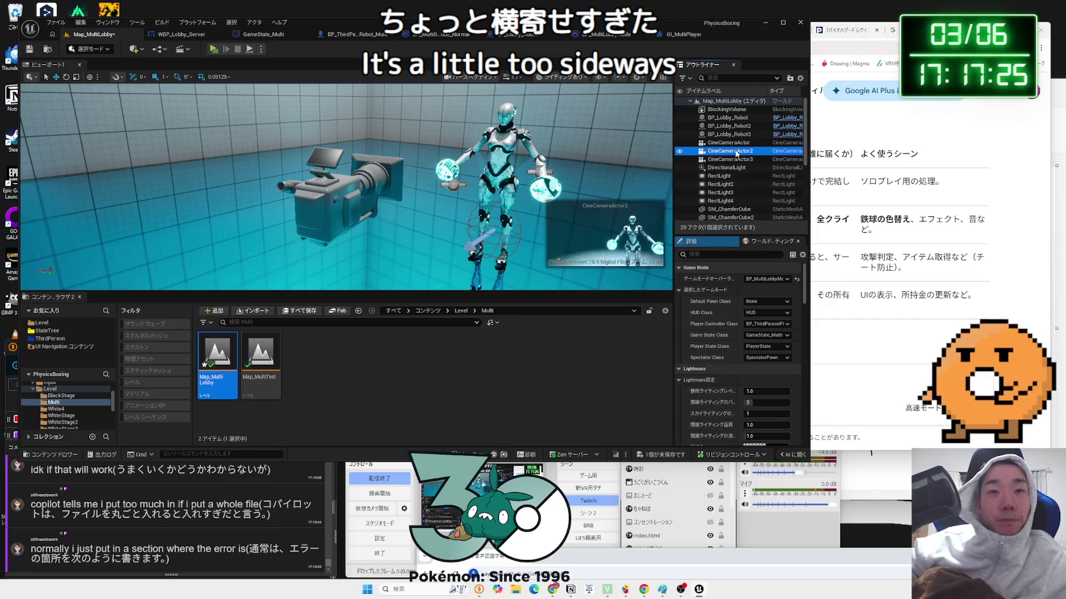
pyautogui.click(730, 159)
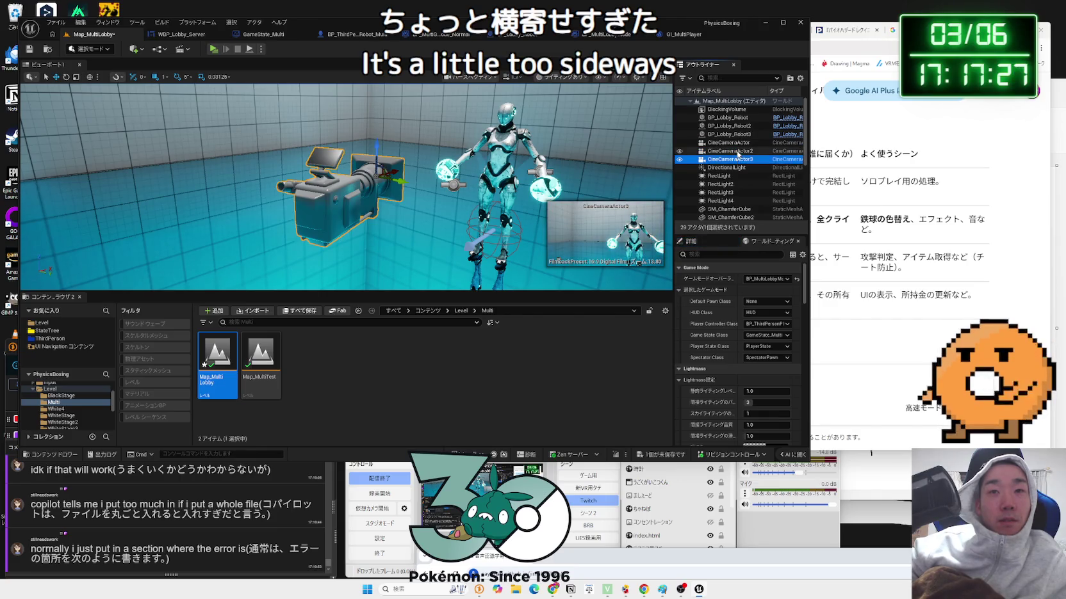
pyautogui.click(738, 152)
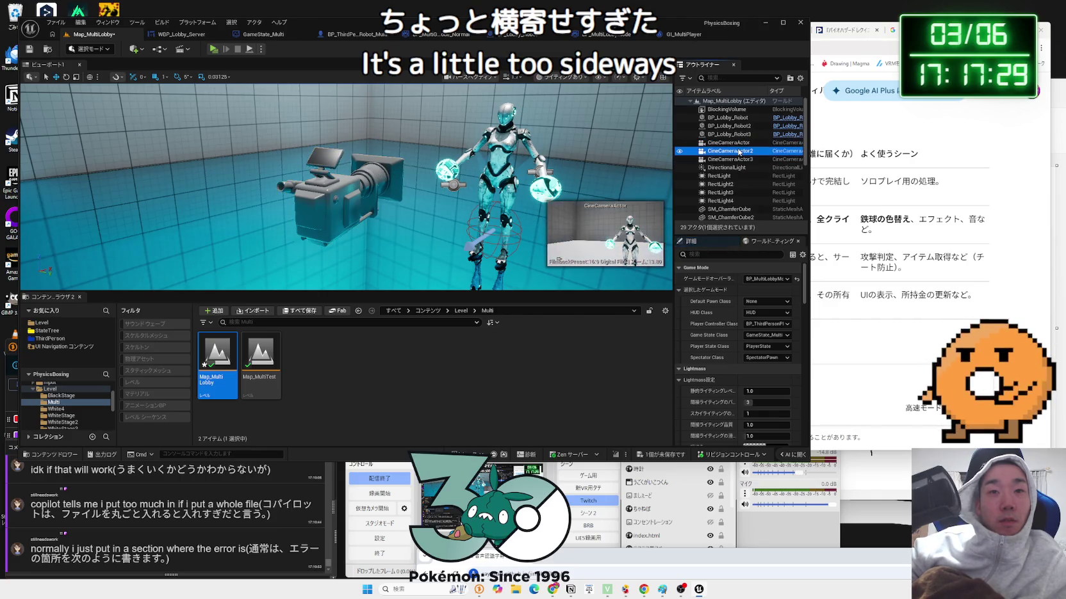
pyautogui.click(740, 160)
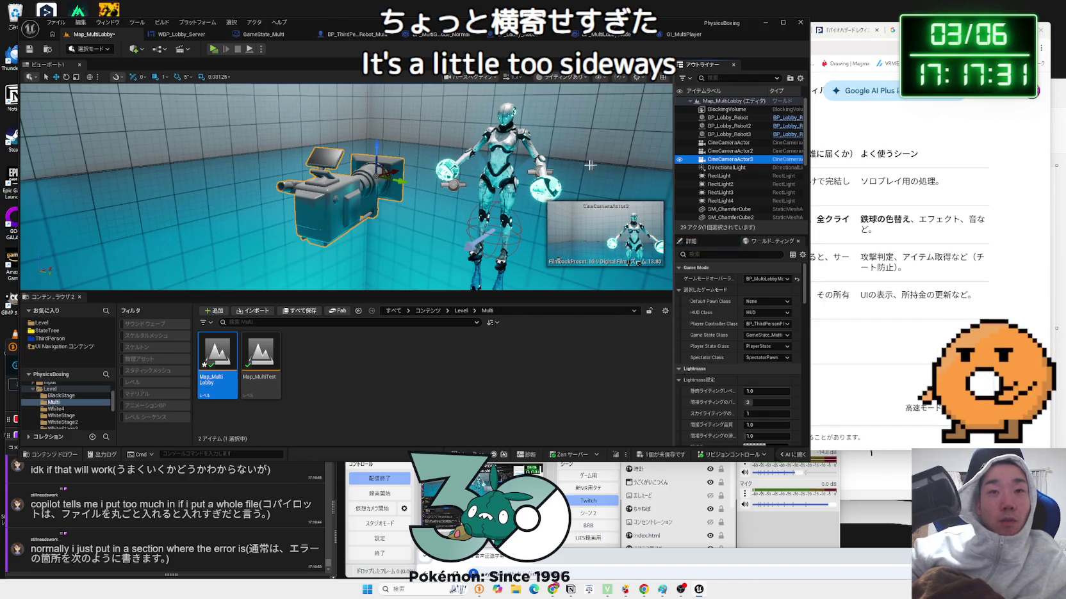
pyautogui.moveTo(522, 166); pyautogui.dragTo(404, 148)
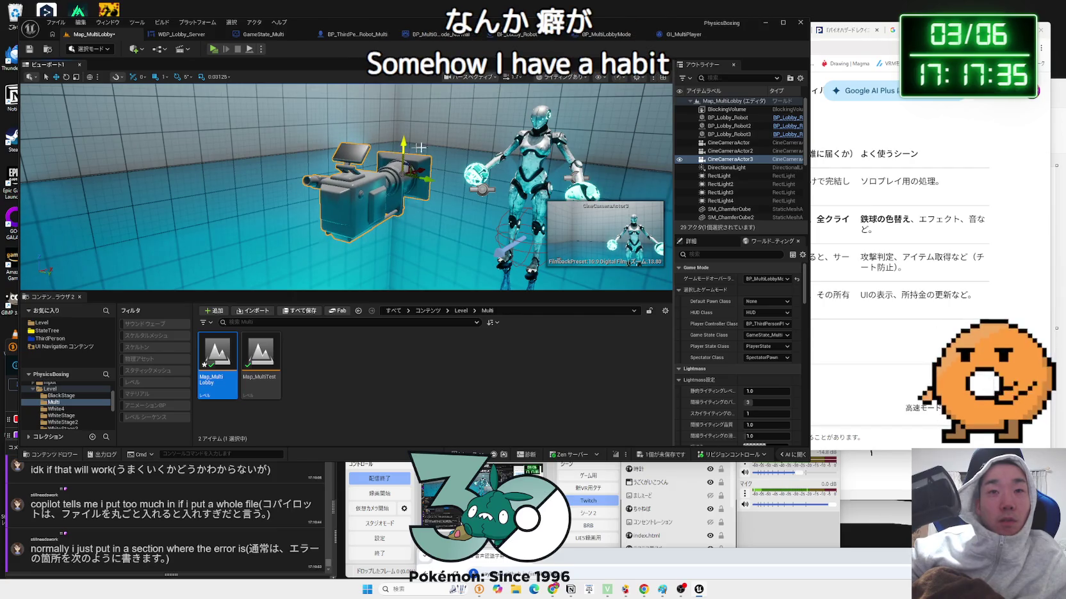
# Preview the three cine camera shots and nudge CineCameraActor3's position slightly.
pyautogui.click(744, 154)
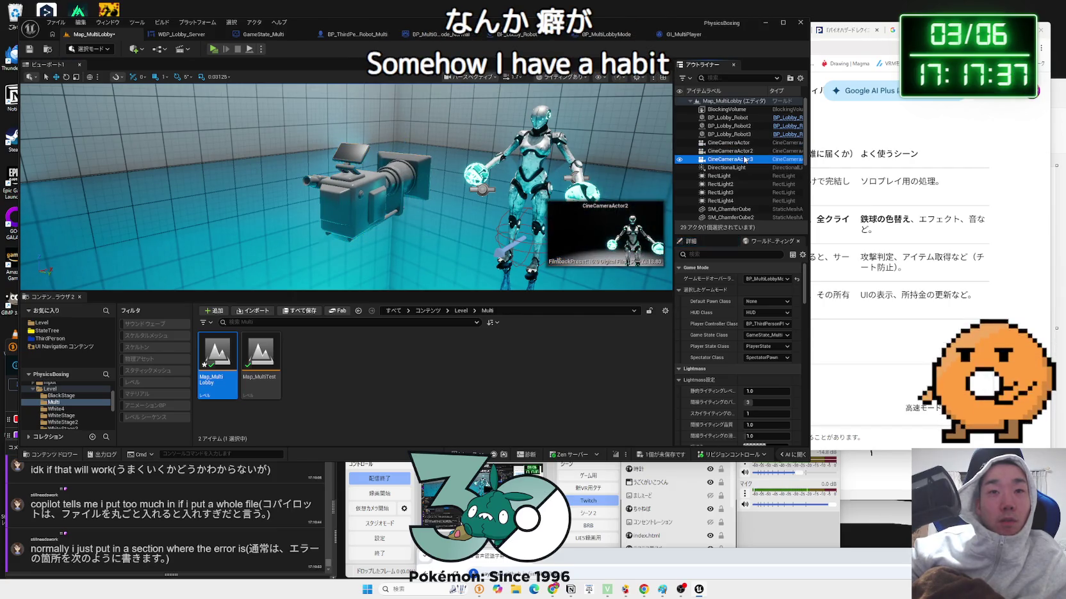
pyautogui.click(745, 151)
pyautogui.click(743, 143)
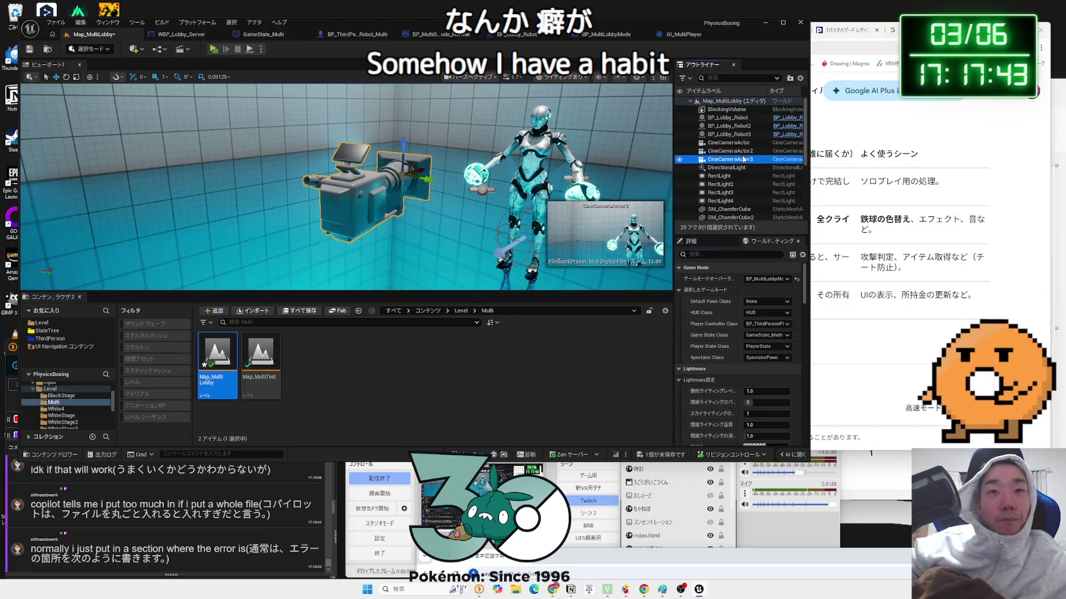
pyautogui.moveTo(419, 175); pyautogui.dragTo(421, 173)
pyautogui.press('f')
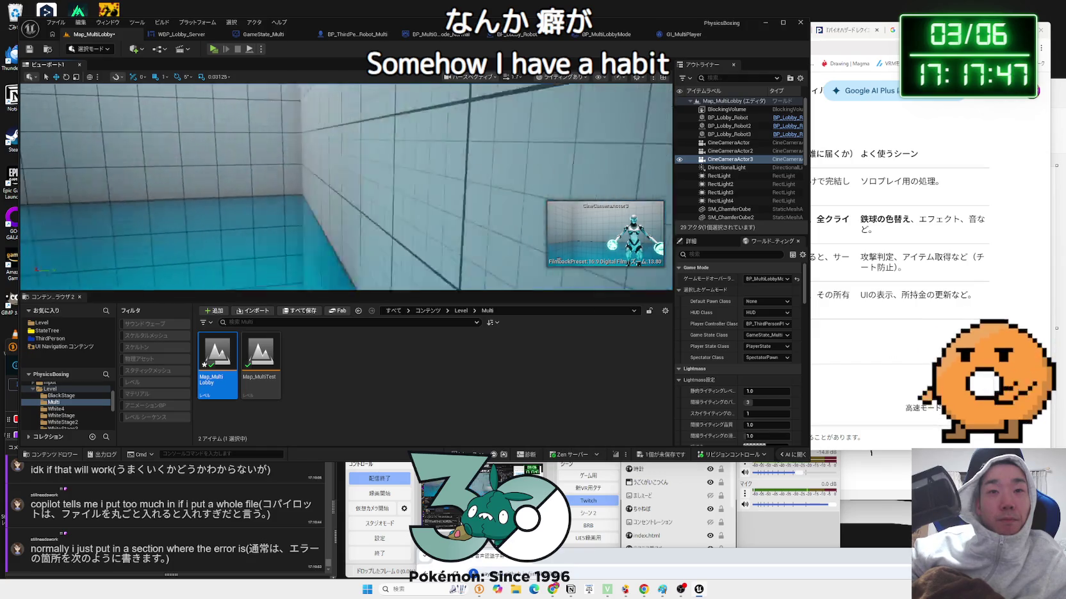
pyautogui.click(731, 151)
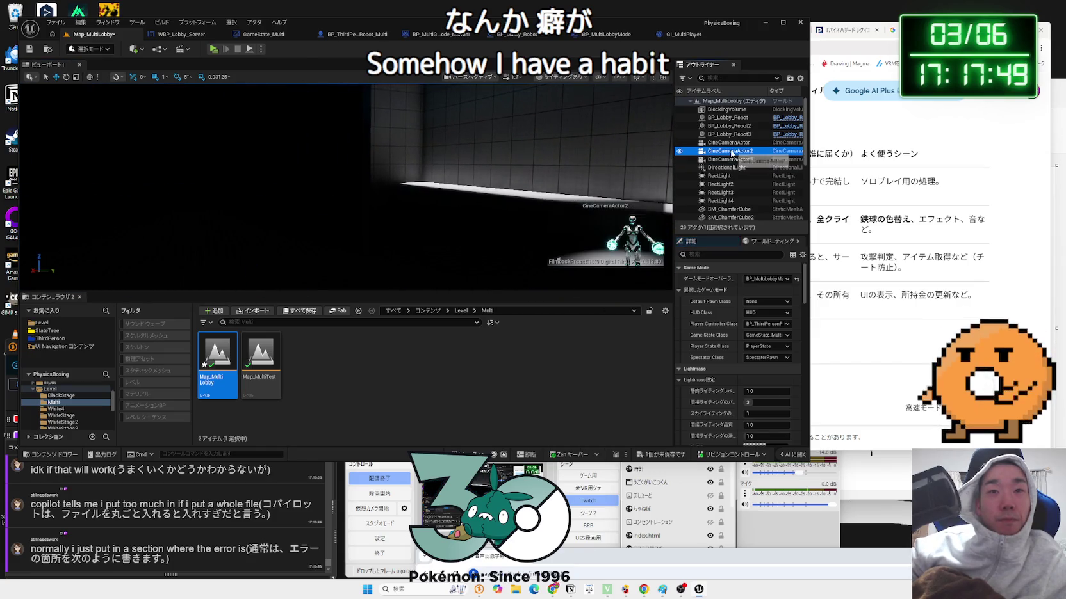
pyautogui.click(738, 143)
pyautogui.doubleClick(731, 151)
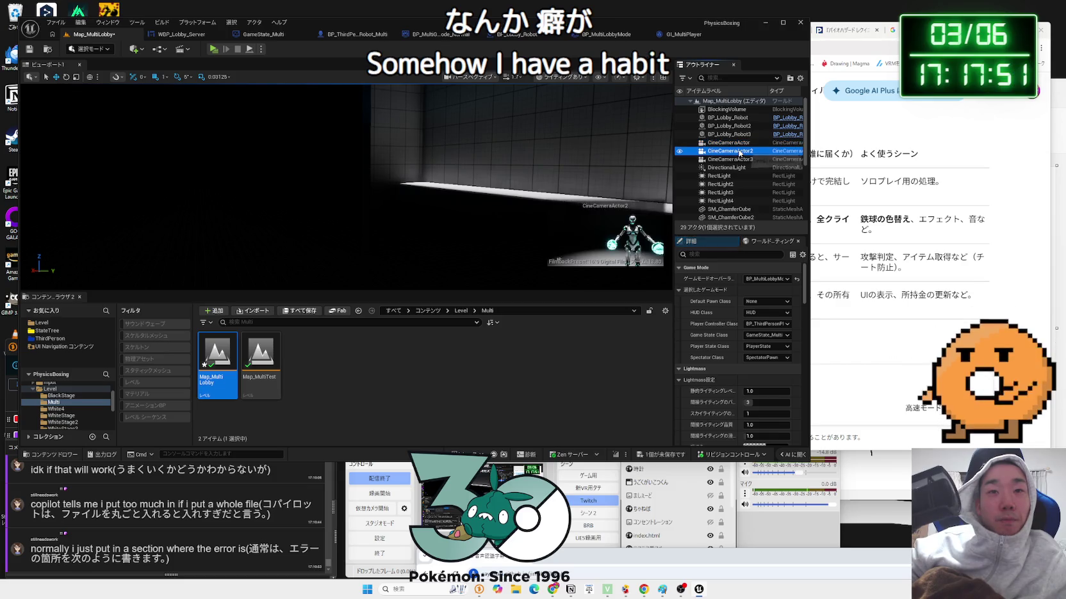
pyautogui.doubleClick(729, 135)
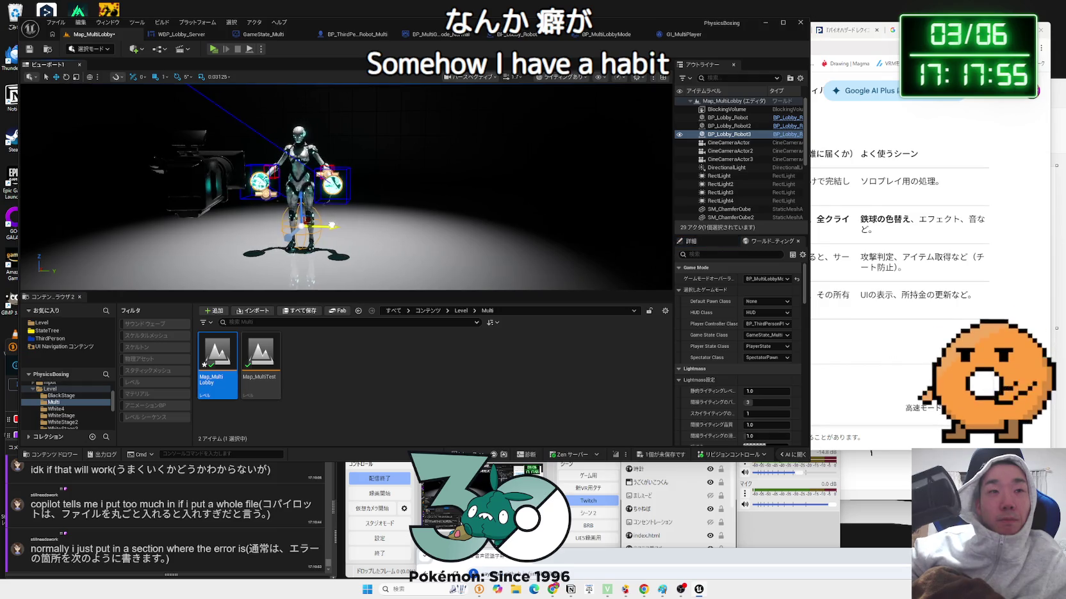
# Recheck the CineCameraActor2 and 3 shots and shift BP_Lobby_Robot2 slightly along one axis.
pyautogui.click(740, 152)
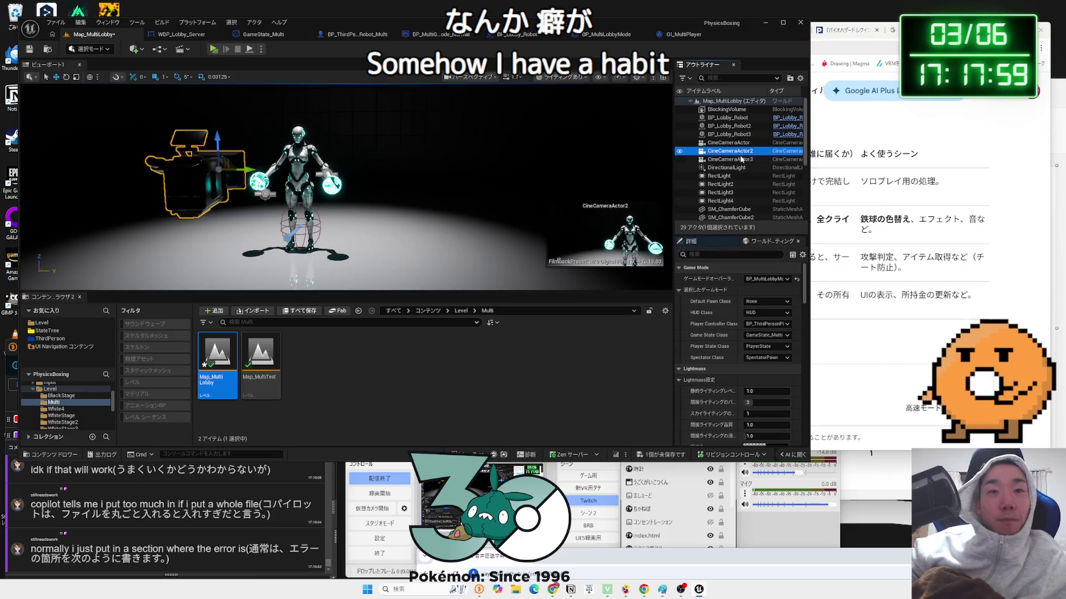
pyautogui.click(740, 159)
pyautogui.doubleClick(740, 159)
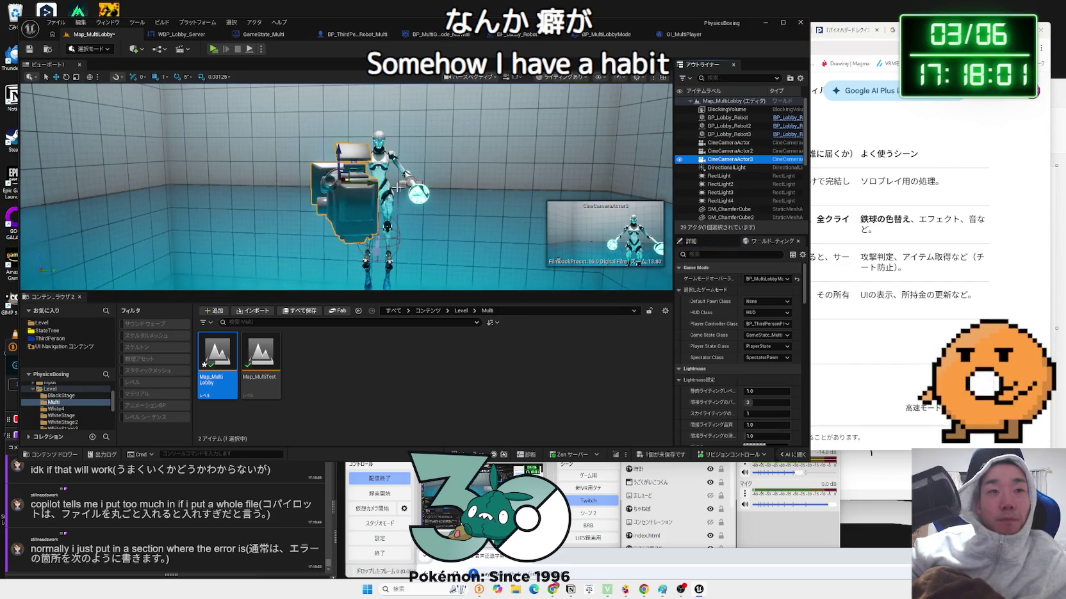
pyautogui.click(729, 126)
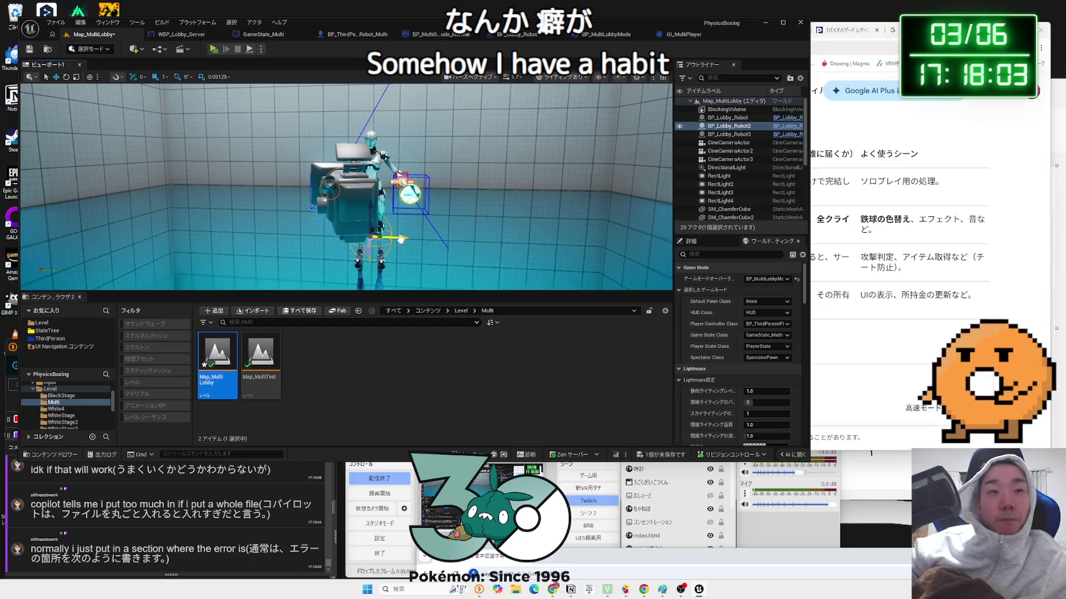
pyautogui.click(737, 158)
pyautogui.click(734, 151)
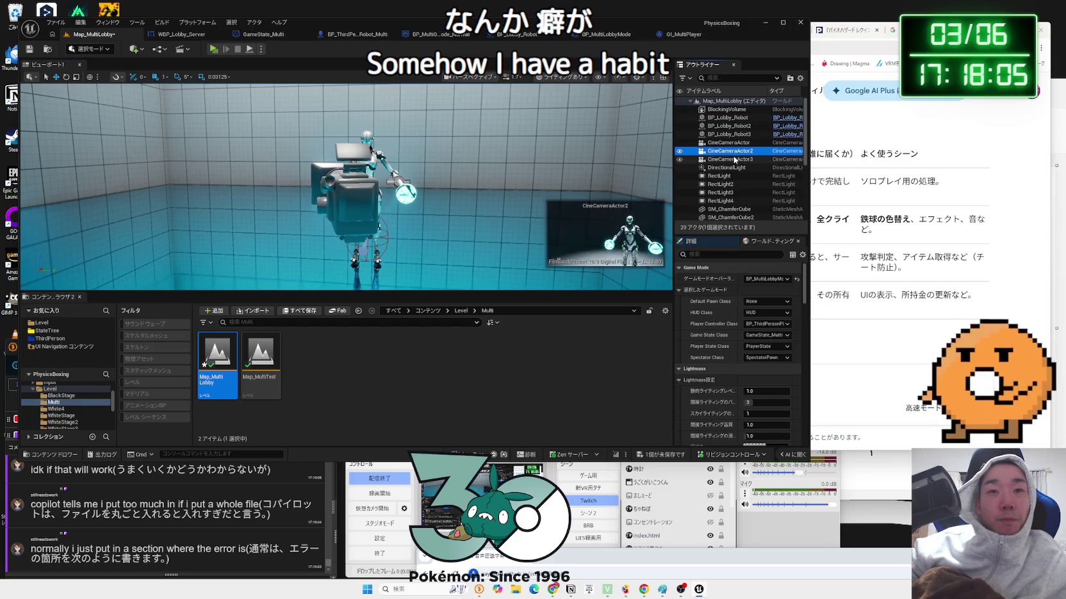
pyautogui.press('Down')
pyautogui.press('Down')
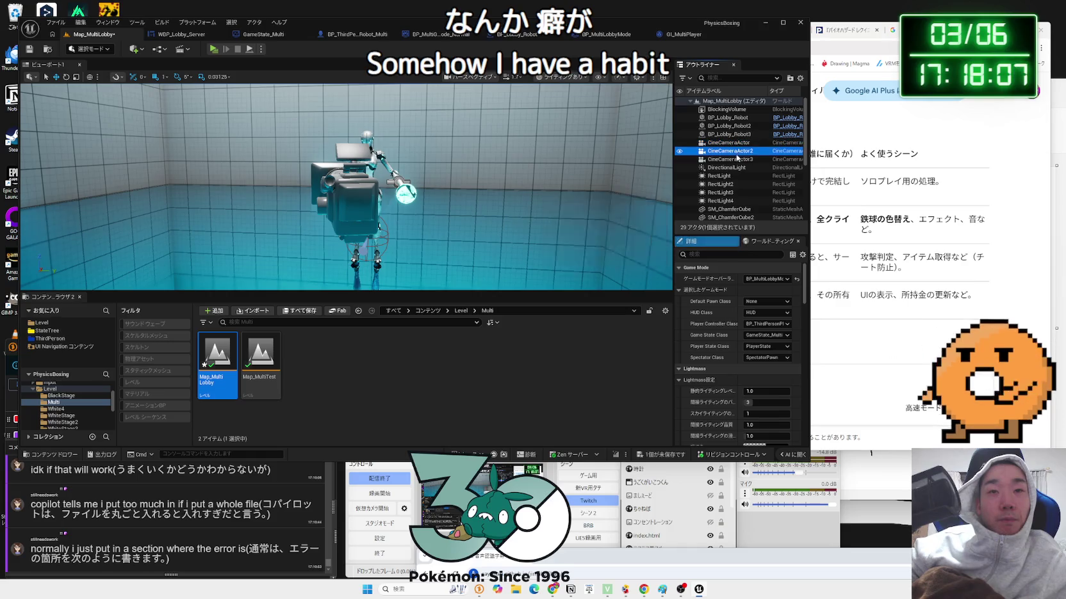
pyautogui.click(400, 206)
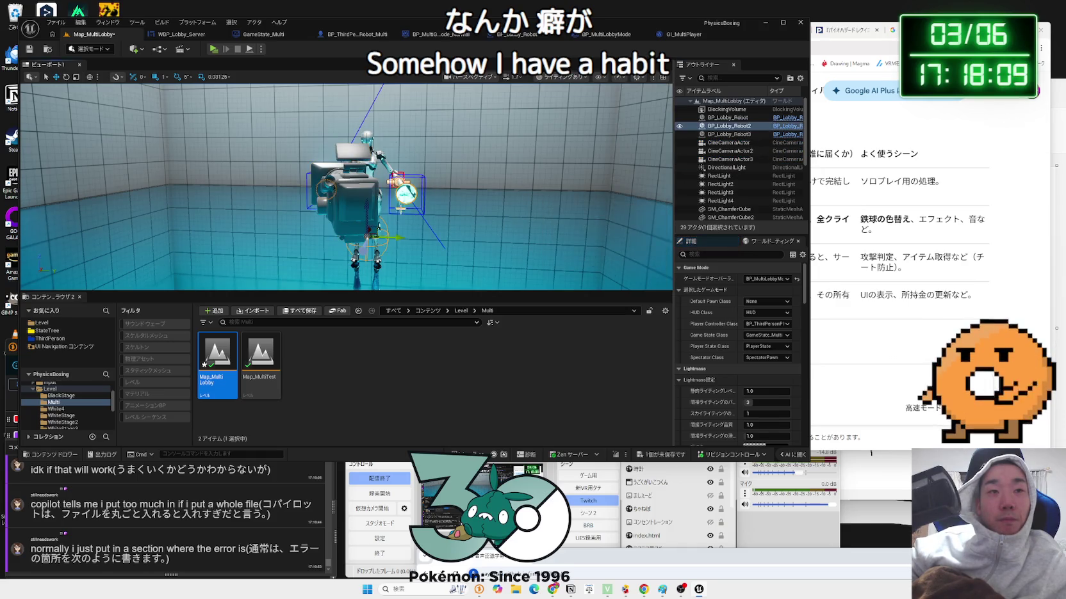
pyautogui.moveTo(399, 237); pyautogui.dragTo(404, 238)
# Review the CineCameraActor2 and CineCameraActor3 shots again, focusing on CineCameraActor3.
pyautogui.click(735, 159)
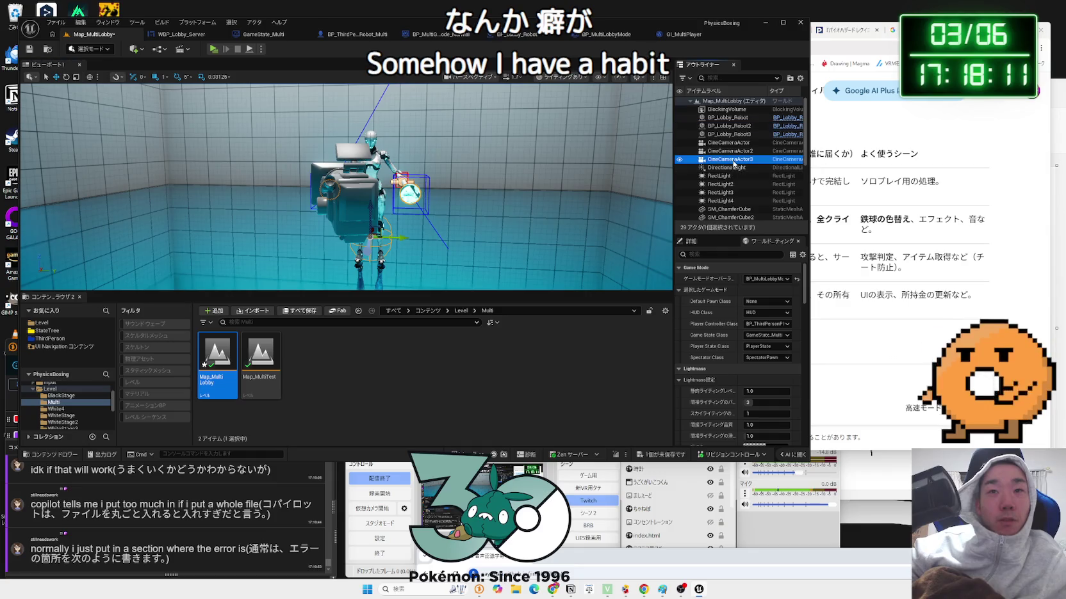
pyautogui.doubleClick(730, 151)
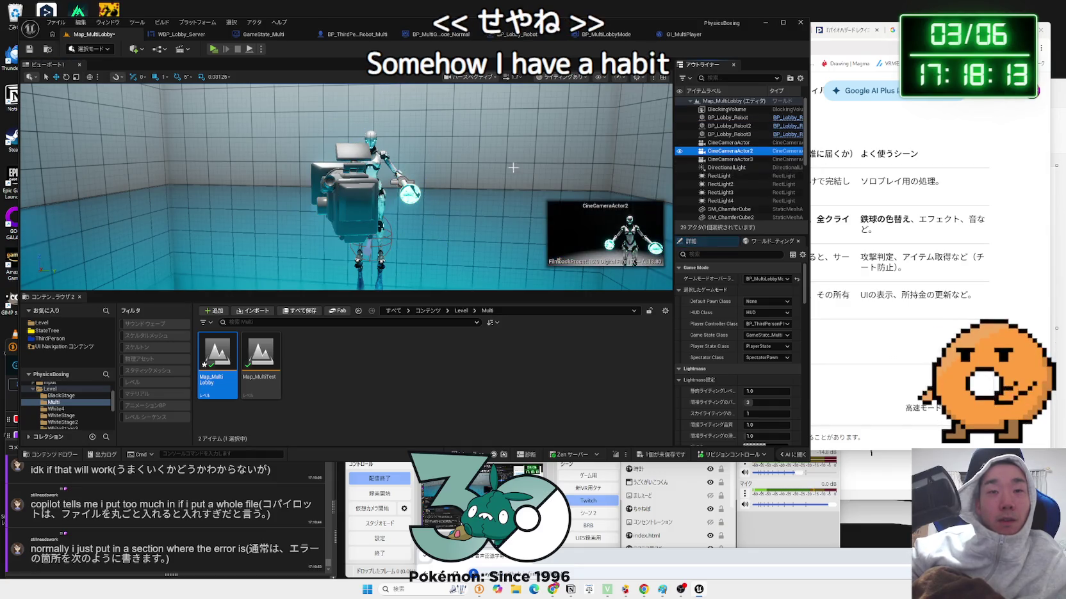
pyautogui.click(731, 151)
pyautogui.click(734, 160)
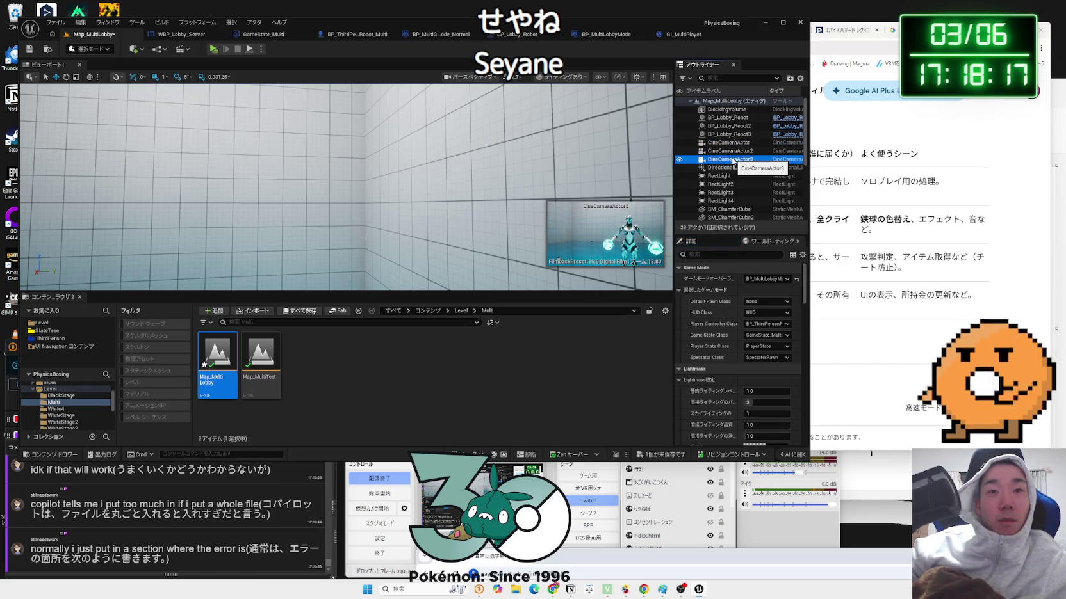
pyautogui.press('f')
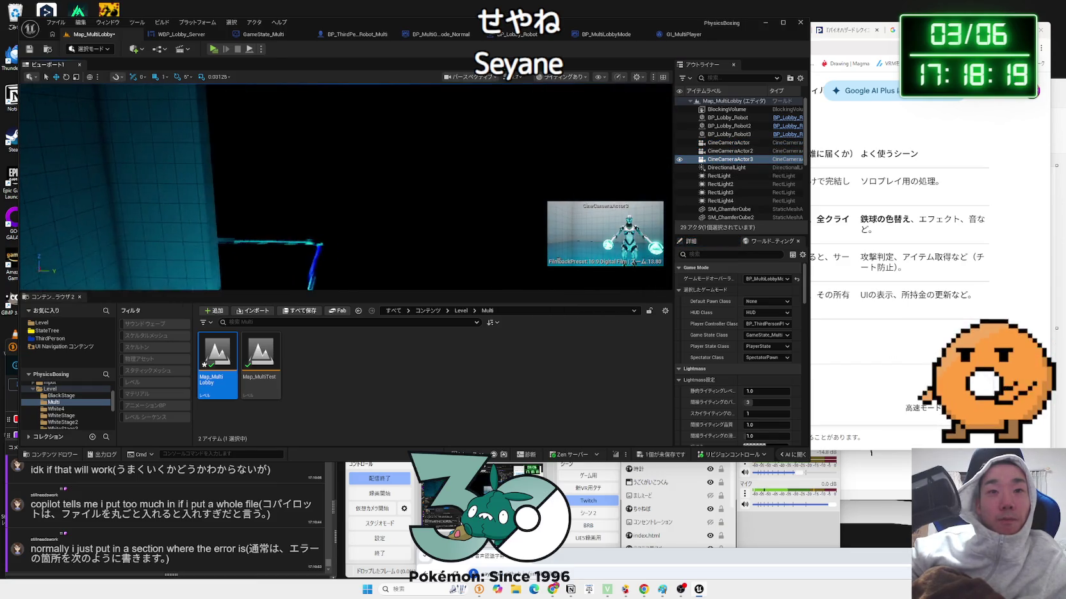
# Save the lobby level and switch to the BP_MultiLobbyMode and BP_Lobby_Robot blueprints.
pyautogui.click(660, 454)
pyautogui.click(584, 382)
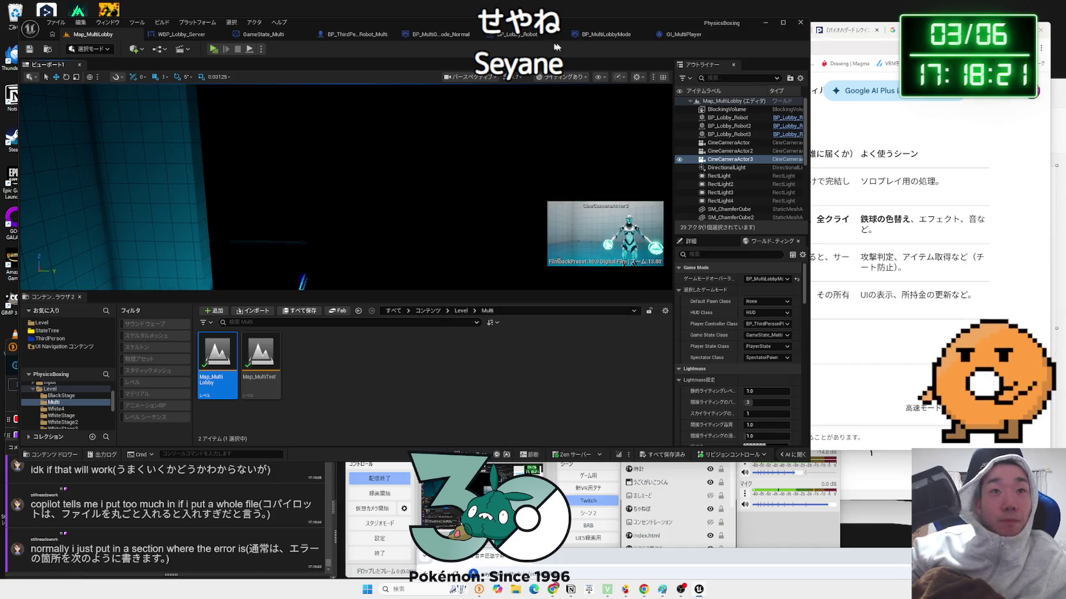
pyautogui.click(609, 35)
pyautogui.click(476, 34)
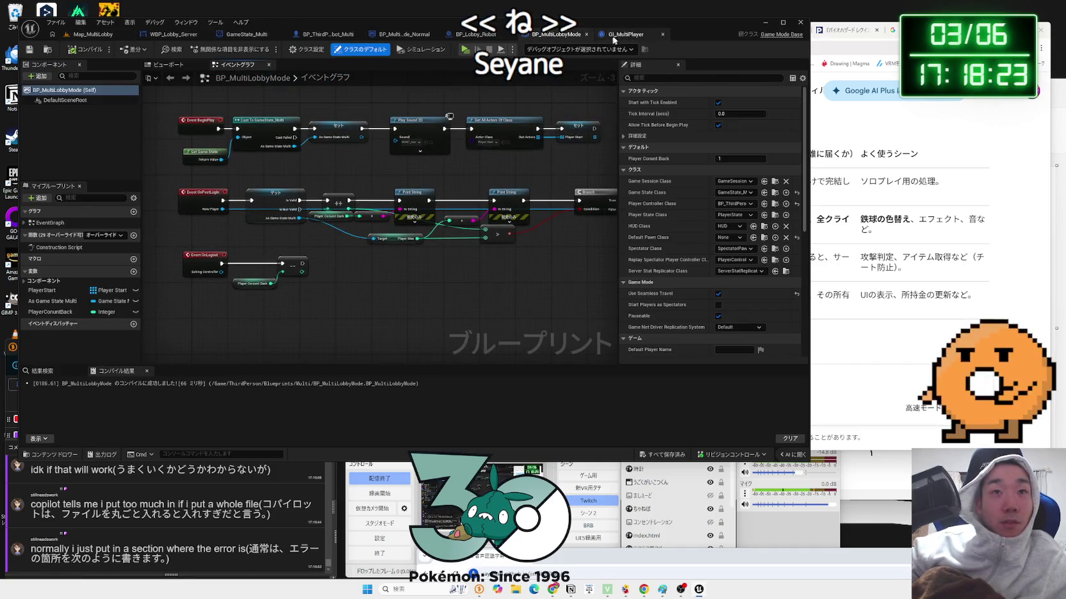
# Switch through the blueprint tabs to WBP_Lobby_Server and show its Delay and Get Actor Of Class nodes.
pyautogui.click(415, 35)
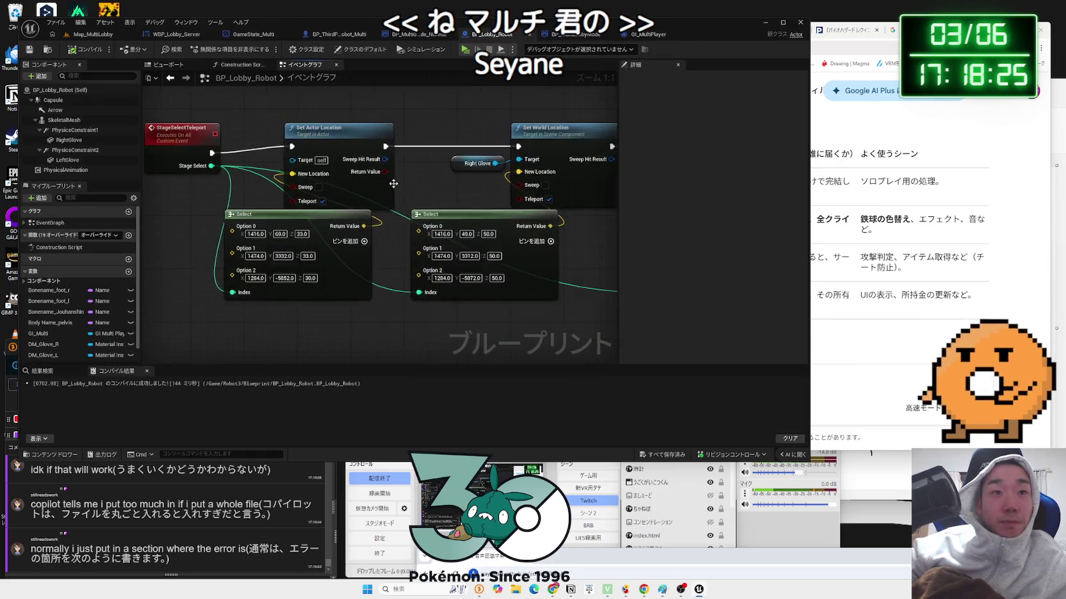
pyautogui.click(322, 36)
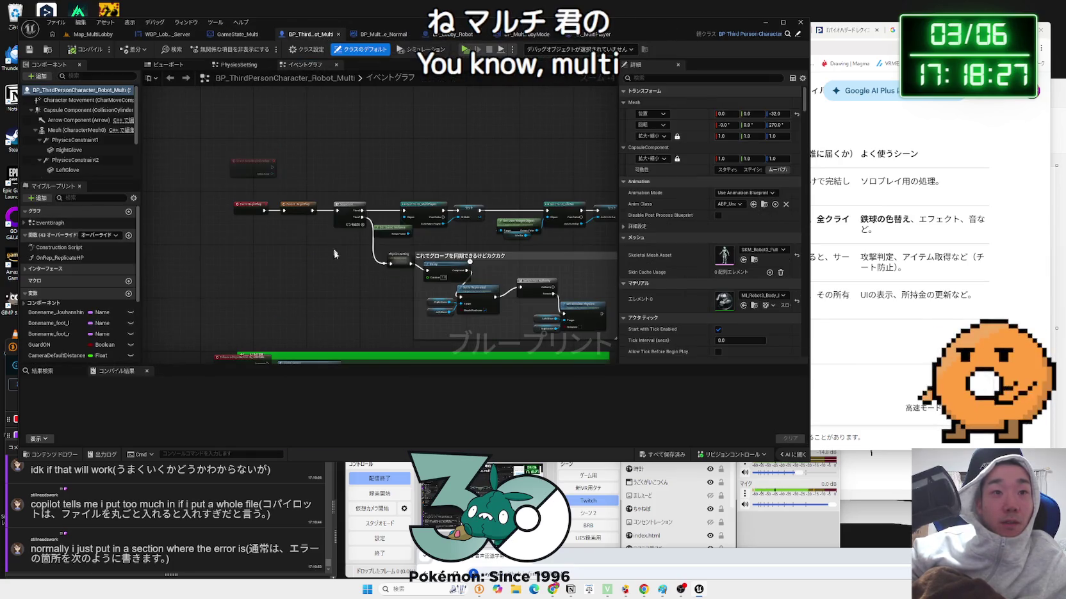
pyautogui.click(246, 34)
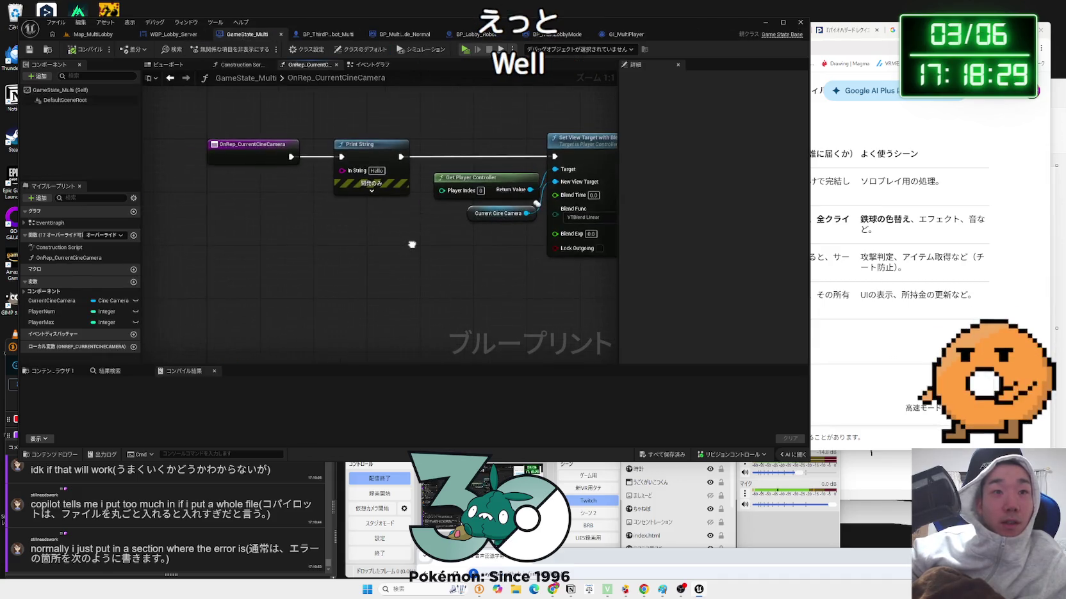
pyautogui.click(174, 34)
pyautogui.moveTo(444, 241); pyautogui.dragTo(736, 182)
pyautogui.click(397, 259)
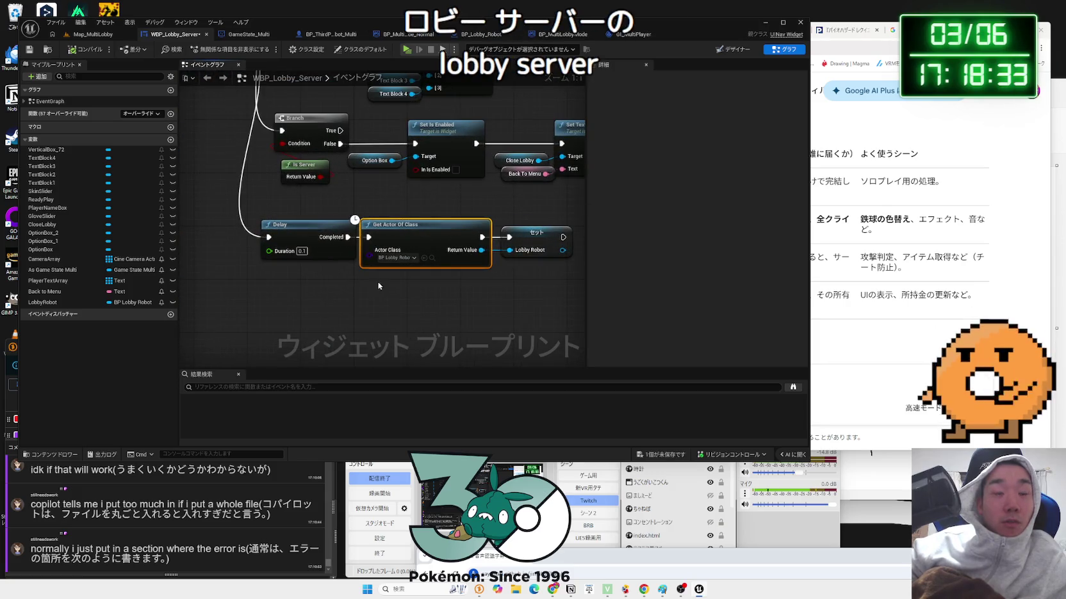
# Replace Get Actor Of Class with Get All Actors Of Class wired from the Delay's Completed output.
pyautogui.moveTo(376, 285); pyautogui.dragTo(328, 286)
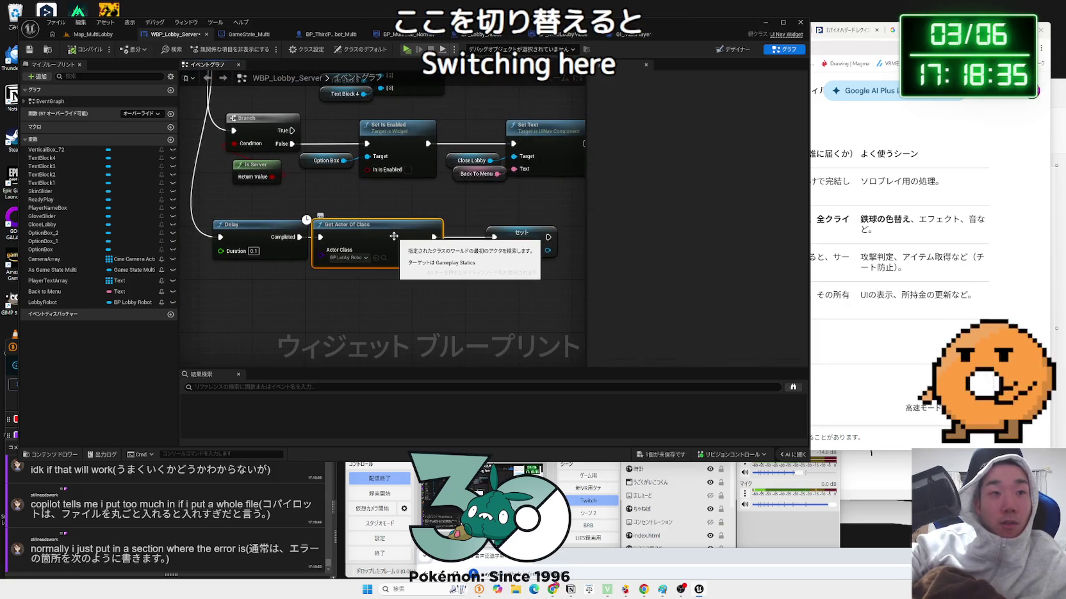
pyautogui.press('Delete')
pyautogui.moveTo(282, 238); pyautogui.dragTo(327, 240)
pyautogui.write('get all ')
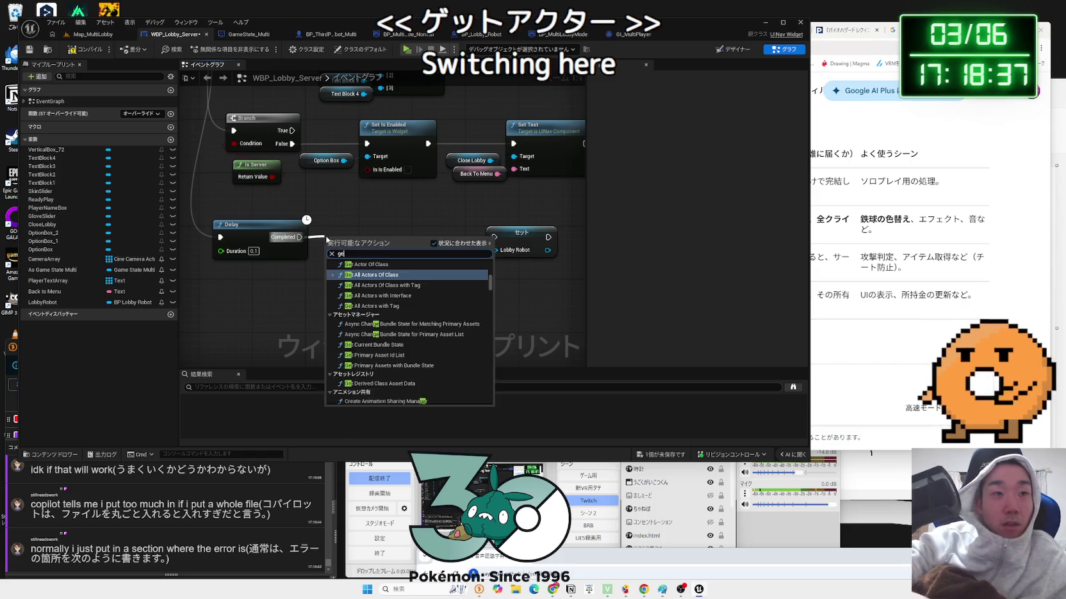
pyautogui.write('actor')
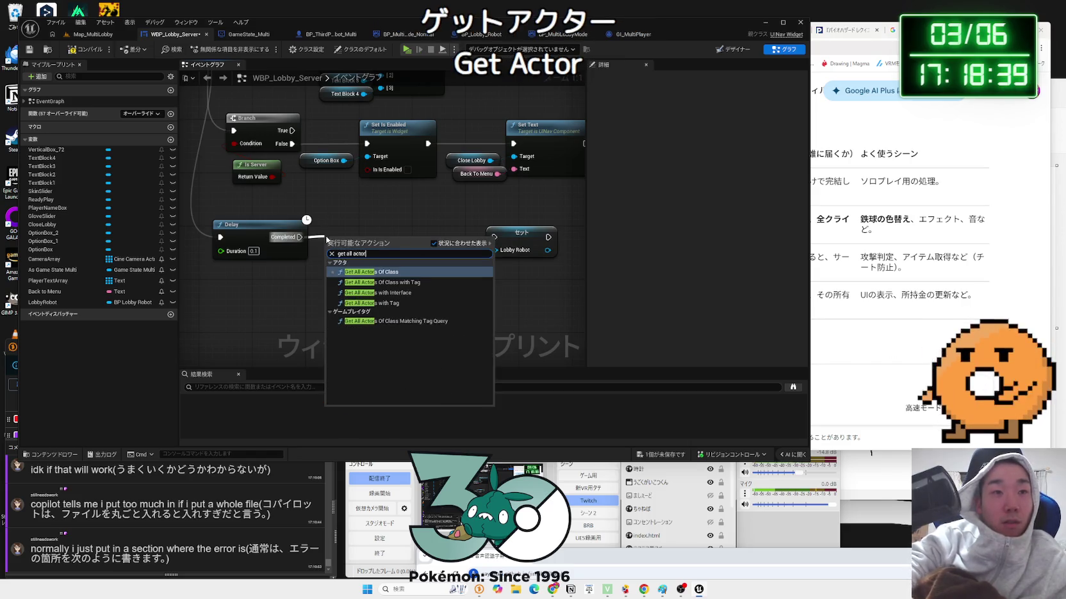
pyautogui.press('Return')
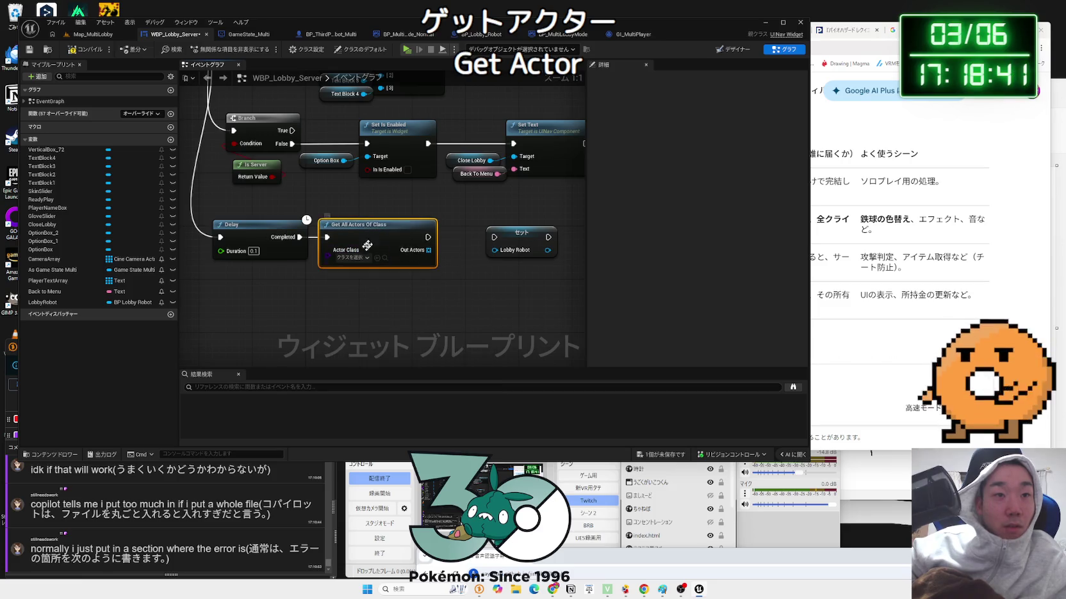
# Set Actor Class to BP_Lobby_Robot and delete the old Set Lobby Robot node.
pyautogui.click(362, 258)
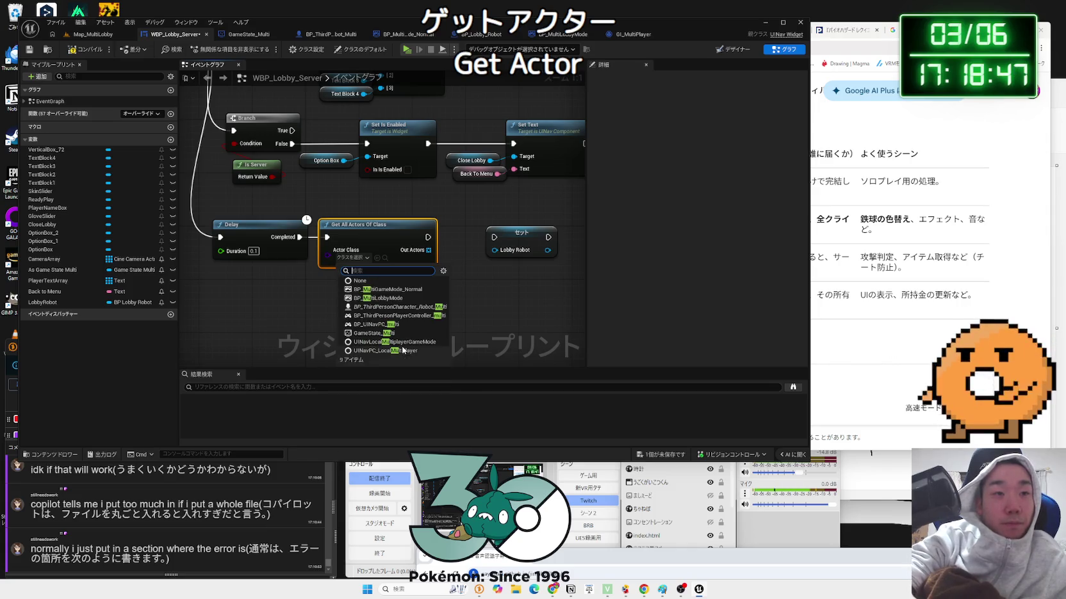
pyautogui.write('lobby')
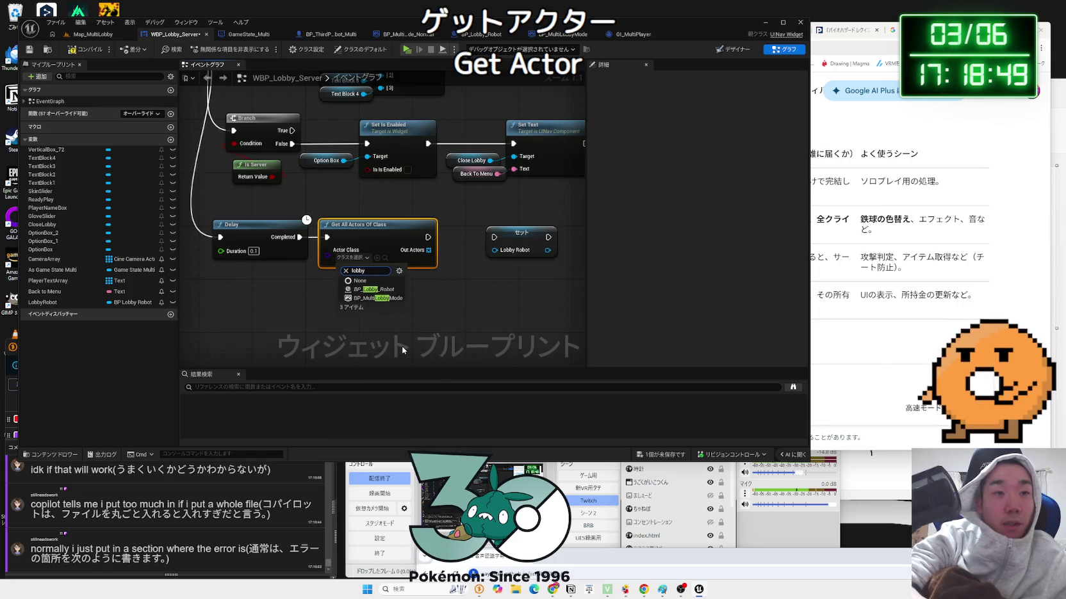
pyautogui.click(373, 289)
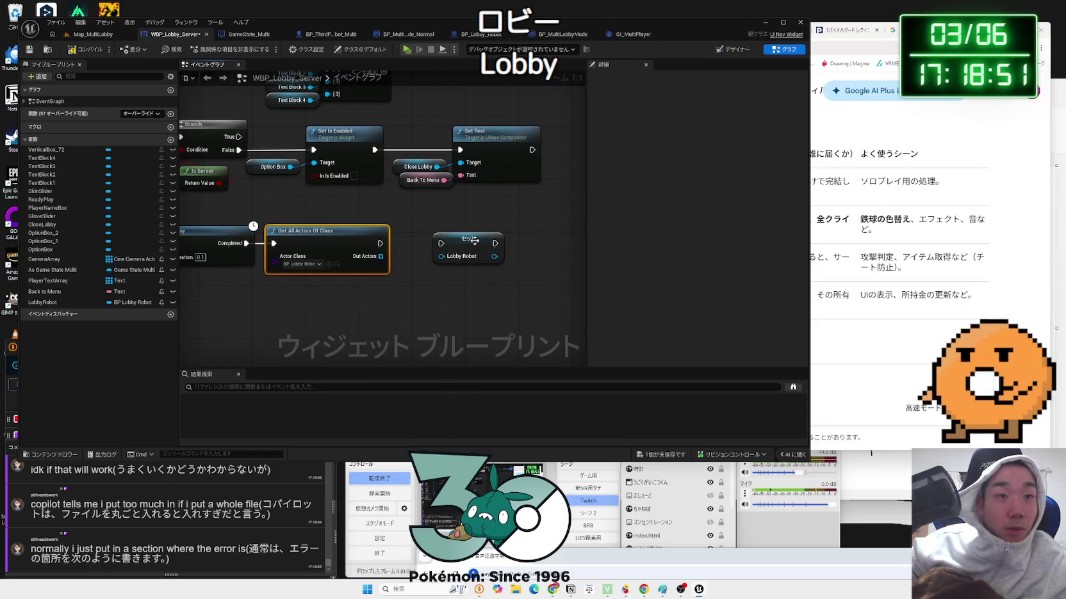
pyautogui.click(475, 240)
pyautogui.press('Delete')
pyautogui.moveTo(380, 256); pyautogui.dragTo(428, 249)
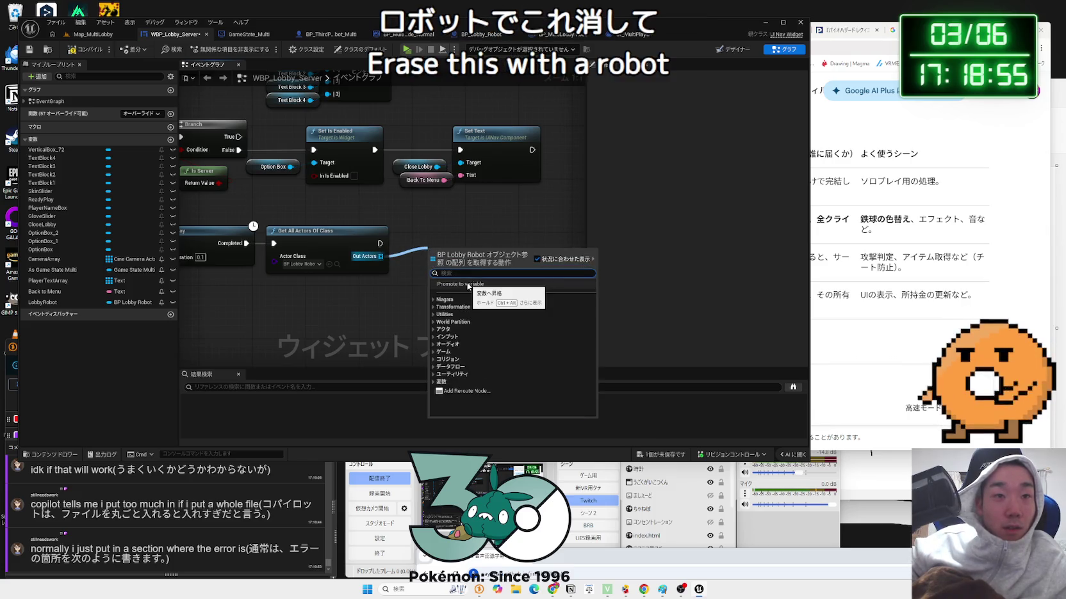
# Promote Out Actors to a variable named LobbyRobottArray and compile WBP_Lobby_Server.
pyautogui.click(468, 285)
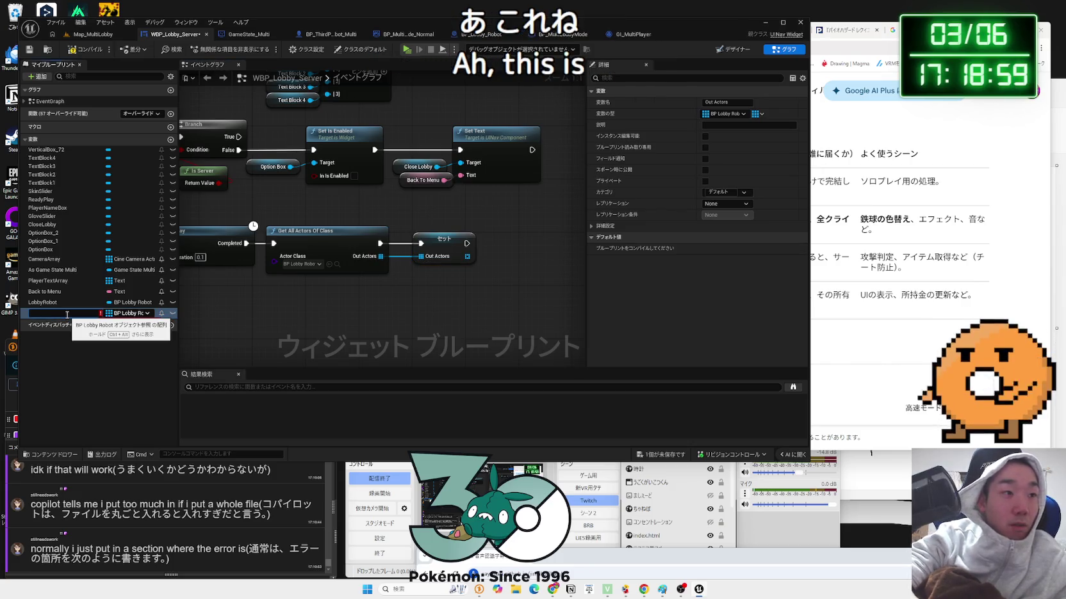
pyautogui.write('RobotArra')
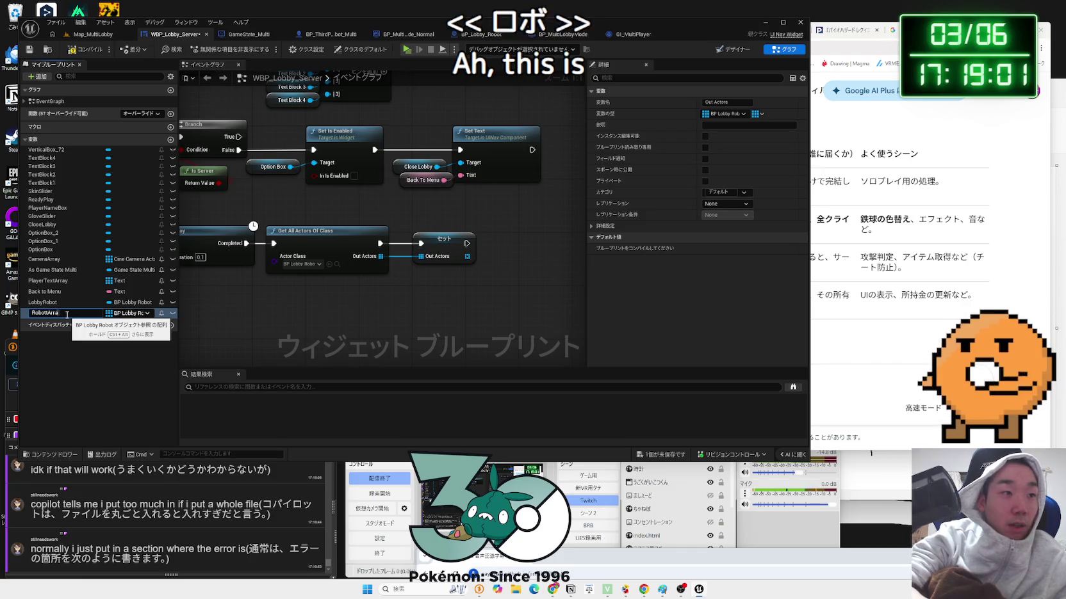
pyautogui.write('y')
pyautogui.press('Return')
pyautogui.click(70, 315)
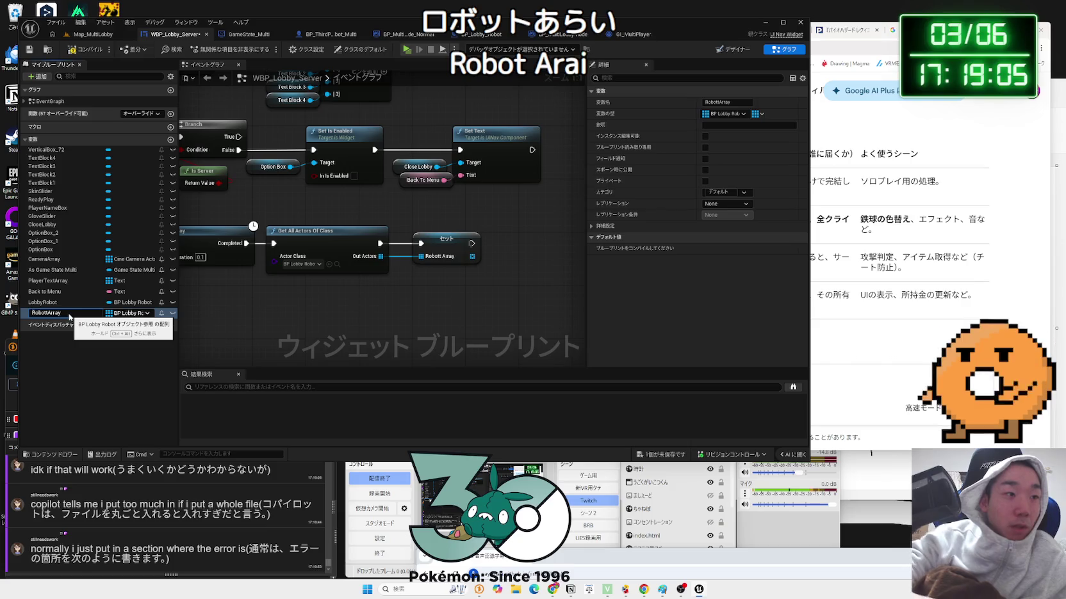
pyautogui.write('by')
pyautogui.press('Return')
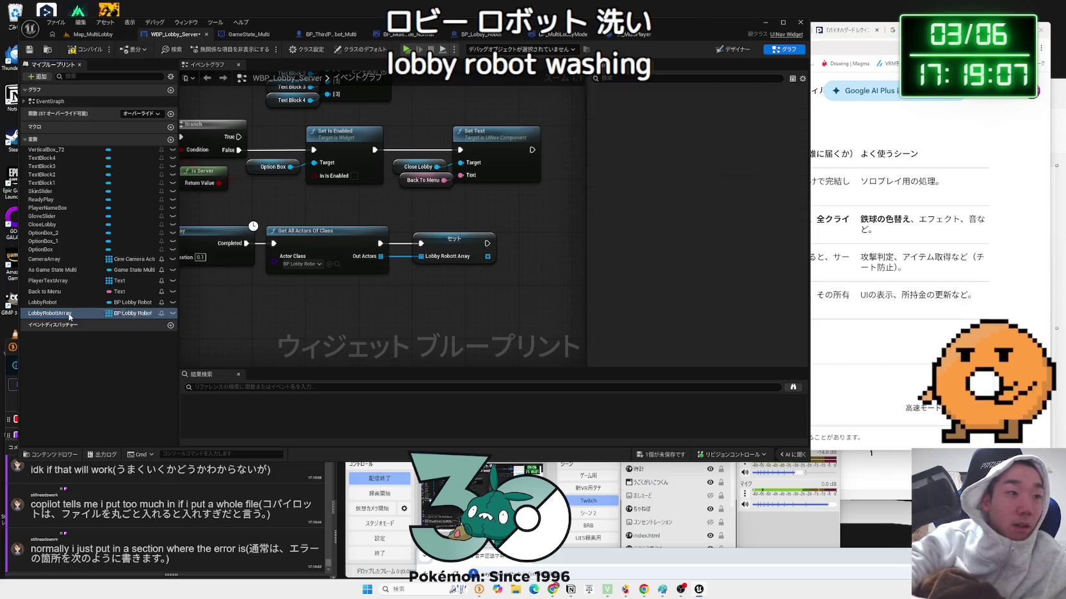
pyautogui.moveTo(253, 309); pyautogui.dragTo(277, 260)
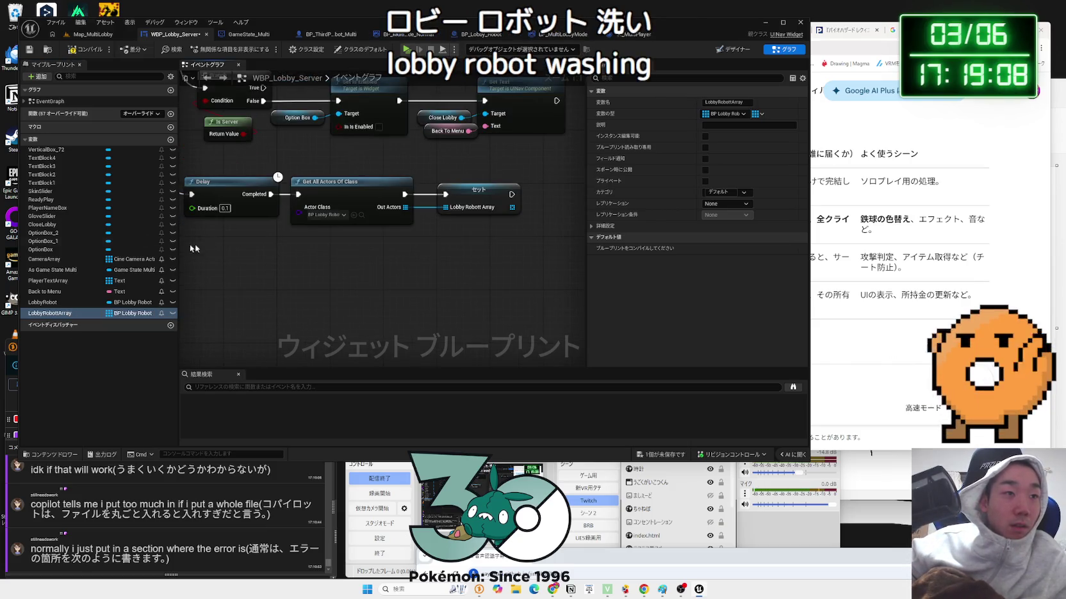
pyautogui.click(101, 51)
pyautogui.scroll(-3, 383, 106)
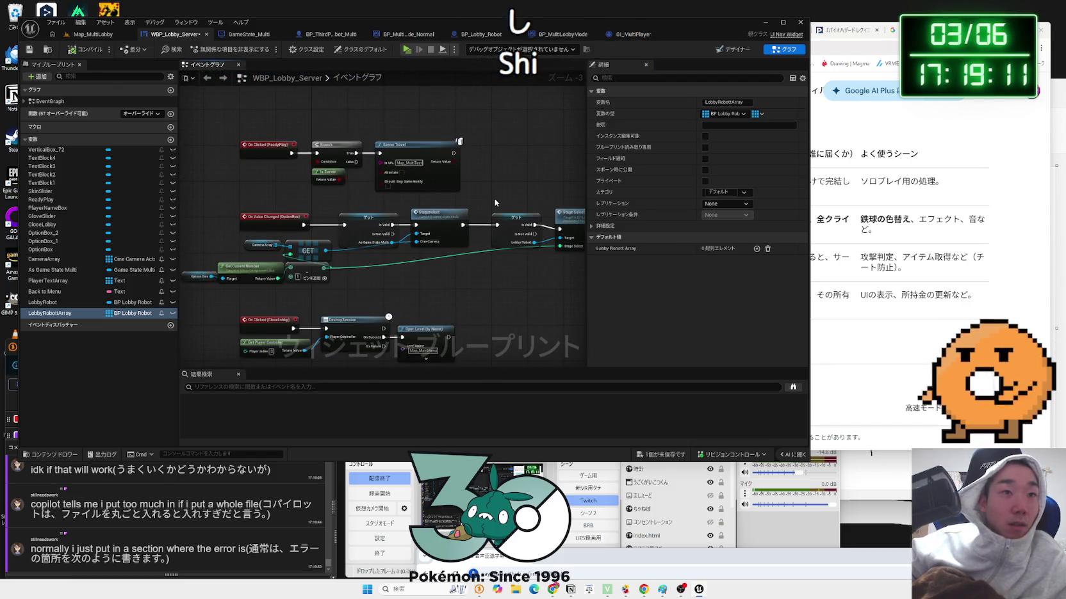
# Drag the IsValid check and Stage Select Teleport nodes lower, then pan to the colour-handling nodes.
pyautogui.scroll(2, 439, 273)
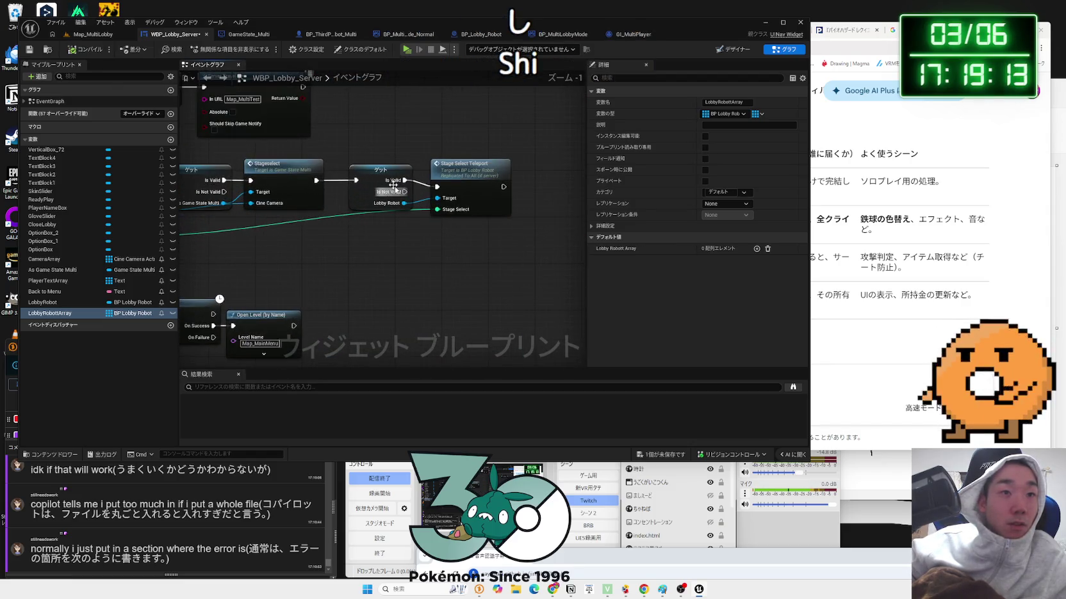
pyautogui.scroll(-2, 394, 245)
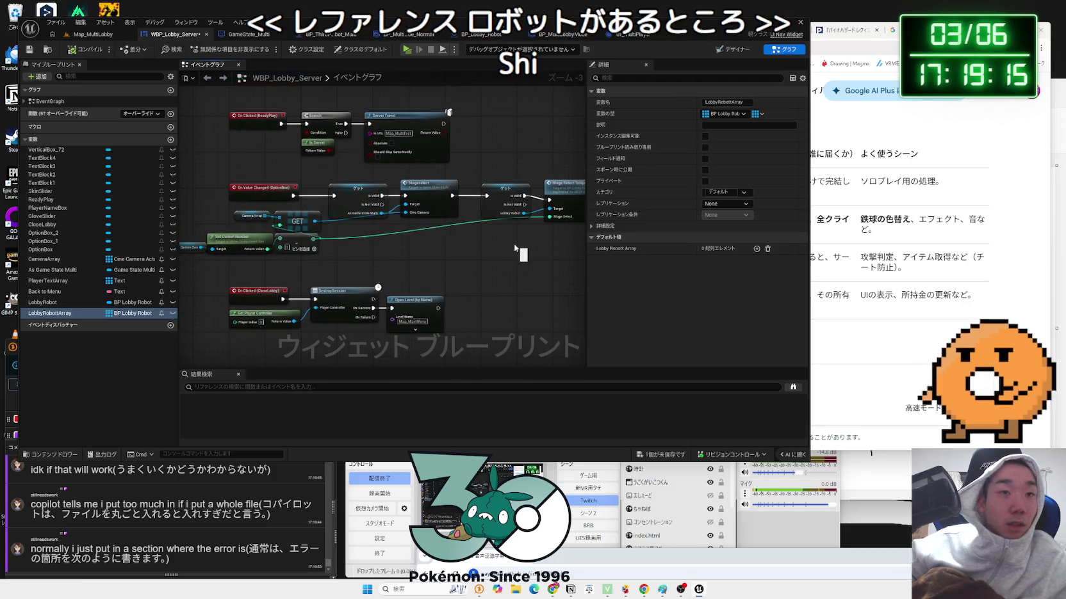
pyautogui.scroll(2, 405, 224)
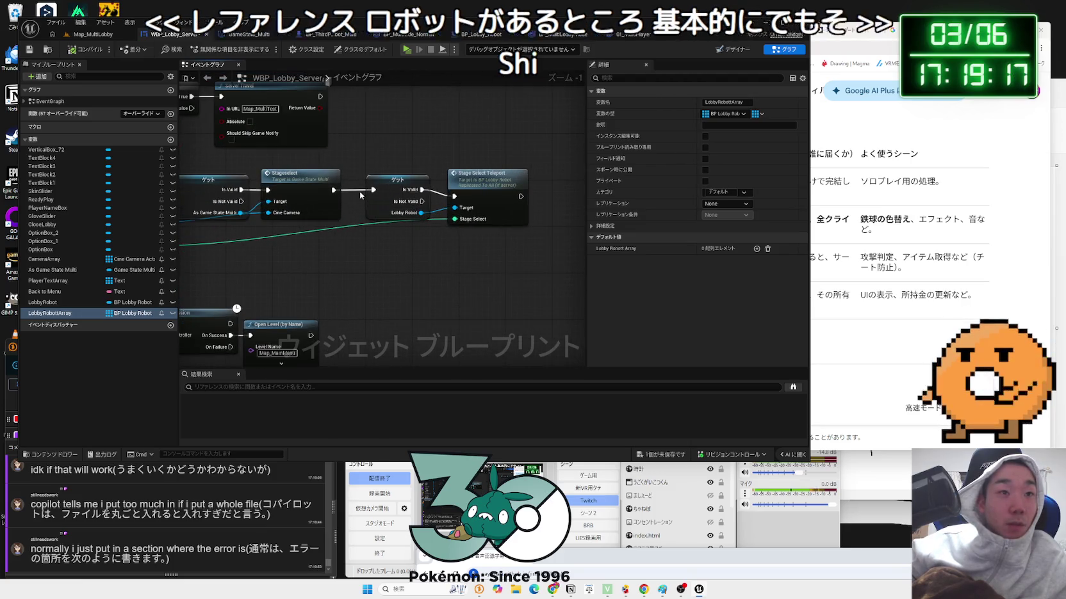
pyautogui.moveTo(424, 175); pyautogui.dragTo(406, 245)
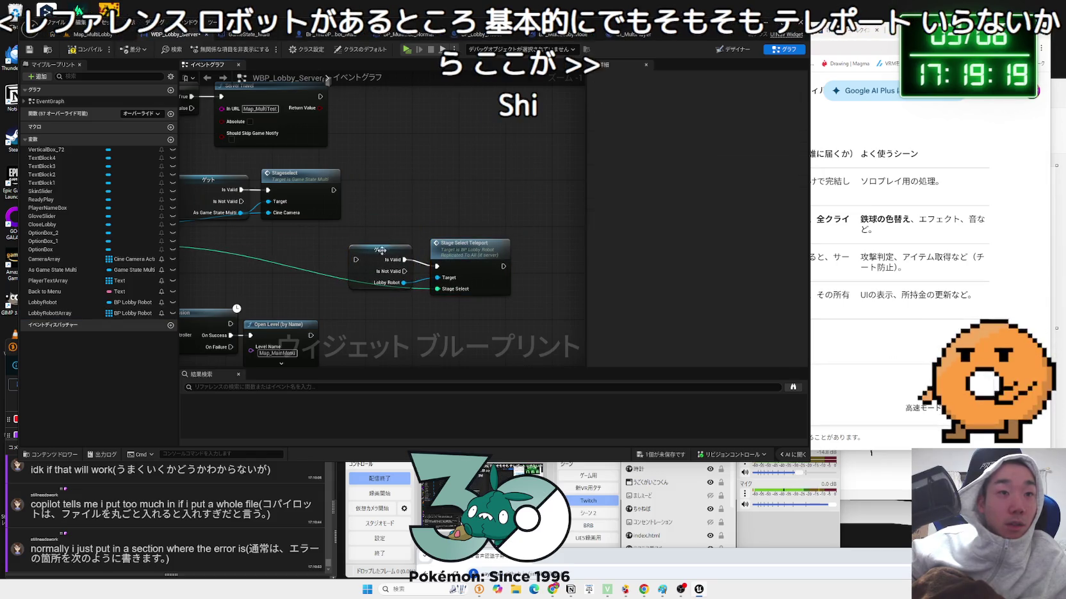
pyautogui.click(423, 301)
pyautogui.moveTo(422, 301); pyautogui.dragTo(498, 262)
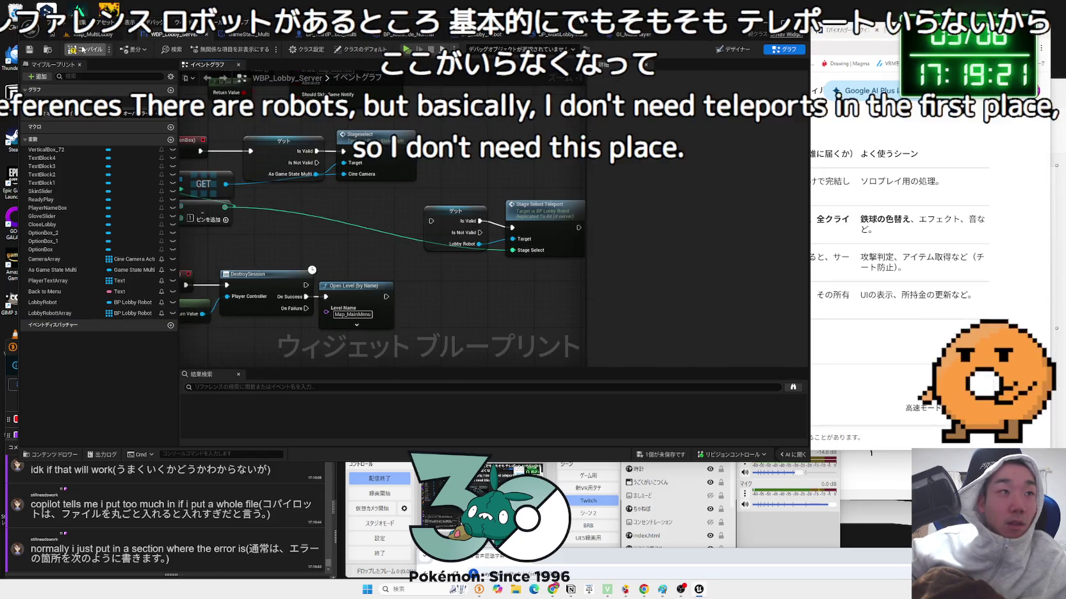
pyautogui.moveTo(320, 289); pyautogui.dragTo(423, 200)
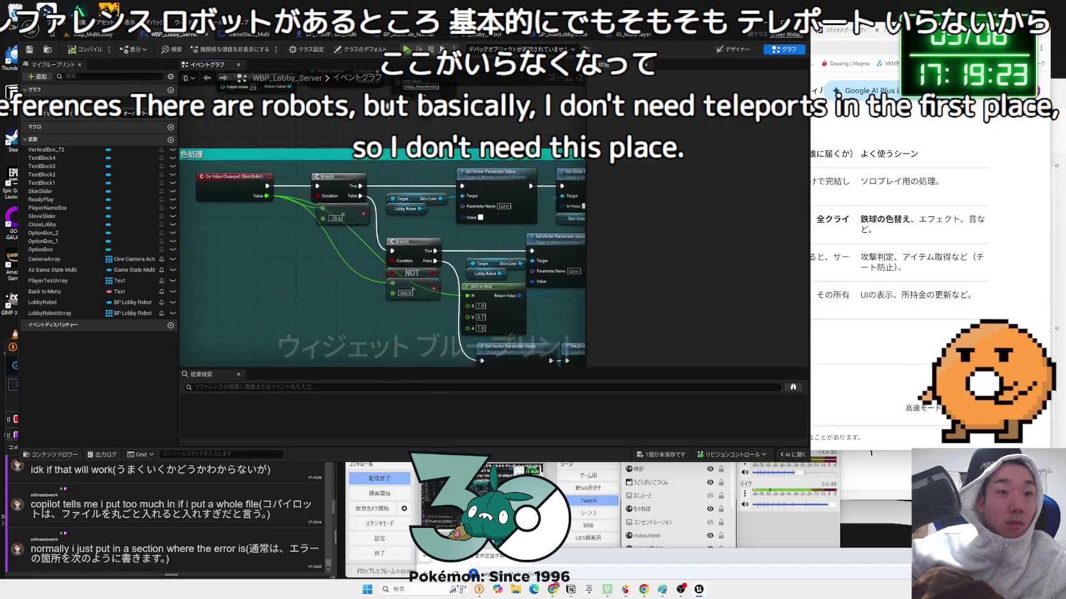
# Pan to the GloveSlider colour nodes and move Set Slider Bar Color and HSV to RGB aside.
pyautogui.scroll(1, 422, 201)
pyautogui.click(392, 197)
pyautogui.scroll(-2, 392, 198)
pyautogui.moveTo(564, 326)
pyautogui.mouseDown()
pyautogui.moveTo(493, 267)
pyautogui.moveTo(494, 192)
pyautogui.moveTo(485, 307)
pyautogui.moveTo(510, 271)
pyautogui.mouseUp()
pyautogui.scroll(-1, 510, 272)
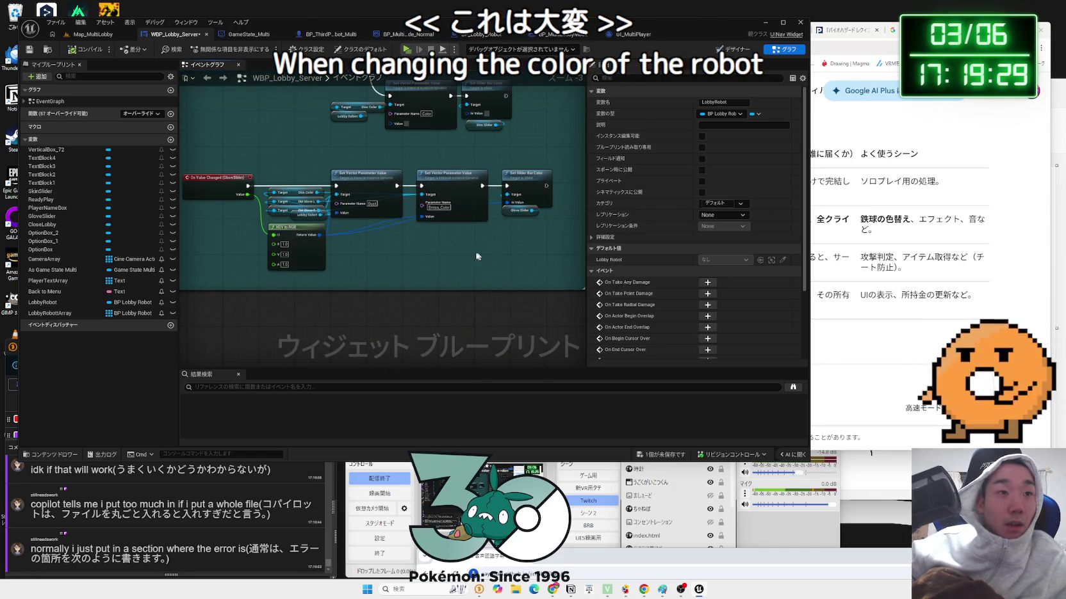
pyautogui.scroll(2, 486, 257)
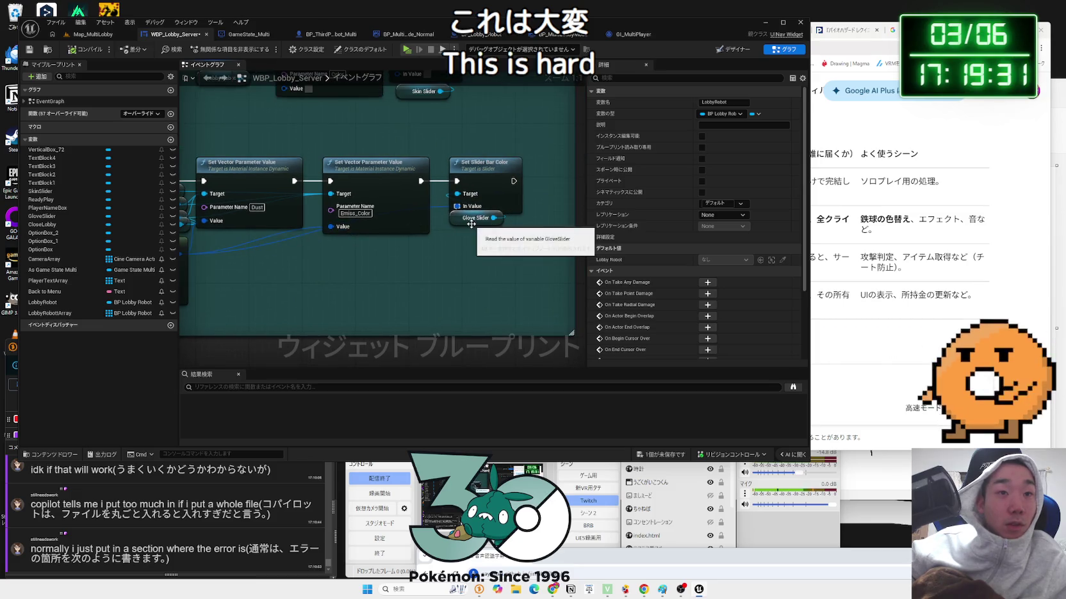
pyautogui.click(471, 221)
pyautogui.scroll(-3, 404, 275)
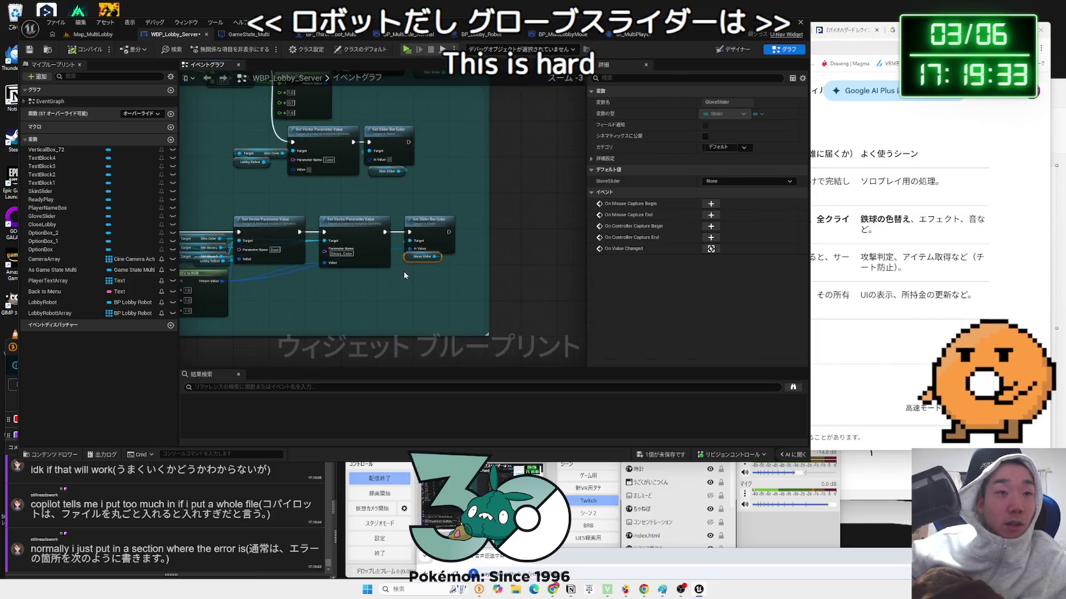
pyautogui.moveTo(403, 272); pyautogui.dragTo(447, 214)
pyautogui.moveTo(456, 167)
pyautogui.mouseDown()
pyautogui.moveTo(456, 205)
pyautogui.moveTo(368, 253)
pyautogui.moveTo(455, 237)
pyautogui.mouseUp()
pyautogui.moveTo(389, 212); pyautogui.dragTo(389, 260)
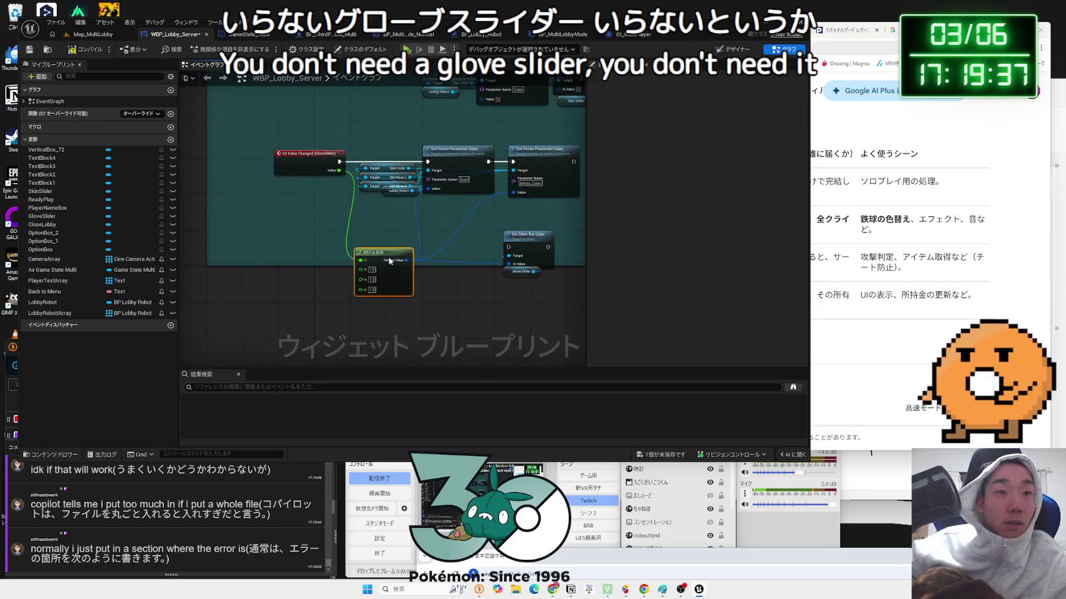
# Place Set Slider Bar Color right after On Value Changed (GloveSlider) and add a LobbyRobottArray getter.
pyautogui.moveTo(537, 231); pyautogui.dragTo(423, 204)
pyautogui.moveTo(301, 211); pyautogui.dragTo(346, 230)
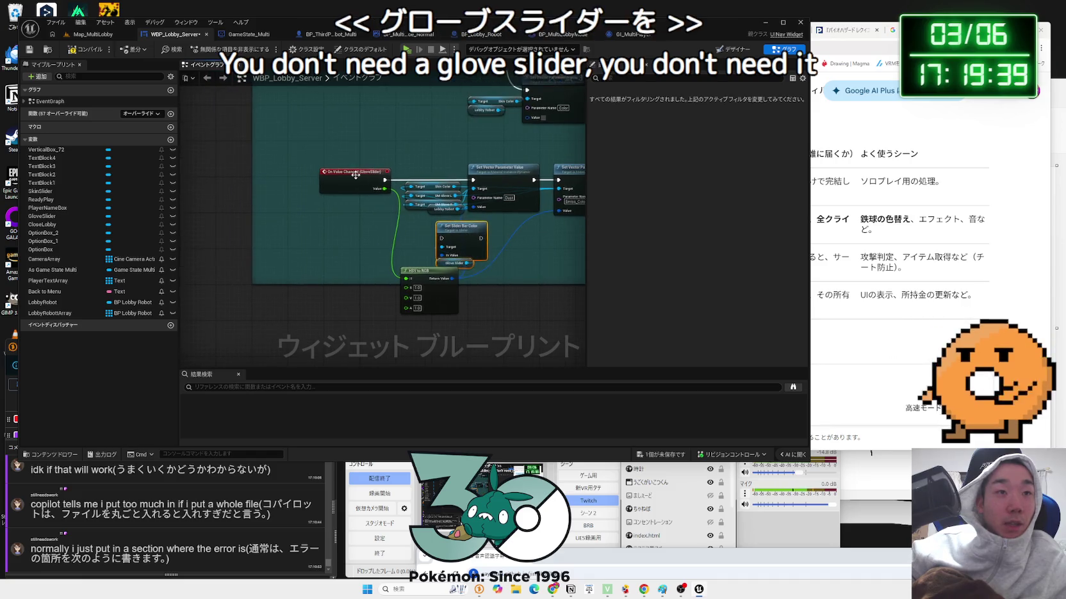
pyautogui.moveTo(353, 172); pyautogui.dragTo(266, 171)
pyautogui.moveTo(445, 235)
pyautogui.mouseDown()
pyautogui.moveTo(399, 231)
pyautogui.moveTo(334, 172)
pyautogui.mouseUp()
pyautogui.scroll(1, 291, 180)
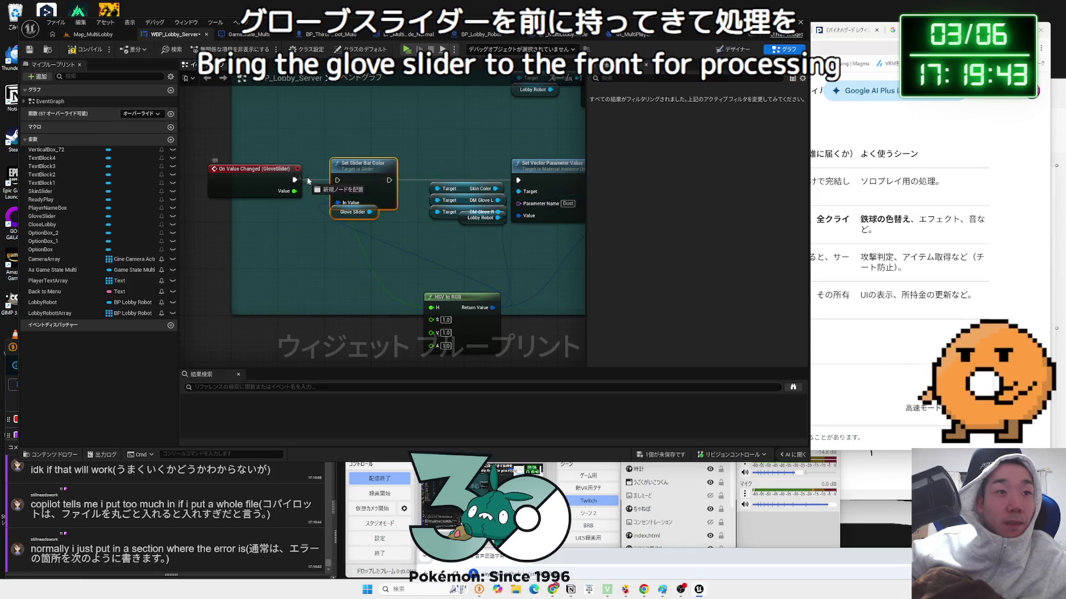
pyautogui.moveTo(379, 179); pyautogui.dragTo(379, 185)
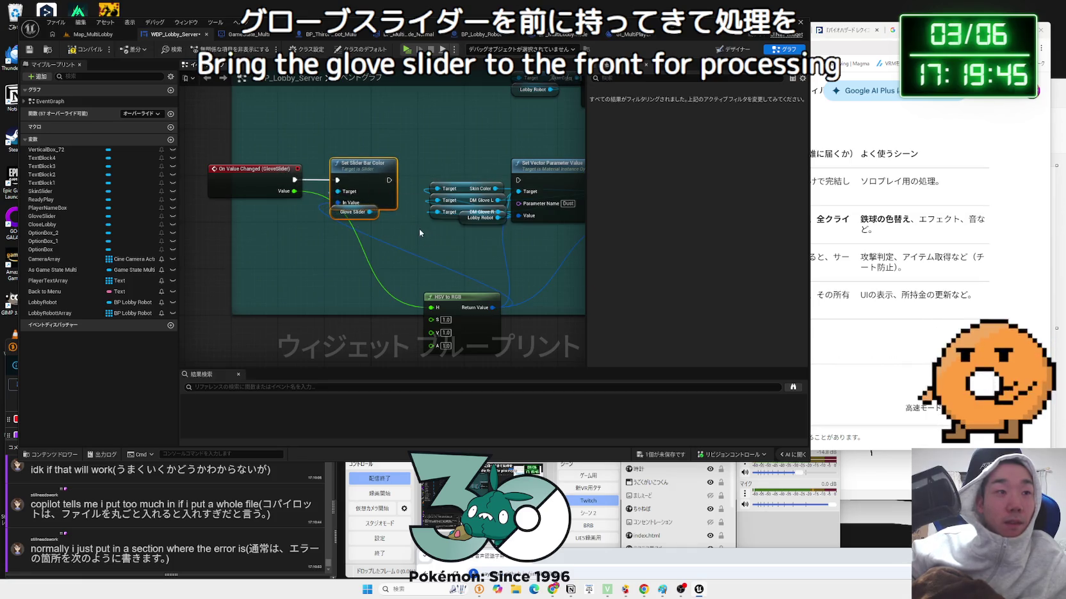
pyautogui.moveTo(81, 314)
pyautogui.mouseDown()
pyautogui.moveTo(442, 282)
pyautogui.moveTo(463, 262)
pyautogui.moveTo(431, 267)
pyautogui.mouseUp()
# Add a For Each Loop over LobbyRobottArray and feed Array Element into the glove target nodes.
pyautogui.write('for e')
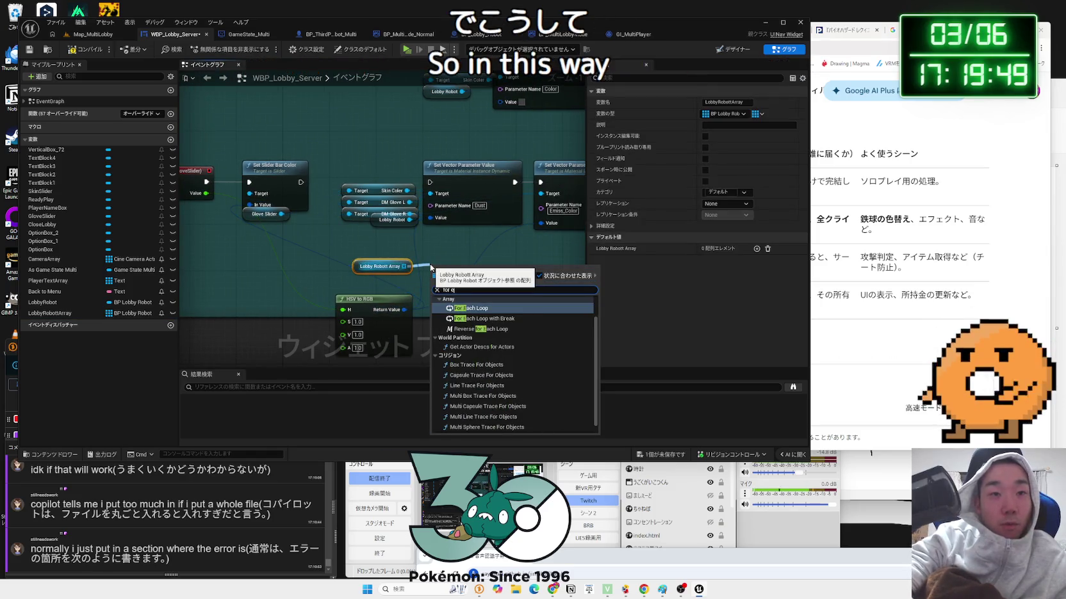
pyautogui.write('ach loop')
pyautogui.press('Return')
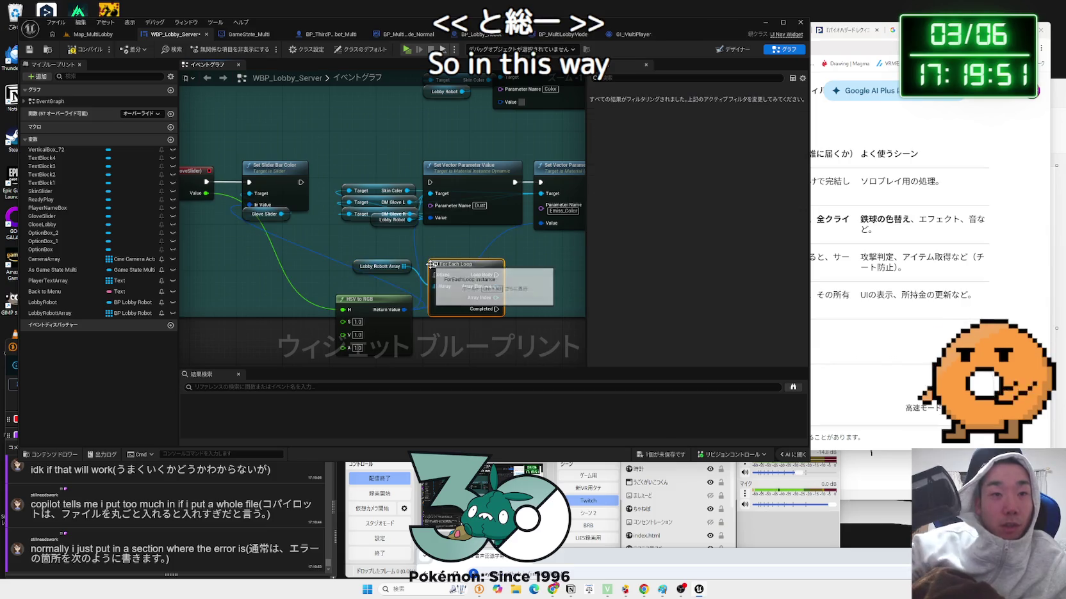
pyautogui.scroll(1, 466, 279)
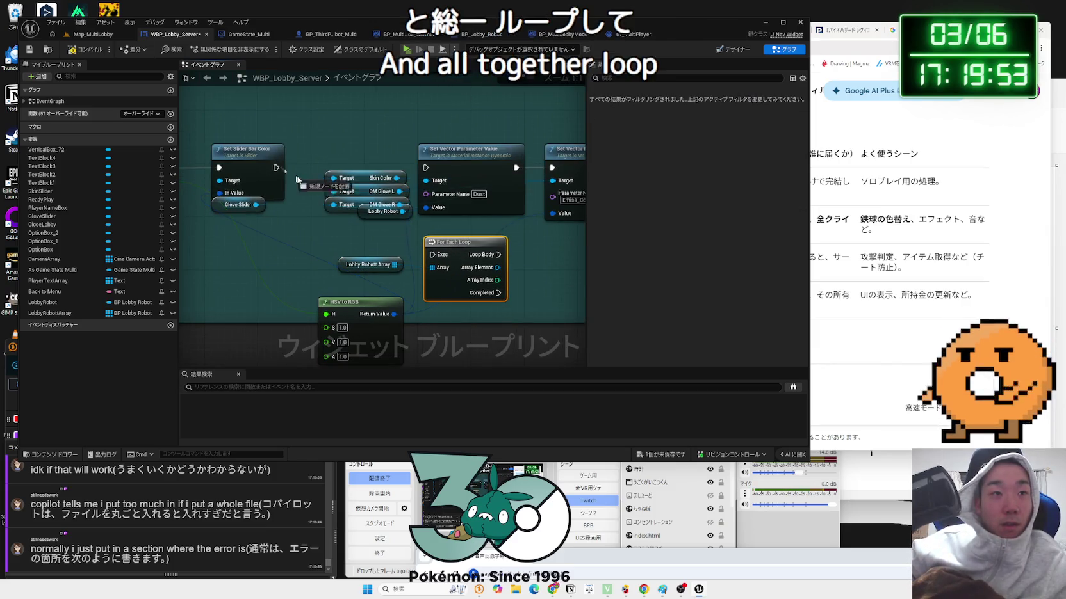
pyautogui.moveTo(463, 237); pyautogui.dragTo(415, 238)
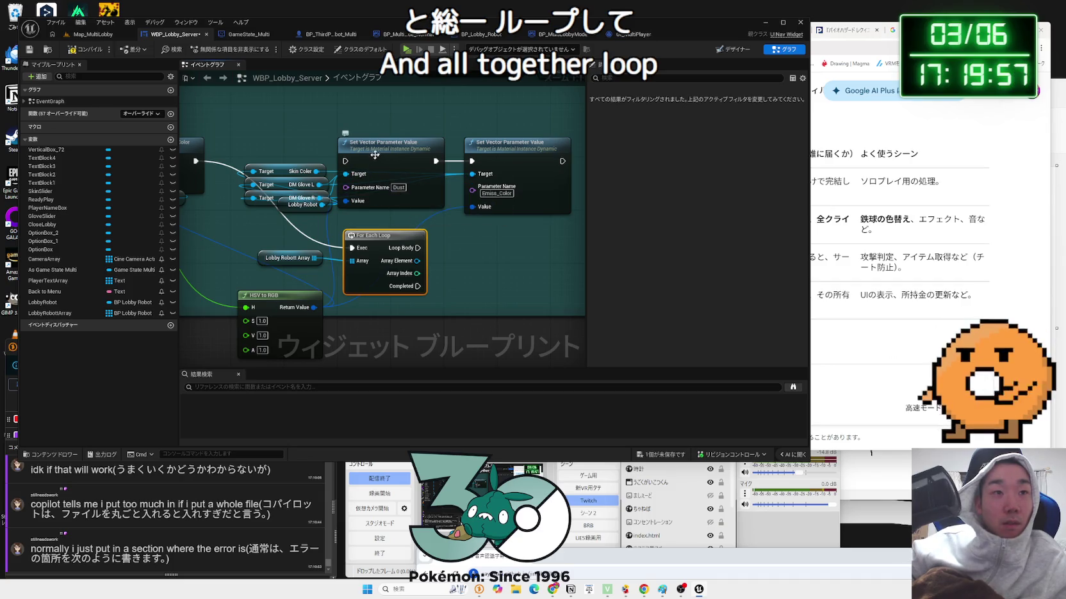
pyautogui.moveTo(290, 206); pyautogui.dragTo(269, 240)
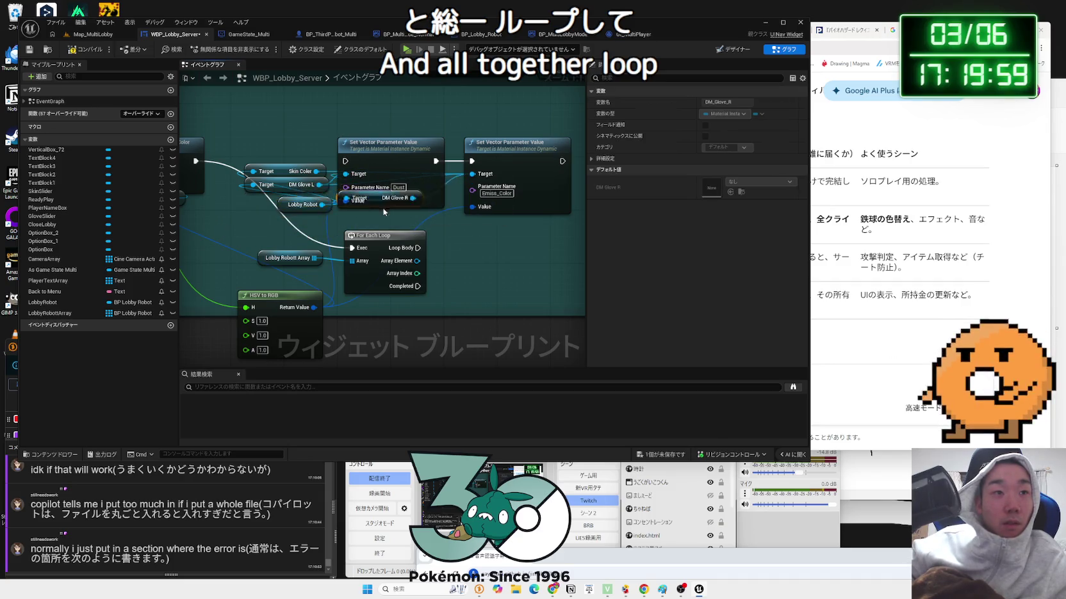
pyautogui.moveTo(303, 204)
pyautogui.mouseDown()
pyautogui.moveTo(192, 230)
pyautogui.moveTo(294, 233)
pyautogui.mouseUp()
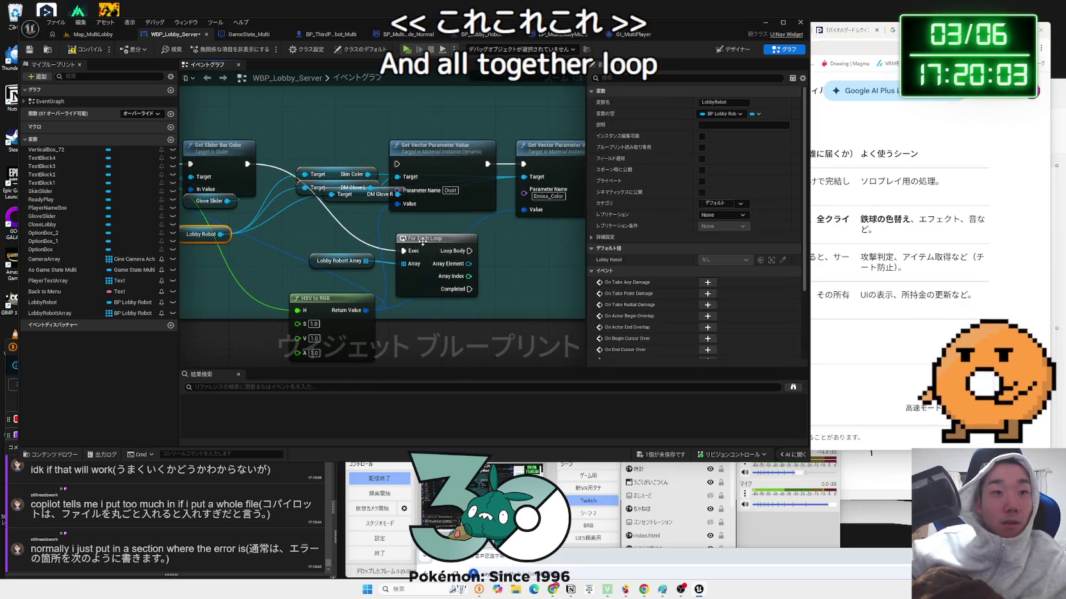
pyautogui.moveTo(423, 235); pyautogui.dragTo(389, 238)
pyautogui.moveTo(441, 259); pyautogui.dragTo(301, 186)
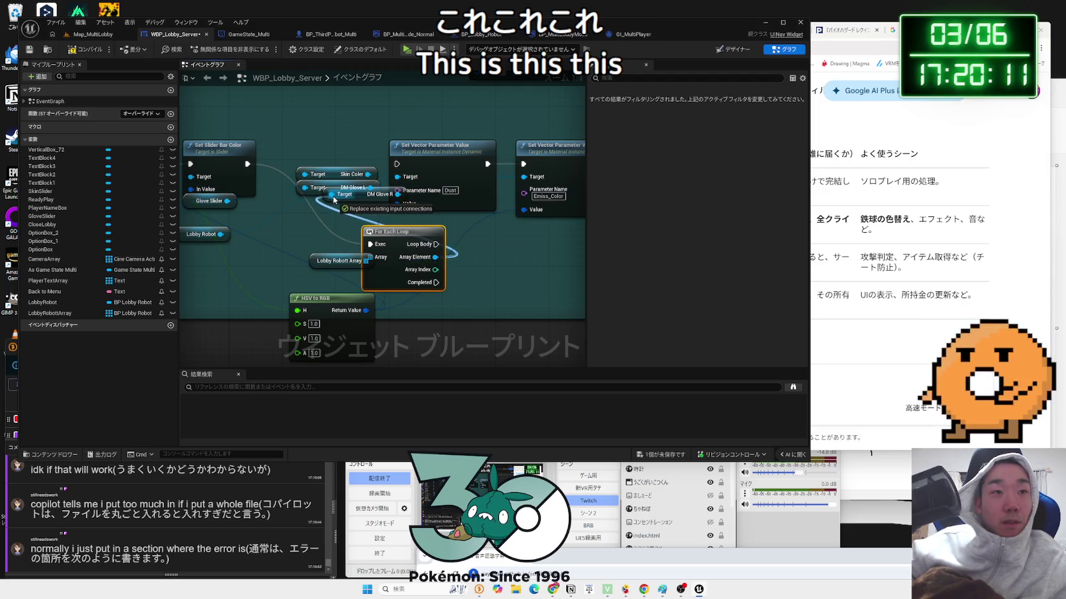
# Move the DM Glove R node down and delete the unused Lobby Robot getter.
pyautogui.moveTo(353, 199); pyautogui.dragTo(333, 210)
pyautogui.rightClick(356, 207)
pyautogui.click(357, 212)
pyautogui.moveTo(454, 170); pyautogui.dragTo(544, 159)
pyautogui.click(277, 225)
pyautogui.press('Delete')
# Rearrange the loop and glove update nodes, wiring Loop Body into Set Vector Parameter Value.
pyautogui.moveTo(435, 192); pyautogui.dragTo(301, 184)
pyautogui.moveTo(294, 128); pyautogui.dragTo(432, 184)
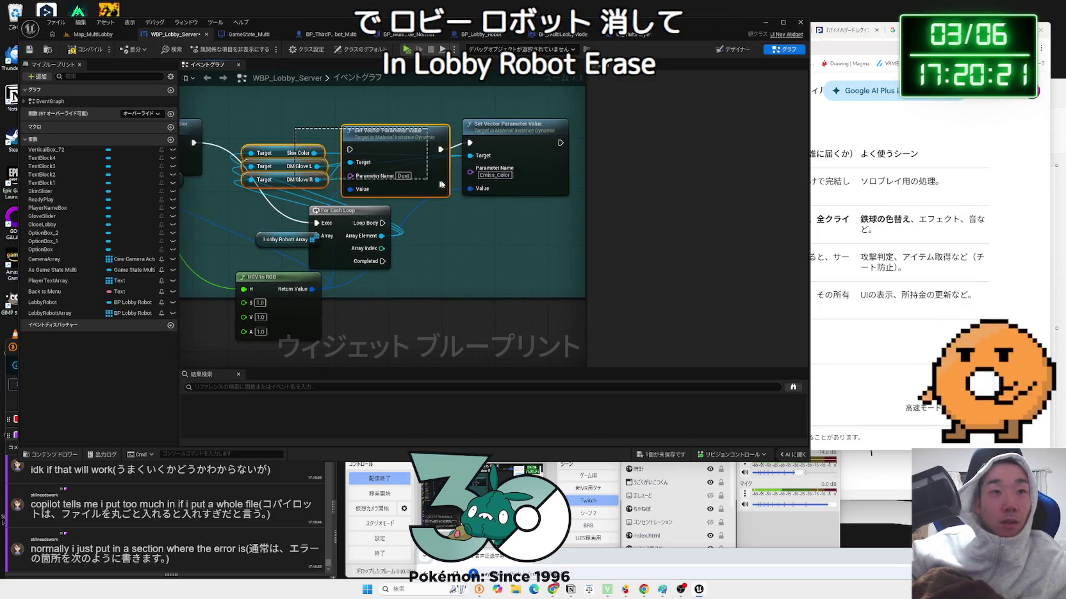
pyautogui.moveTo(420, 147); pyautogui.dragTo(476, 139)
pyautogui.moveTo(346, 215); pyautogui.dragTo(266, 135)
pyautogui.moveTo(283, 241); pyautogui.dragTo(264, 200)
pyautogui.moveTo(299, 168); pyautogui.dragTo(285, 213)
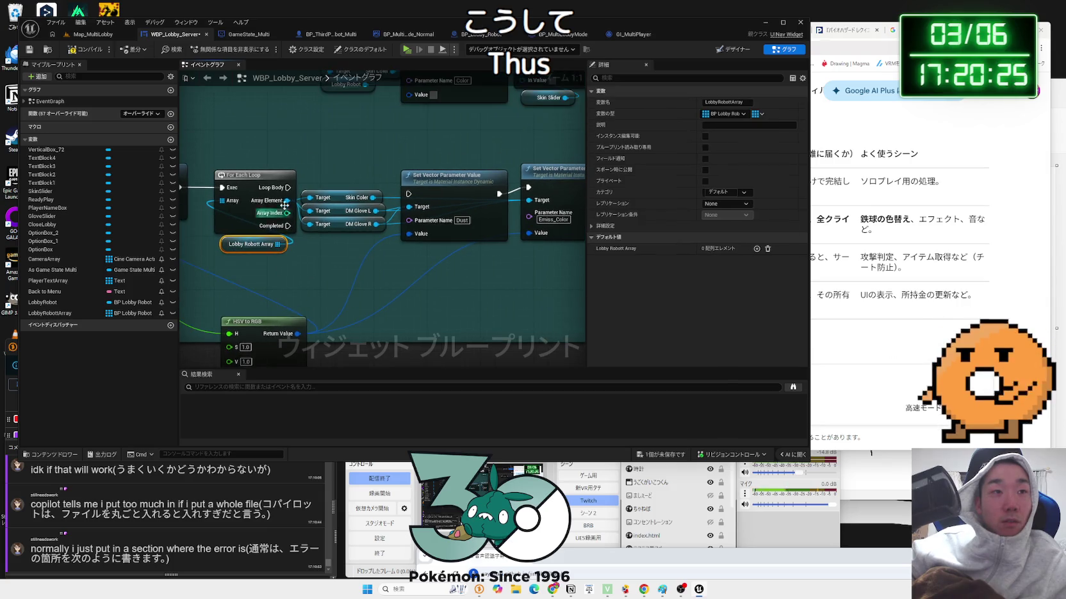
pyautogui.moveTo(410, 198); pyautogui.dragTo(410, 194)
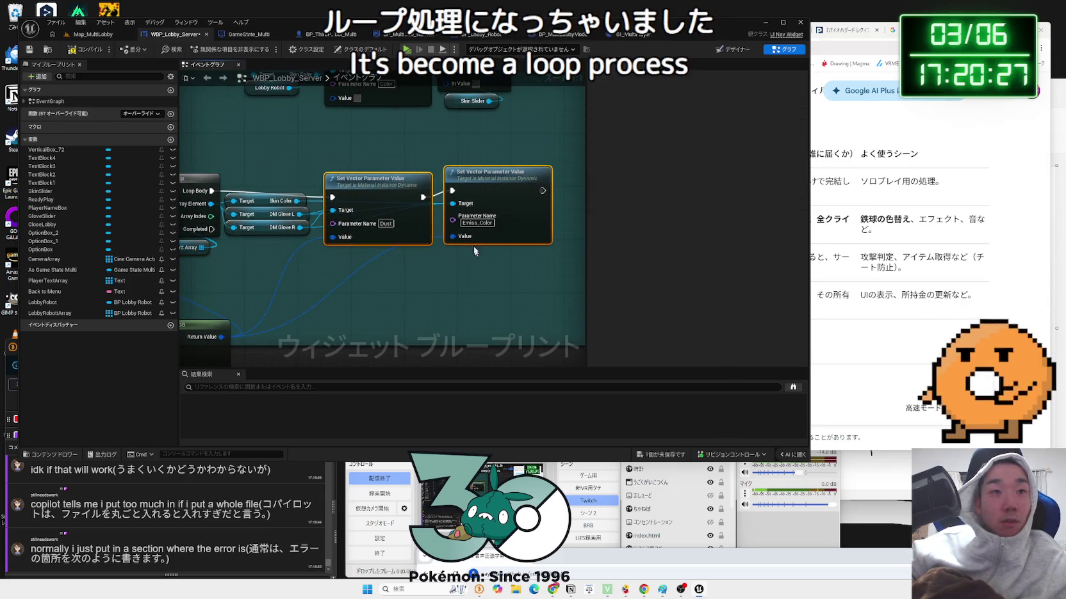
# Check the loop wiring to the glove targets and return to the Map_MultiLobby level.
pyautogui.moveTo(550, 249)
pyautogui.mouseDown()
pyautogui.moveTo(374, 176)
pyautogui.moveTo(442, 167)
pyautogui.mouseUp()
pyautogui.moveTo(334, 237); pyautogui.dragTo(315, 198)
pyautogui.rightClick(316, 199)
pyautogui.press('Escape')
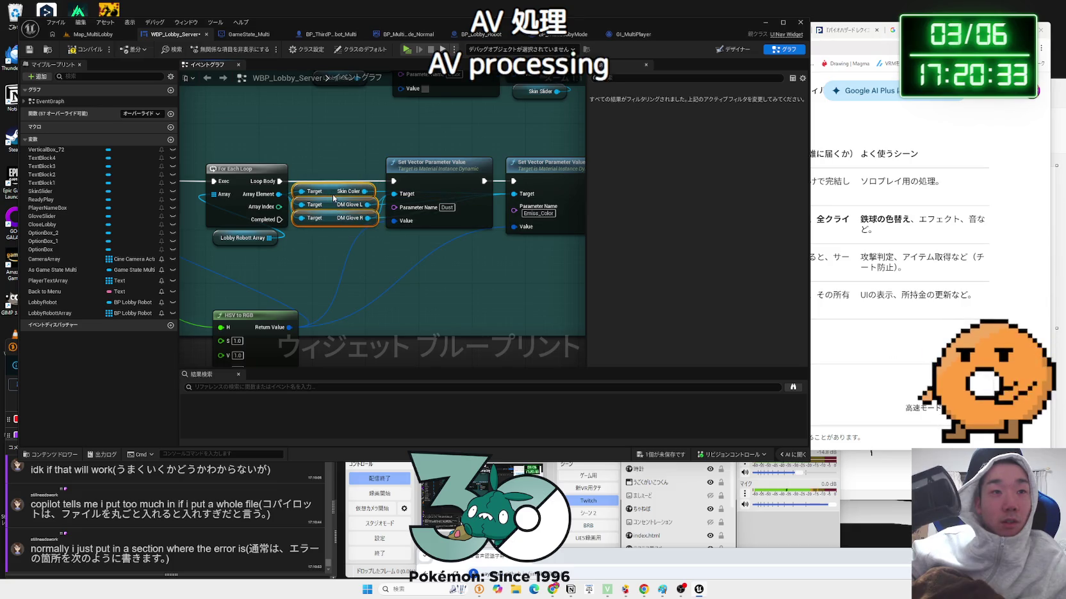
pyautogui.moveTo(534, 181); pyautogui.dragTo(491, 179)
pyautogui.moveTo(276, 248)
pyautogui.mouseDown()
pyautogui.moveTo(329, 235)
pyautogui.moveTo(435, 254)
pyautogui.moveTo(522, 318)
pyautogui.moveTo(401, 255)
pyautogui.mouseUp()
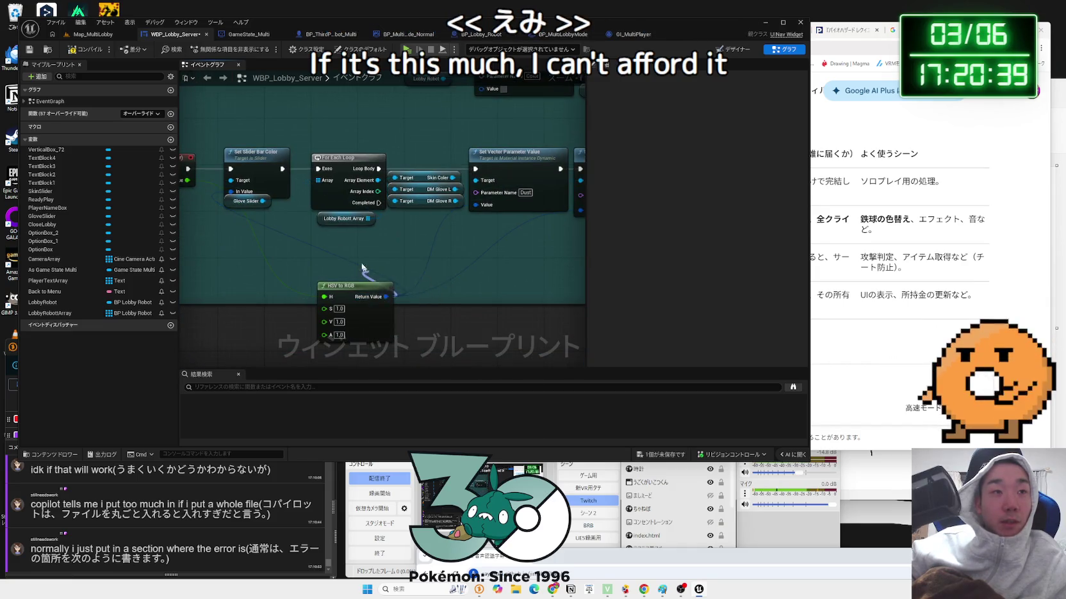
pyautogui.click(83, 36)
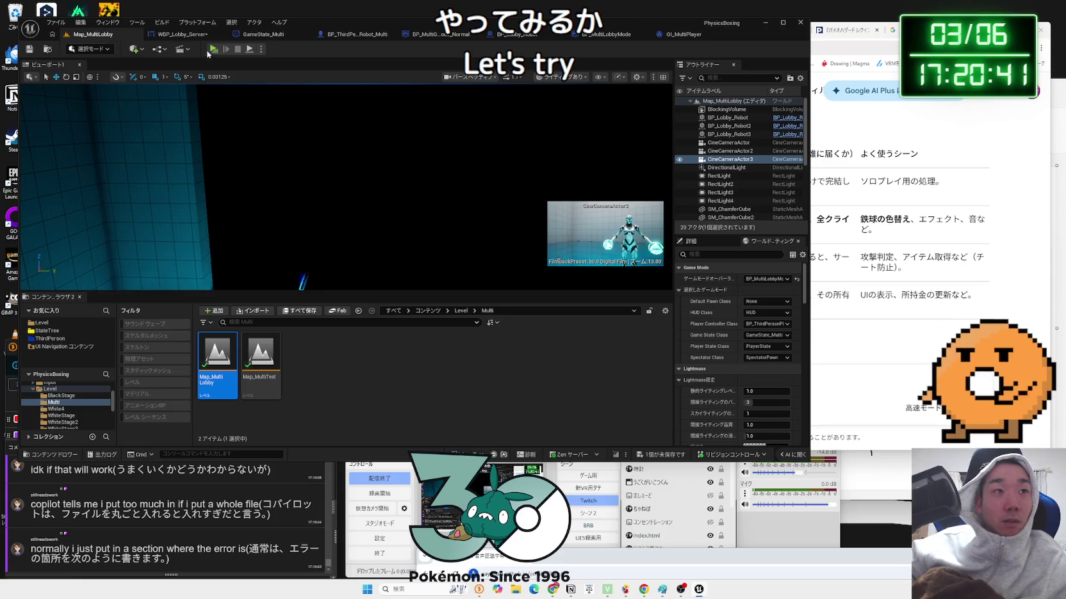
# Playtest with server and clients, changing glove colours and switching stage selection between 1 and 2.
pyautogui.click(212, 49)
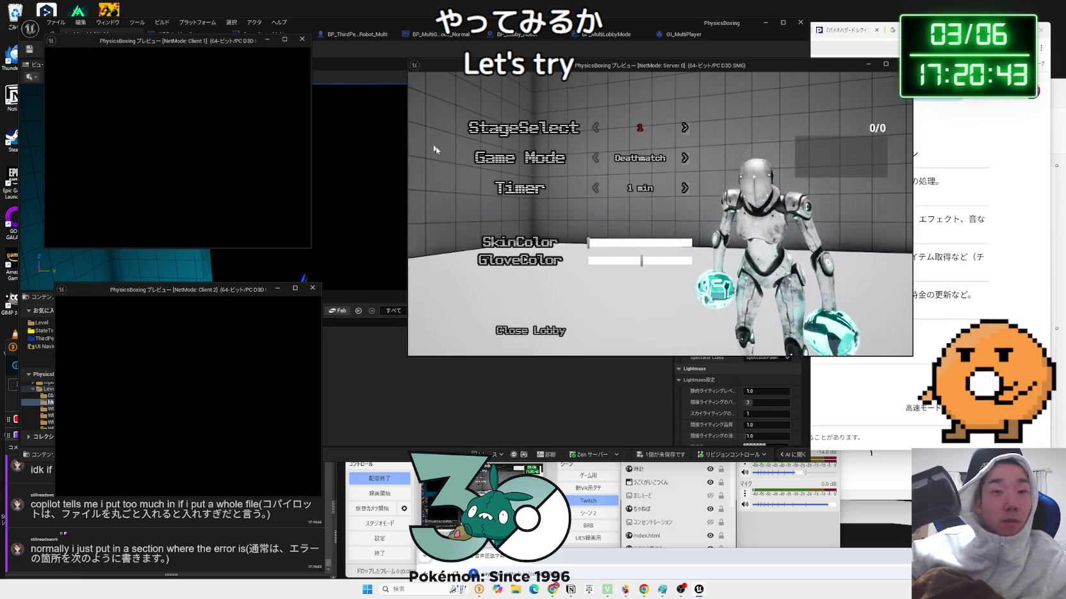
pyautogui.moveTo(641, 260)
pyautogui.mouseDown()
pyautogui.moveTo(674, 260)
pyautogui.moveTo(623, 260)
pyautogui.moveTo(651, 260)
pyautogui.moveTo(637, 268)
pyautogui.mouseUp()
pyautogui.click(684, 127)
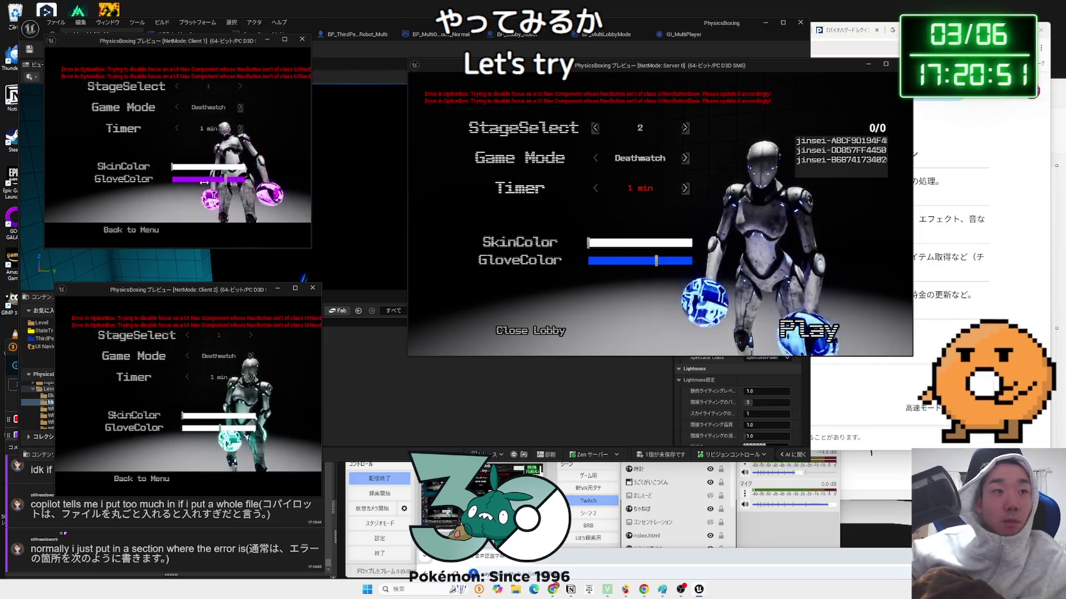
pyautogui.moveTo(174, 186)
pyautogui.mouseDown()
pyautogui.moveTo(194, 190)
pyautogui.moveTo(204, 167)
pyautogui.moveTo(182, 167)
pyautogui.mouseUp()
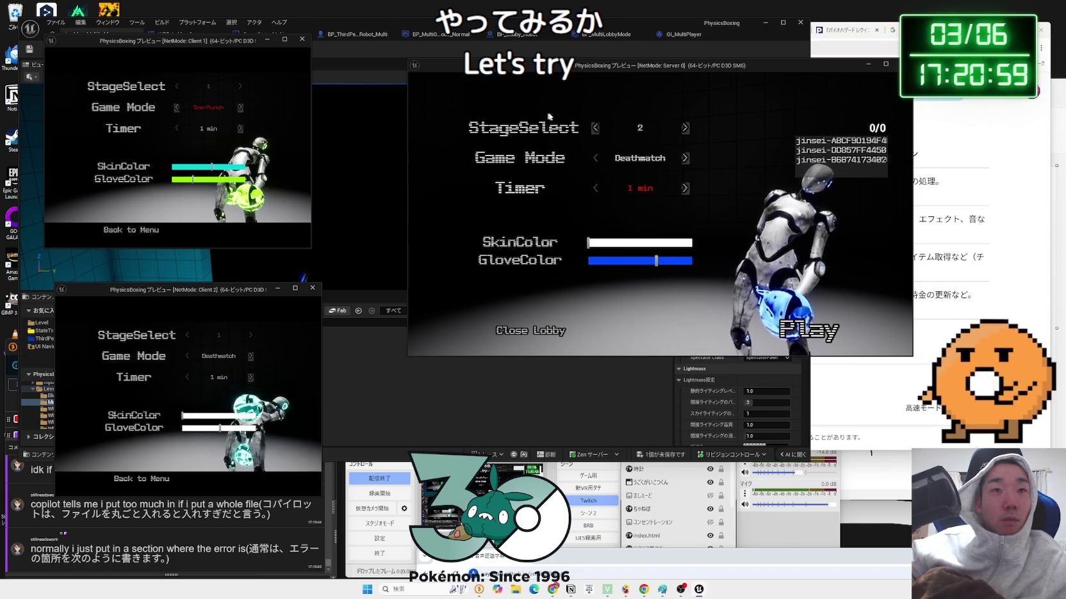
pyautogui.click(594, 128)
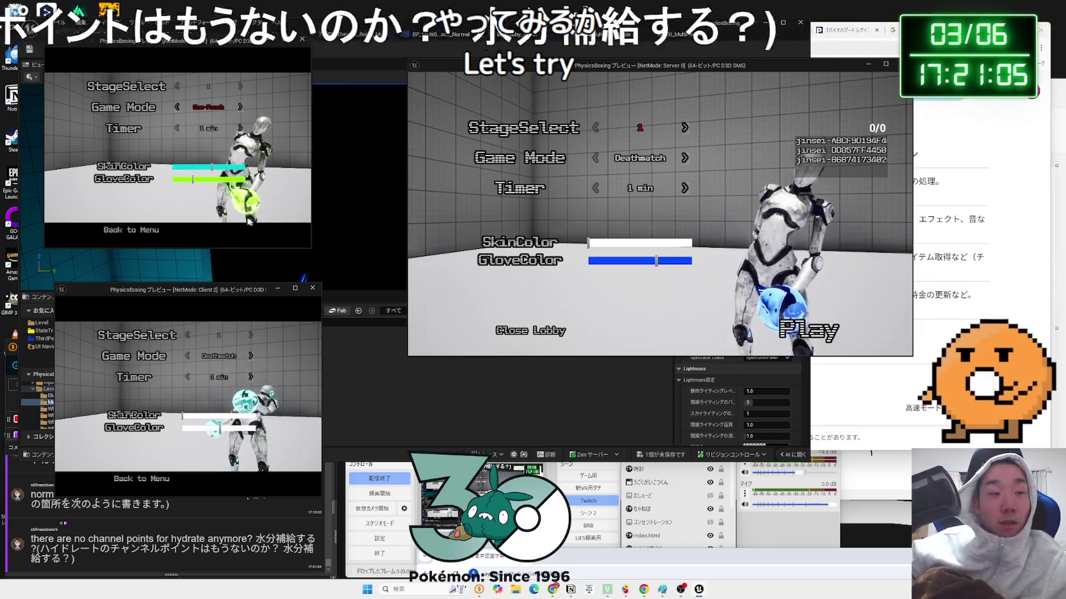
# Reset the client's skin colour to white, stop the test, and open the erroring Set Vector Parameter Value node.
pyautogui.moveTo(211, 167)
pyautogui.mouseDown()
pyautogui.moveTo(159, 168)
pyautogui.moveTo(212, 168)
pyautogui.moveTo(202, 168)
pyautogui.mouseUp()
pyautogui.press('Escape')
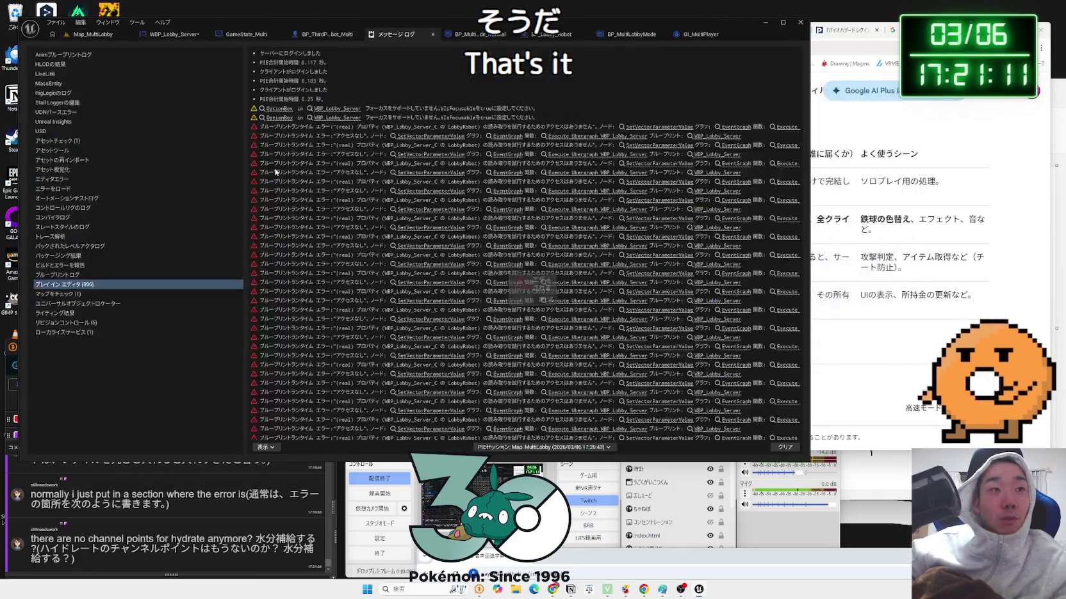
pyautogui.click(423, 136)
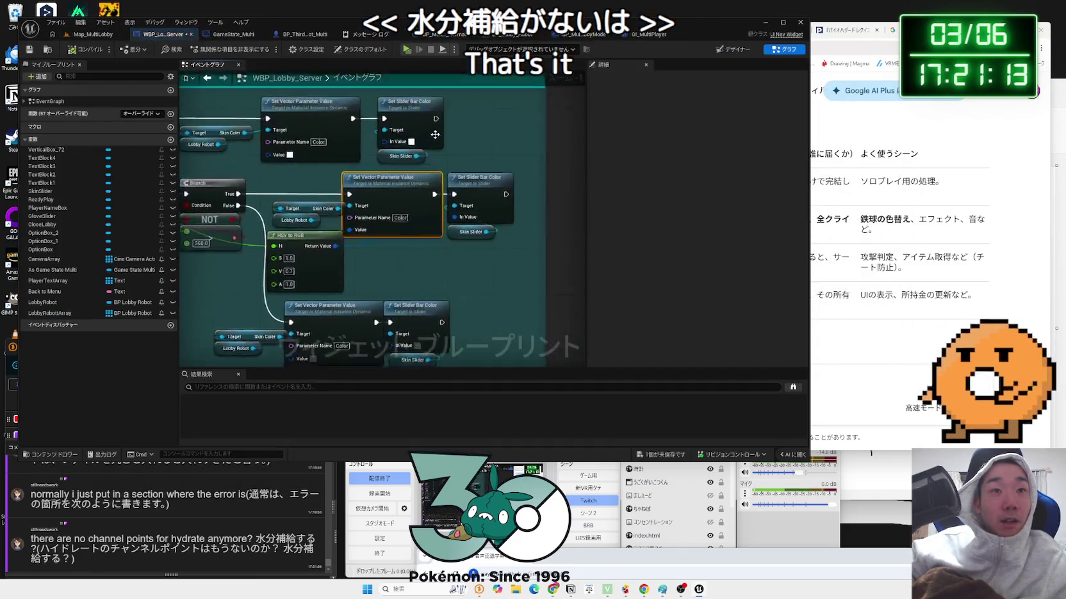
# Stretch the colour comment box downward, then undo the layout change.
pyautogui.moveTo(347, 288)
pyautogui.mouseDown()
pyautogui.moveTo(520, 238)
pyautogui.moveTo(512, 159)
pyautogui.mouseUp()
pyautogui.scroll(-4, 518, 233)
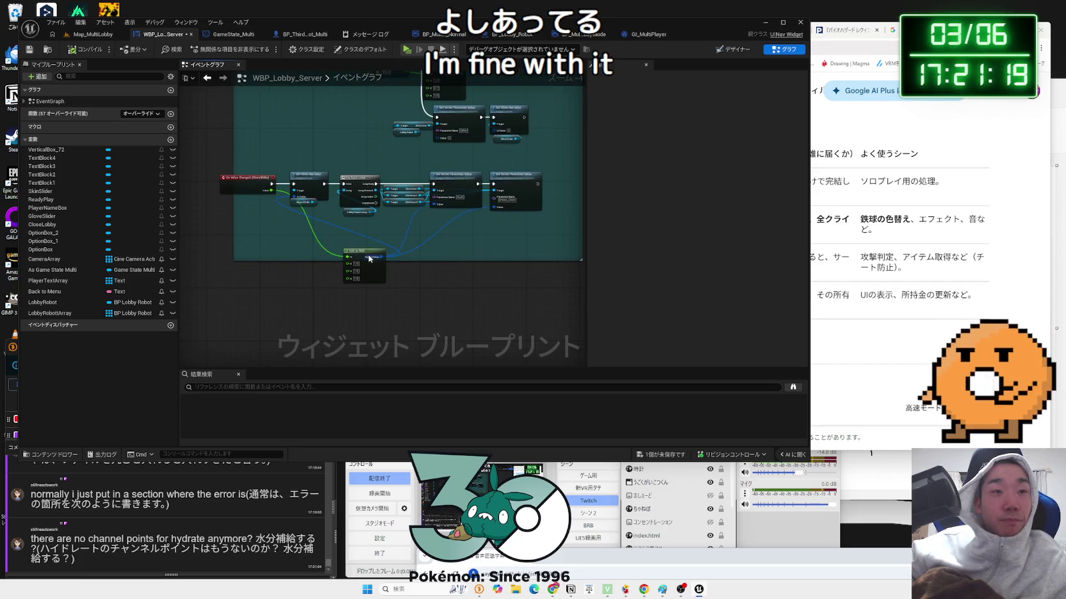
pyautogui.moveTo(525, 241)
pyautogui.mouseDown()
pyautogui.moveTo(332, 187)
pyautogui.moveTo(417, 231)
pyautogui.mouseUp()
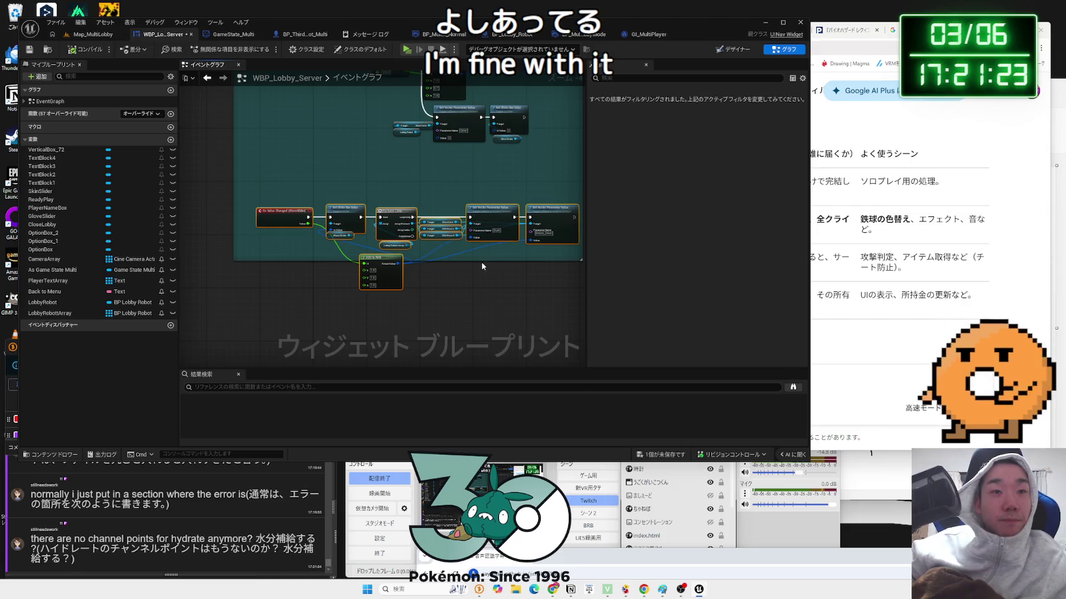
pyautogui.moveTo(481, 260); pyautogui.dragTo(490, 324)
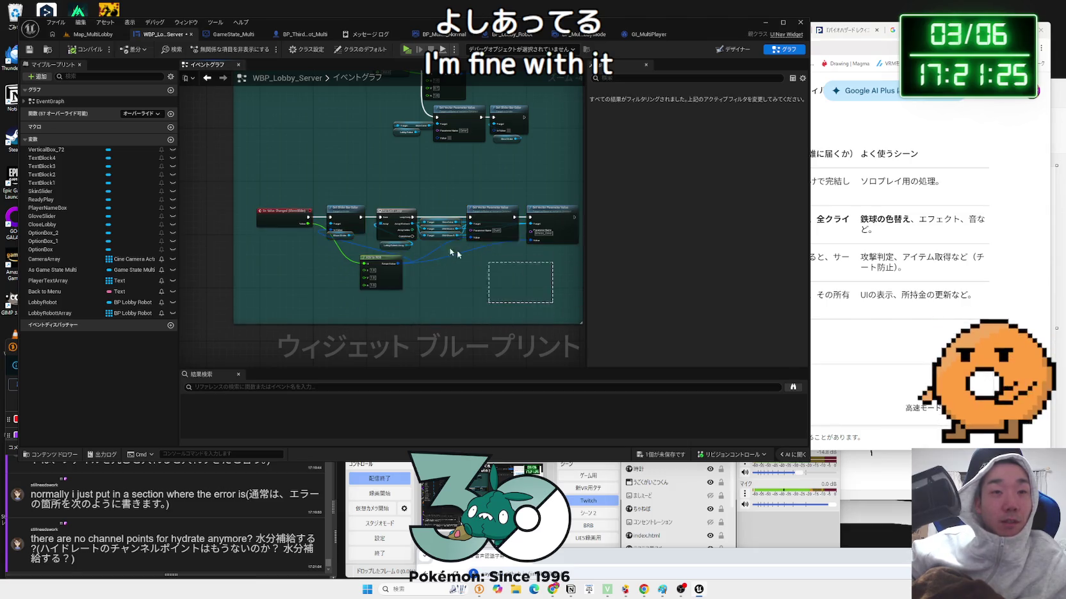
pyautogui.moveTo(394, 246); pyautogui.dragTo(392, 259)
pyautogui.hotkey('ctrl', 'z')
pyautogui.hotkey('ctrl', 'z')
pyautogui.hotkey('ctrl', 'z')
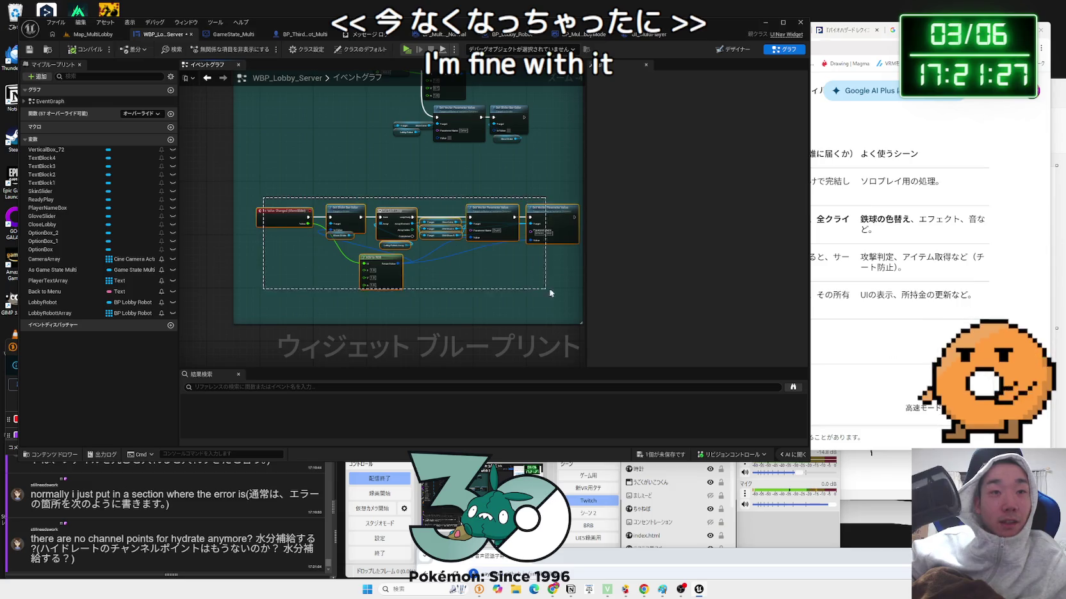
# Bring the 色処理 comment into view and add a Lobby Robott Array getter beside the SkinSlider event.
pyautogui.scroll(5, 381, 277)
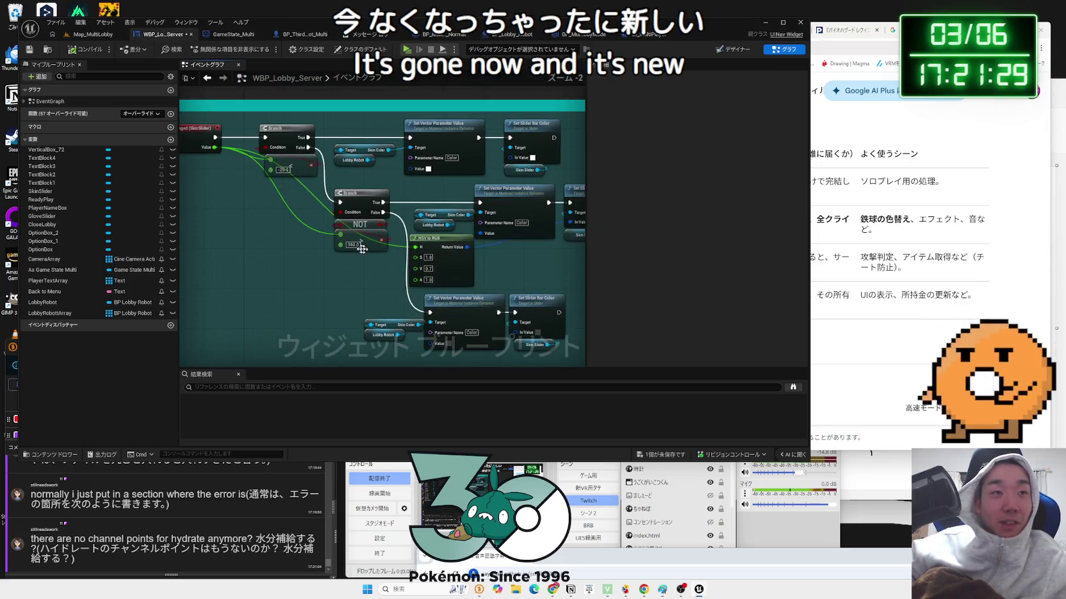
pyautogui.moveTo(324, 273); pyautogui.dragTo(463, 265)
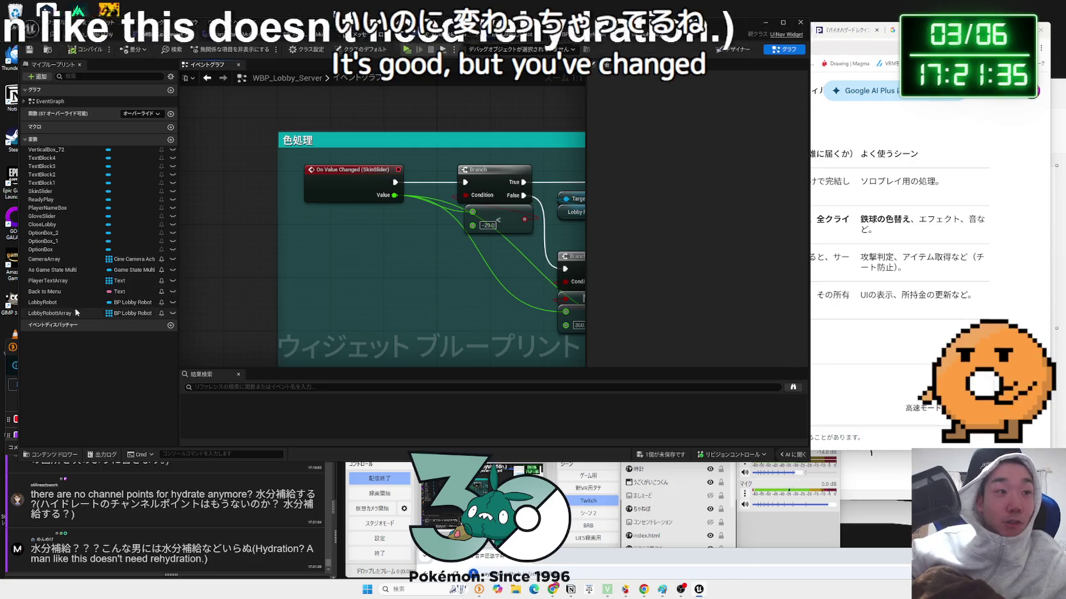
pyautogui.moveTo(61, 314)
pyautogui.mouseDown()
pyautogui.moveTo(350, 285)
pyautogui.moveTo(412, 254)
pyautogui.mouseUp()
pyautogui.click(351, 280)
# Add a For Each Loop from the array getter and place the array node beneath it.
pyautogui.write('for')
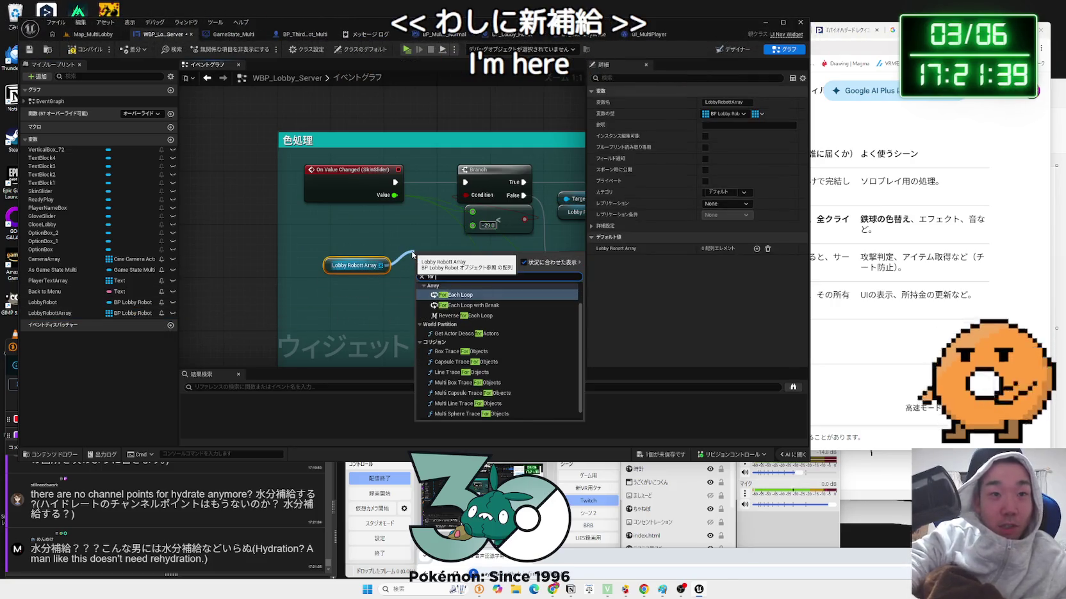
pyautogui.click(451, 294)
pyautogui.moveTo(451, 275); pyautogui.dragTo(432, 255)
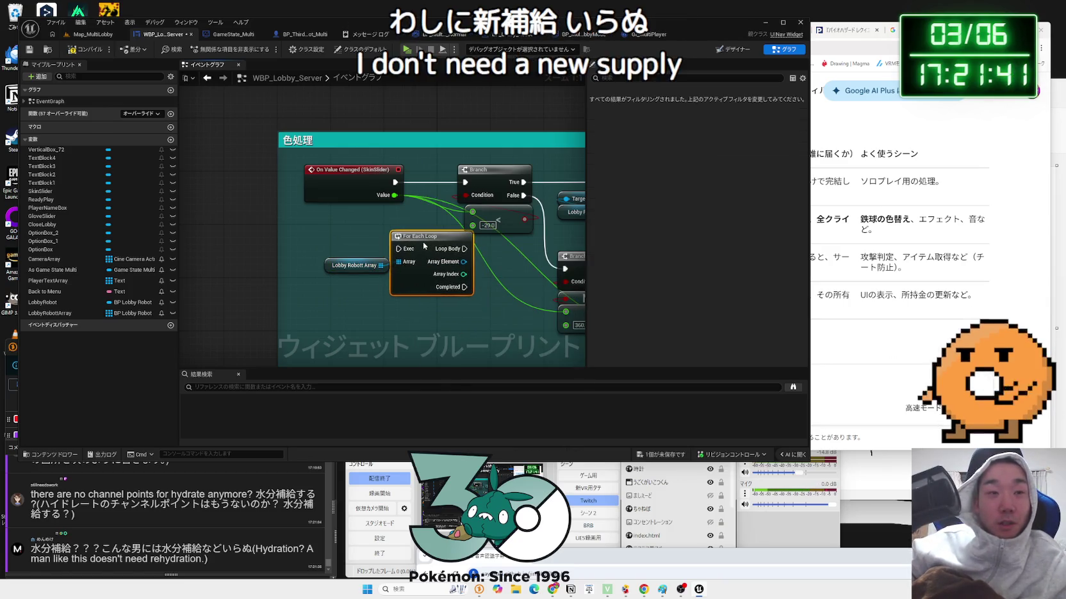
pyautogui.click(353, 237)
pyautogui.moveTo(354, 266); pyautogui.dragTo(397, 305)
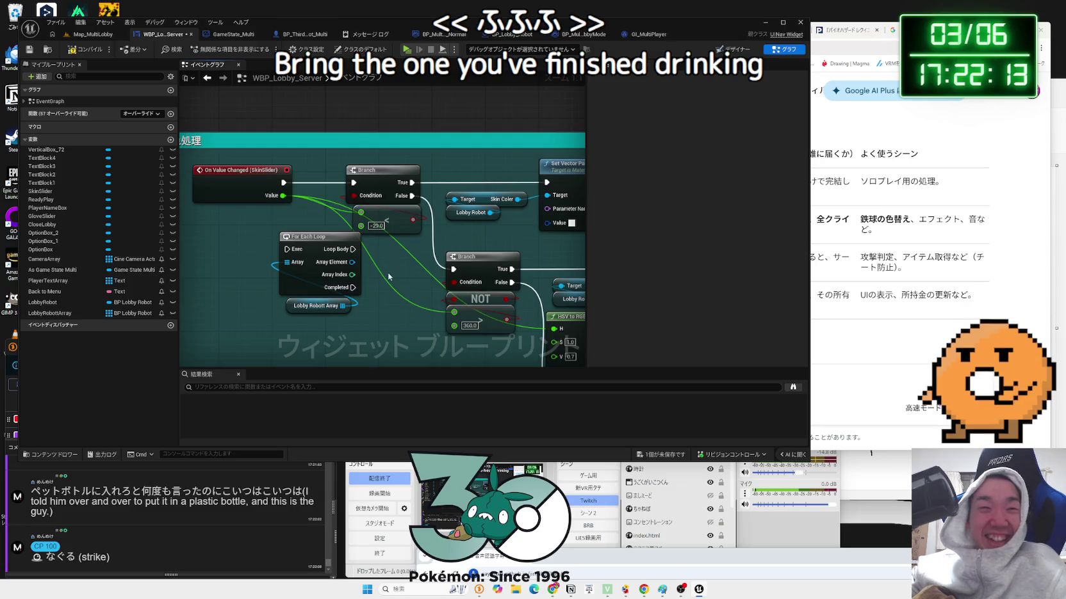
# Move the loop and its array node beside the On Value Changed (SkinSlider) event.
pyautogui.moveTo(385, 274); pyautogui.dragTo(429, 293)
pyautogui.moveTo(349, 227); pyautogui.dragTo(350, 228)
pyautogui.click(353, 280)
pyautogui.click(451, 263)
pyautogui.moveTo(462, 256)
pyautogui.mouseDown()
pyautogui.moveTo(341, 278)
pyautogui.moveTo(381, 264)
pyautogui.moveTo(425, 268)
pyautogui.moveTo(342, 251)
pyautogui.mouseUp()
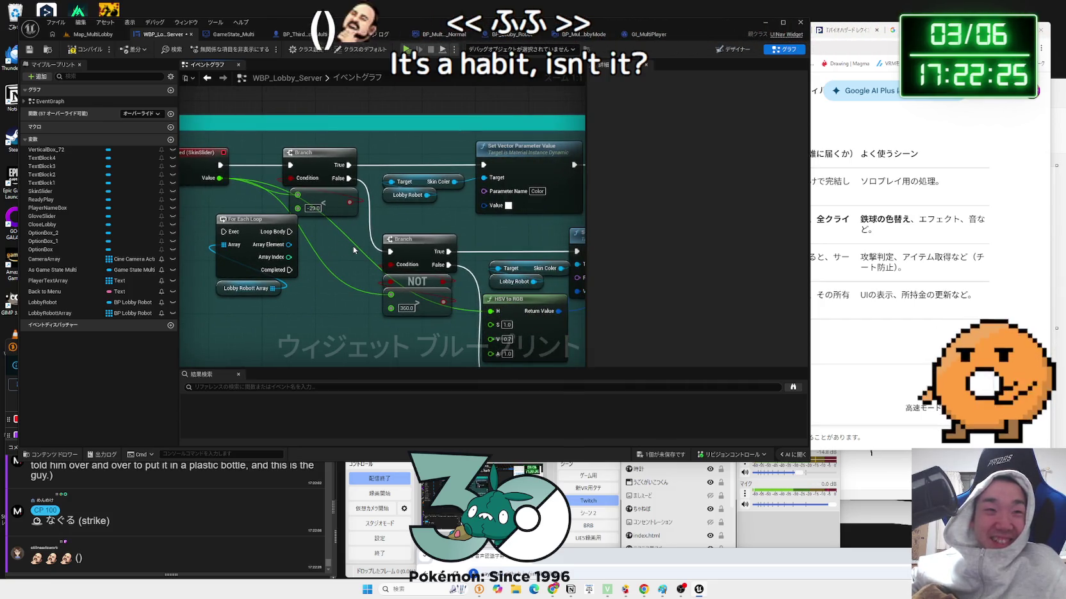
pyautogui.moveTo(348, 243); pyautogui.dragTo(578, 248)
pyautogui.moveTo(409, 163); pyautogui.dragTo(333, 162)
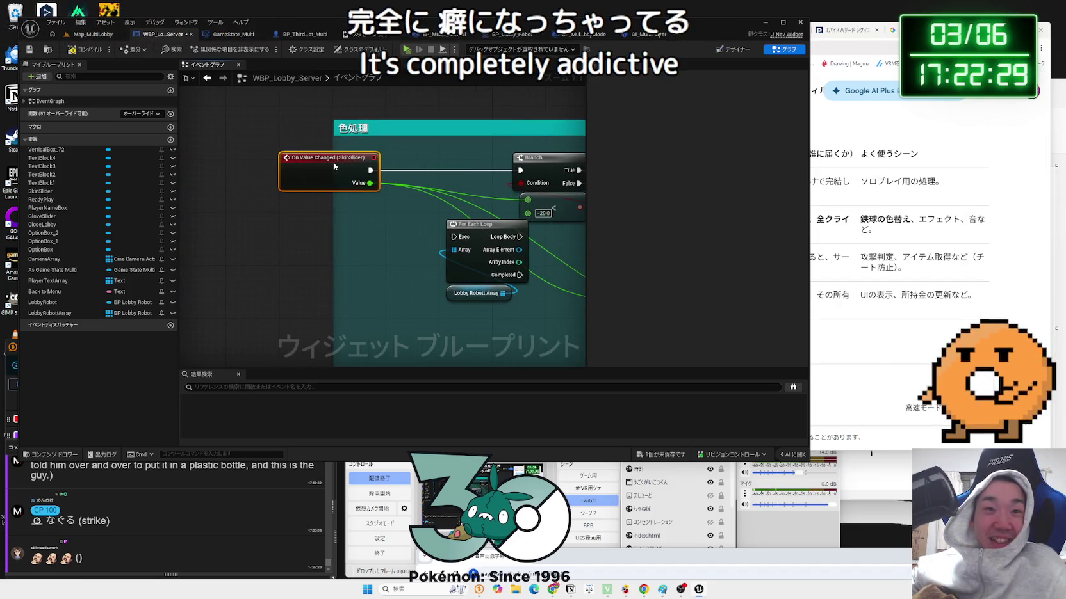
pyautogui.moveTo(425, 224); pyautogui.dragTo(532, 304)
pyautogui.moveTo(474, 224)
pyautogui.mouseDown()
pyautogui.moveTo(420, 157)
pyautogui.moveTo(400, 171)
pyautogui.moveTo(450, 181)
pyautogui.moveTo(287, 220)
pyautogui.mouseUp()
pyautogui.click(423, 218)
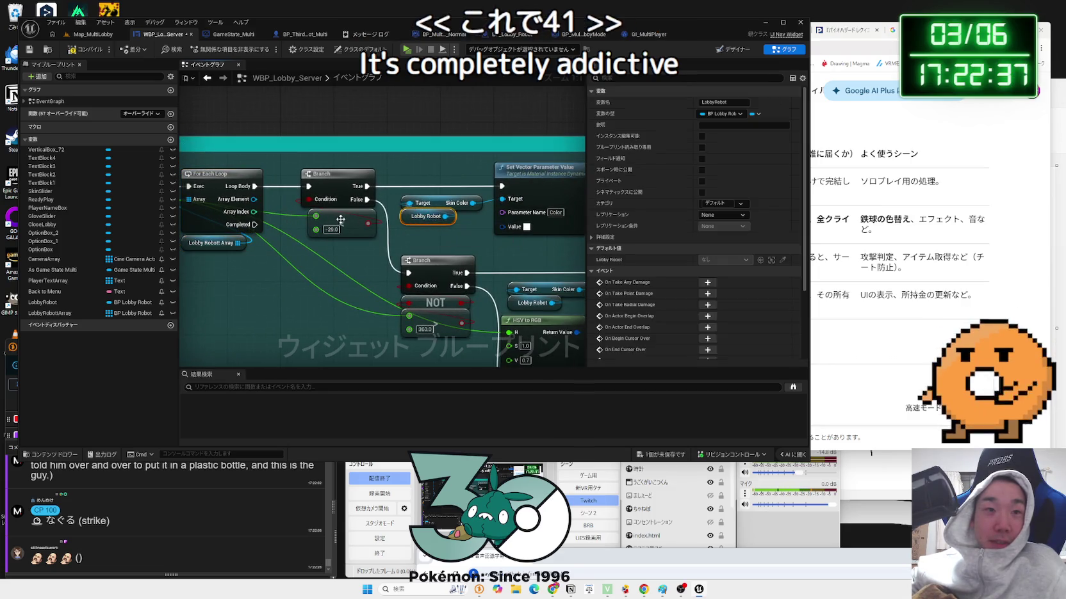
# Reposition the Lobby Robot and For Each Loop nodes, then wire Array Element into the lower Set Vector Parameter Value's Target.
pyautogui.rightClick(413, 216)
pyautogui.moveTo(414, 224); pyautogui.dragTo(422, 236)
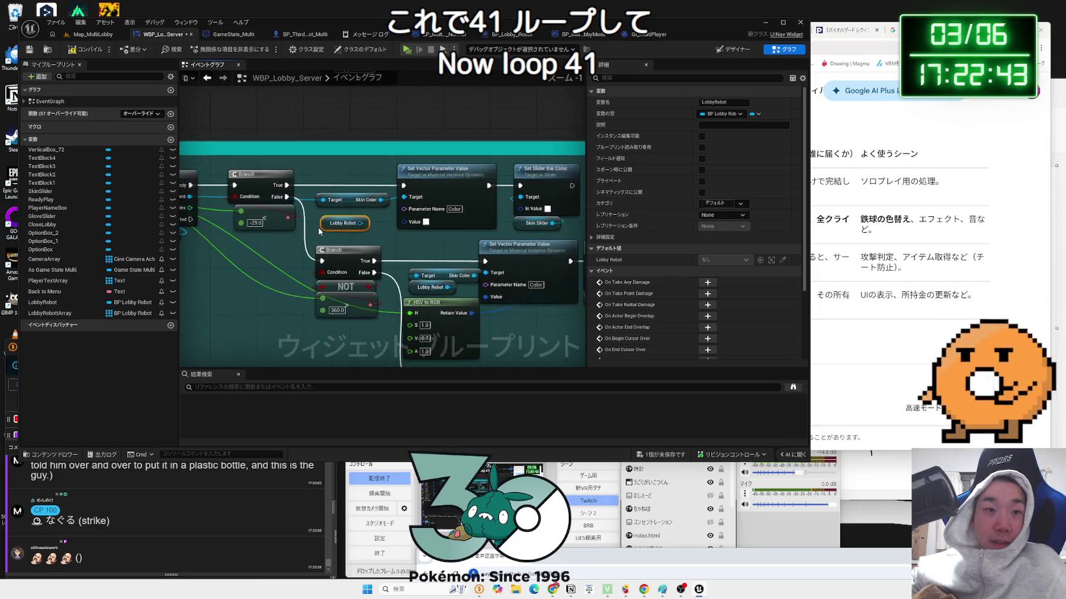
pyautogui.scroll(-1, 423, 245)
pyautogui.moveTo(205, 161)
pyautogui.mouseDown()
pyautogui.moveTo(229, 159)
pyautogui.moveTo(333, 217)
pyautogui.moveTo(405, 273)
pyautogui.moveTo(370, 163)
pyautogui.moveTo(334, 187)
pyautogui.mouseUp()
pyautogui.moveTo(234, 102)
pyautogui.mouseDown()
pyautogui.moveTo(377, 275)
pyautogui.moveTo(397, 308)
pyautogui.moveTo(362, 256)
pyautogui.moveTo(396, 338)
pyautogui.moveTo(392, 315)
pyautogui.mouseUp()
# Review the 色処理 skin-colour nodes and select the Set Slider Bar Color and Skin Slider nodes.
pyautogui.moveTo(224, 276); pyautogui.dragTo(394, 220)
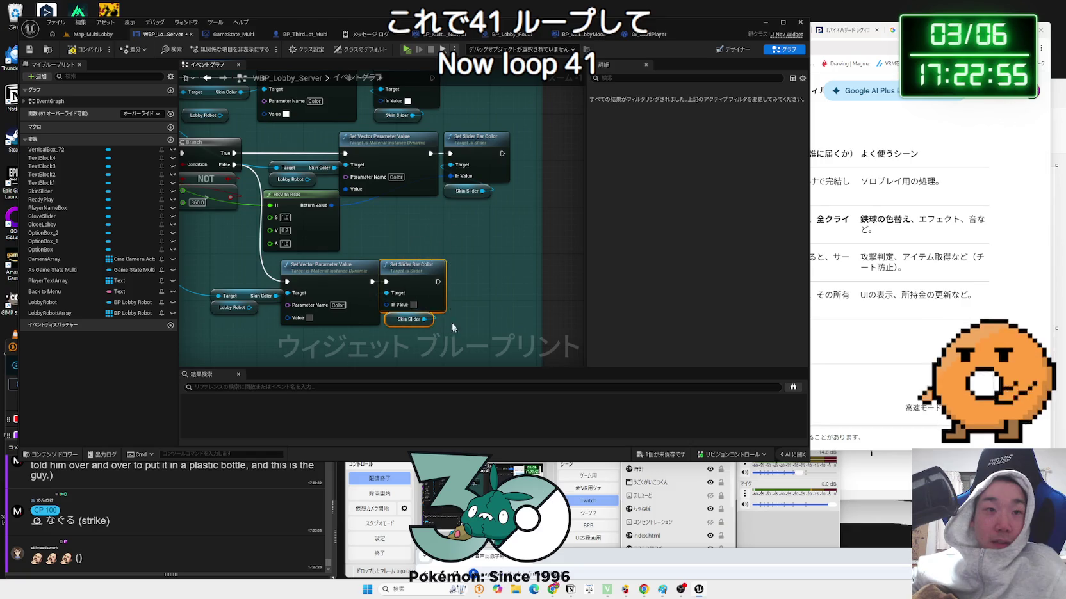
pyautogui.moveTo(426, 257)
pyautogui.mouseDown()
pyautogui.moveTo(457, 228)
pyautogui.moveTo(500, 222)
pyautogui.mouseUp()
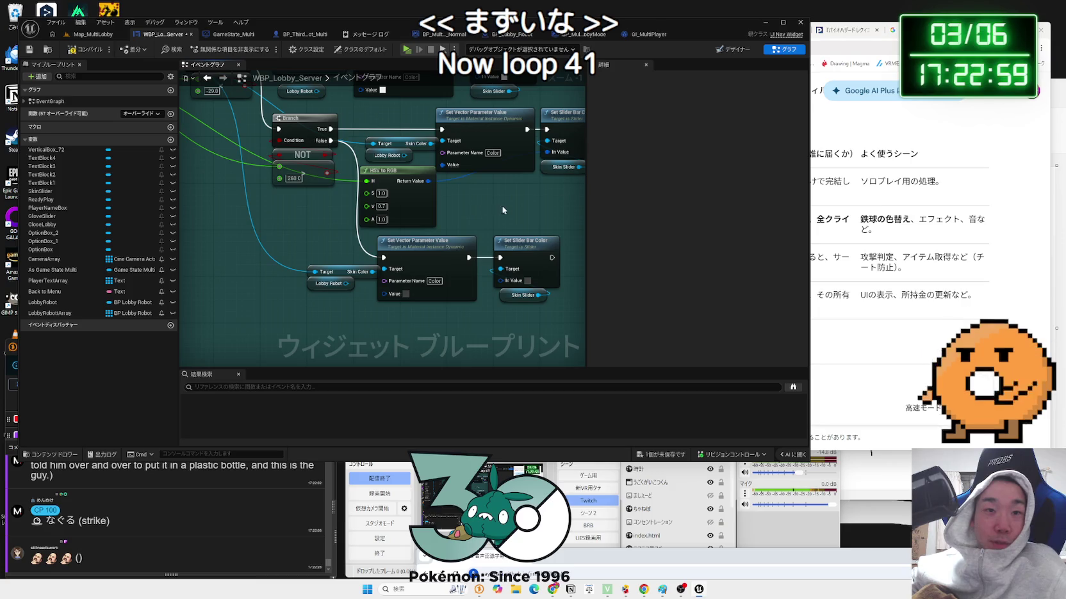
pyautogui.moveTo(405, 193); pyautogui.dragTo(495, 312)
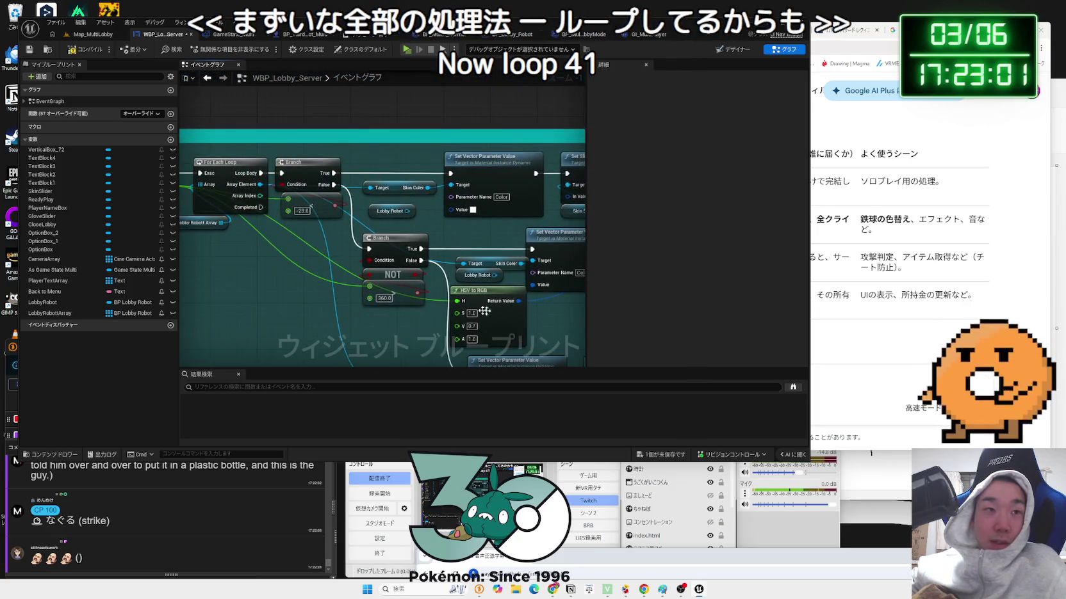
pyautogui.moveTo(324, 319); pyautogui.dragTo(406, 278)
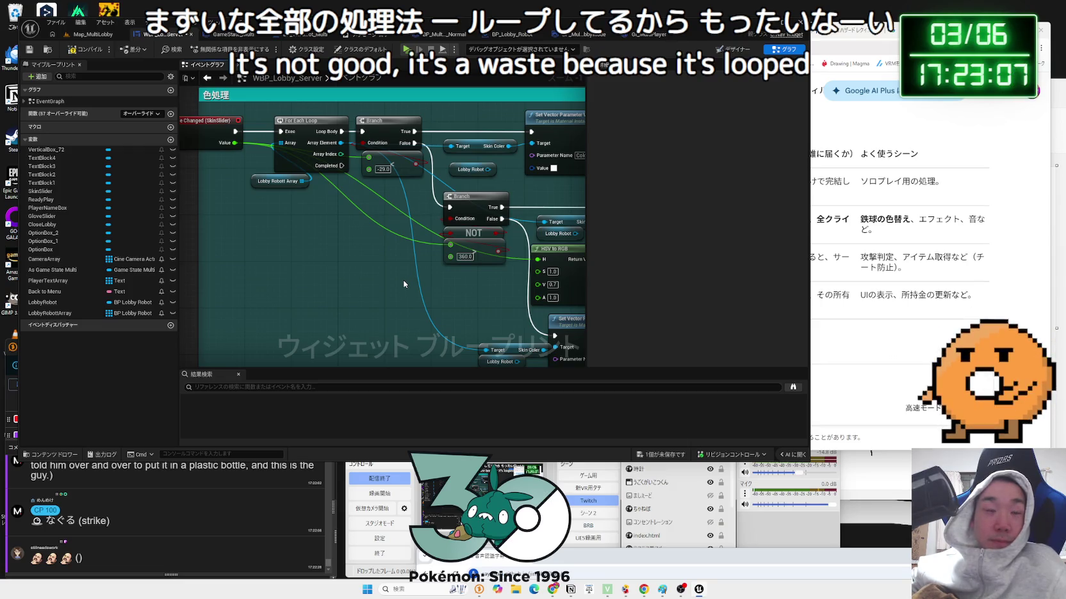
pyautogui.moveTo(406, 279); pyautogui.dragTo(269, 280)
pyautogui.moveTo(500, 274); pyautogui.dragTo(381, 280)
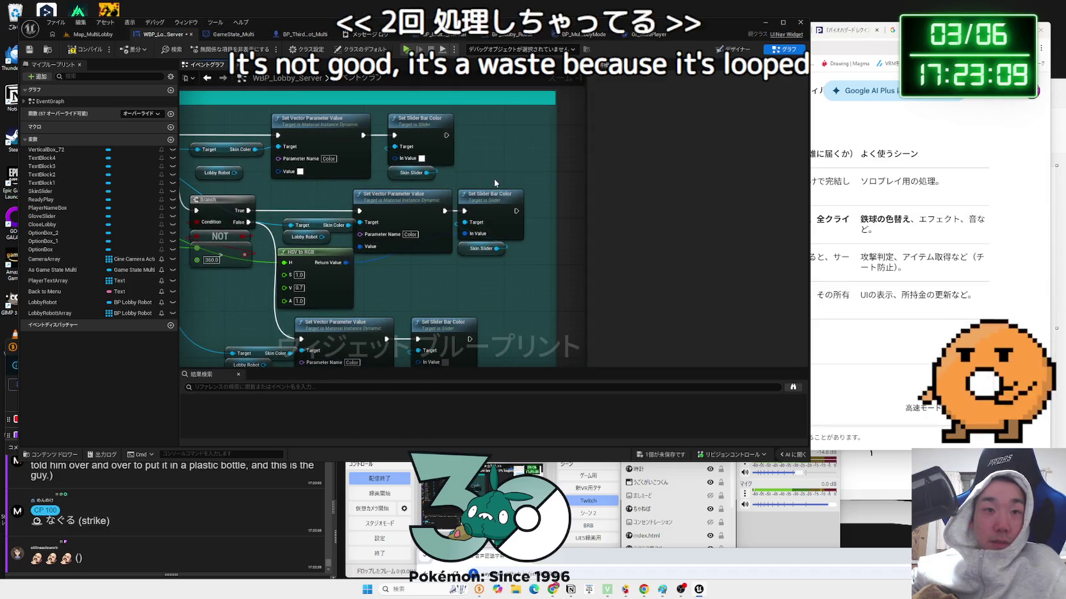
pyautogui.moveTo(521, 278)
pyautogui.mouseDown()
pyautogui.moveTo(491, 178)
pyautogui.moveTo(521, 274)
pyautogui.moveTo(760, 308)
pyautogui.mouseUp()
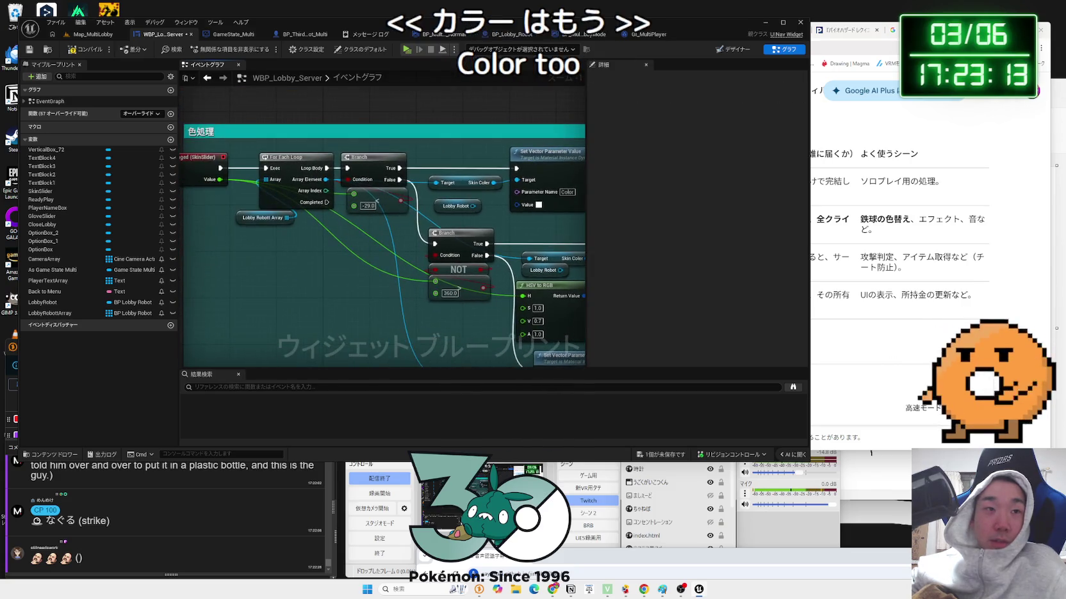
pyautogui.click(275, 220)
pyautogui.moveTo(299, 249); pyautogui.dragTo(228, 241)
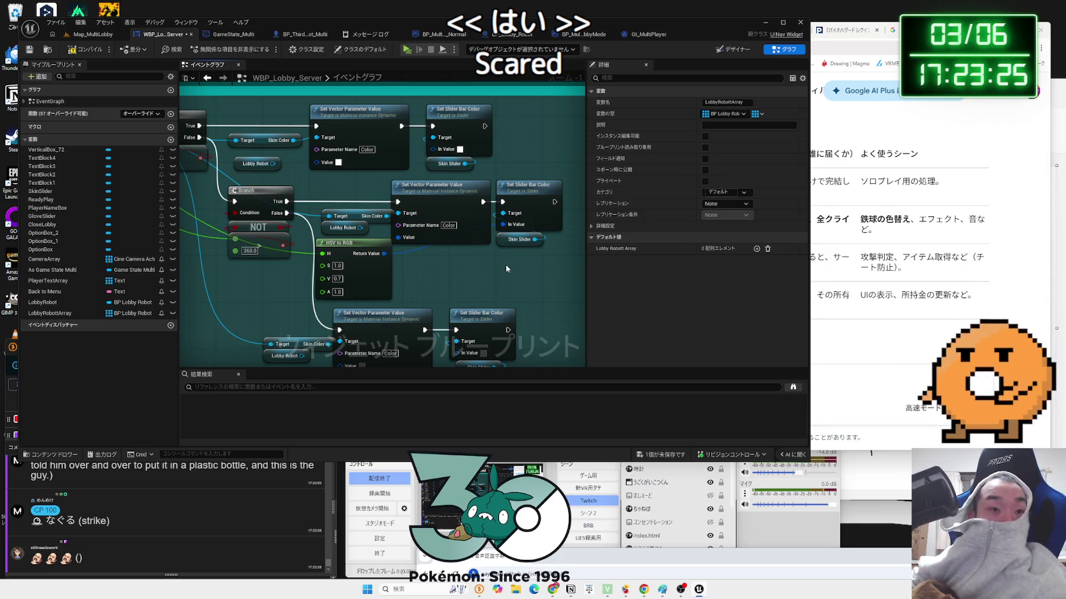
pyautogui.moveTo(506, 261)
pyautogui.mouseDown()
pyautogui.moveTo(524, 259)
pyautogui.moveTo(451, 226)
pyautogui.mouseUp()
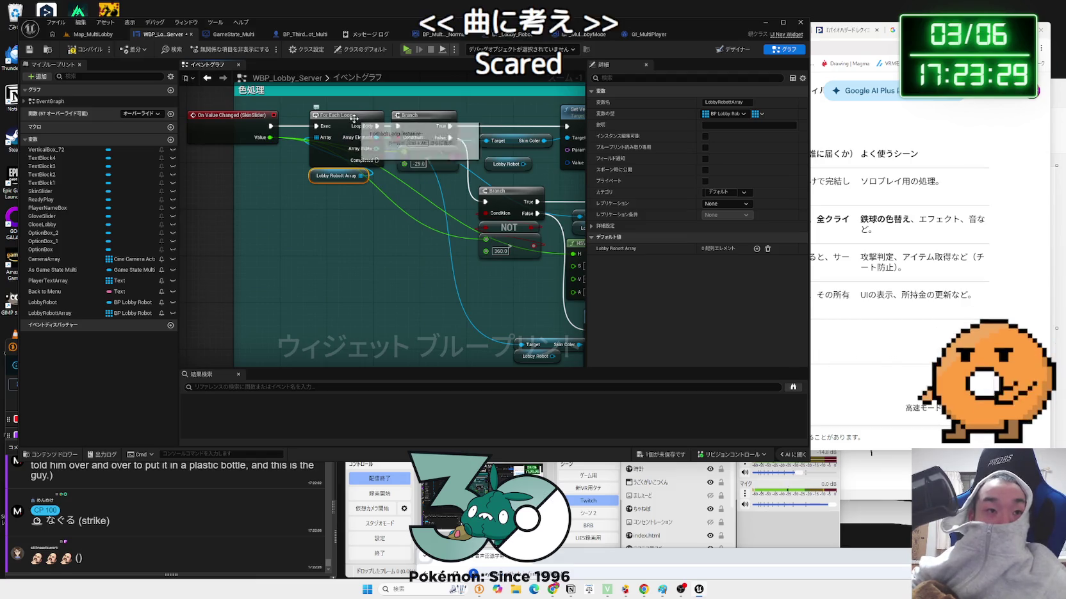
pyautogui.click(303, 128)
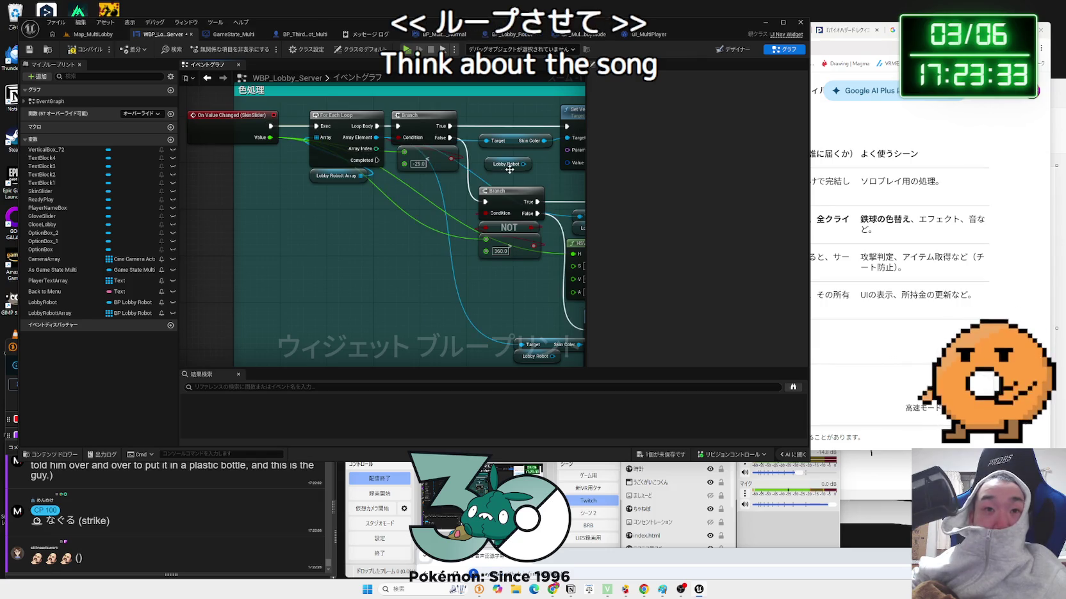
pyautogui.moveTo(568, 176); pyautogui.dragTo(417, 200)
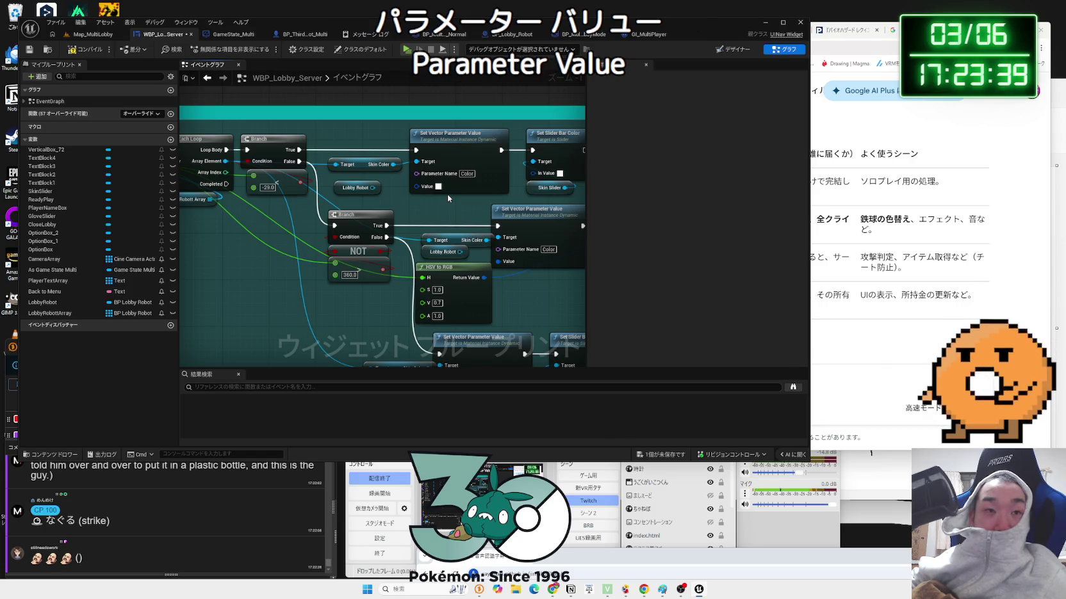
pyautogui.moveTo(293, 216); pyautogui.dragTo(484, 219)
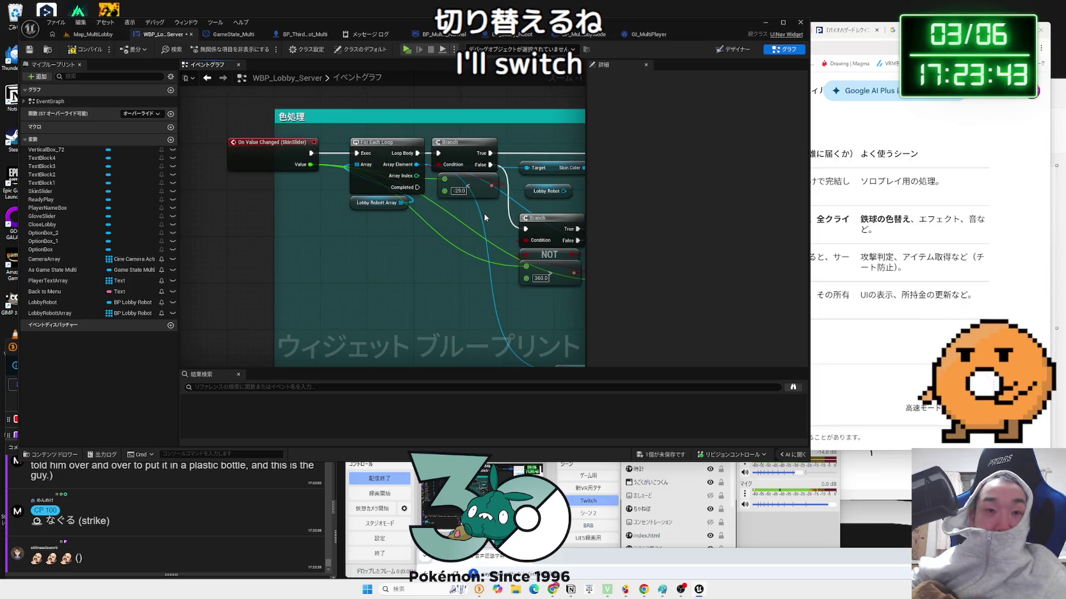
pyautogui.moveTo(484, 218); pyautogui.dragTo(285, 215)
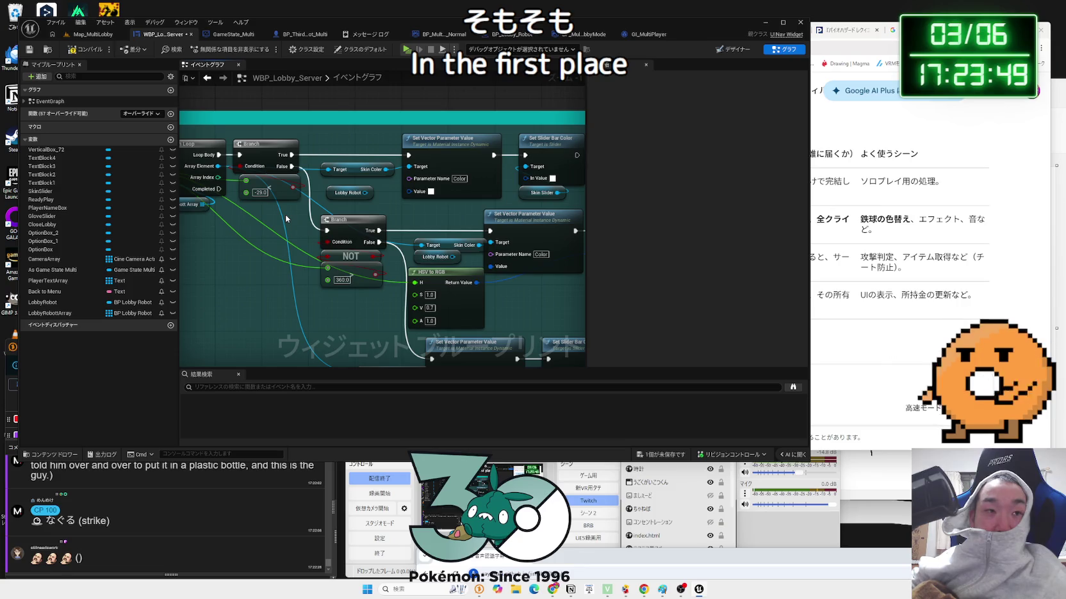
pyautogui.moveTo(285, 219); pyautogui.dragTo(414, 227)
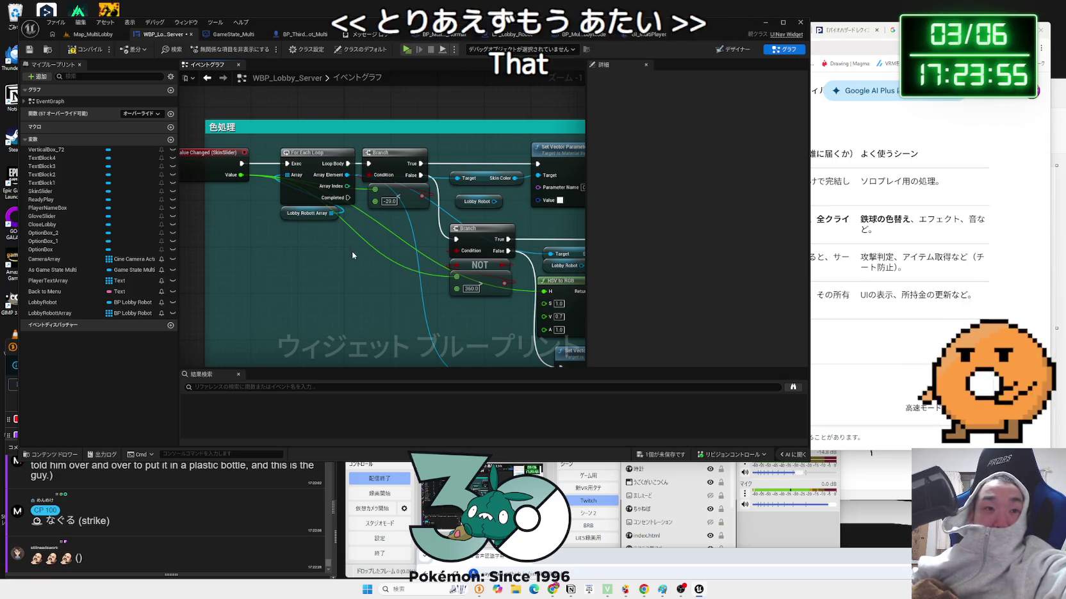
pyautogui.moveTo(383, 239)
pyautogui.mouseDown()
pyautogui.moveTo(287, 223)
pyautogui.moveTo(260, 184)
pyautogui.moveTo(226, 162)
pyautogui.mouseUp()
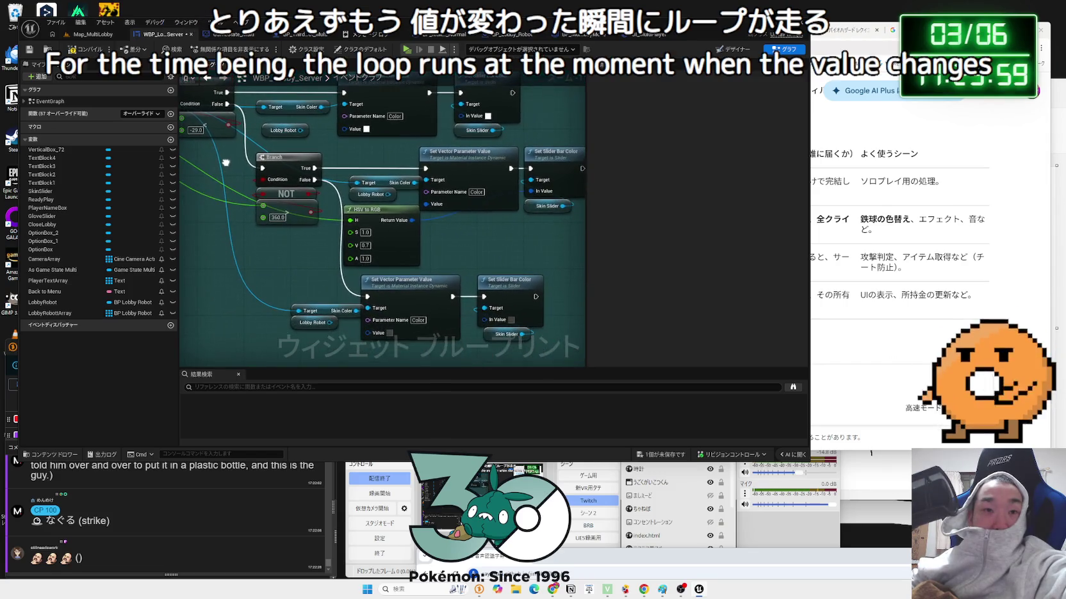
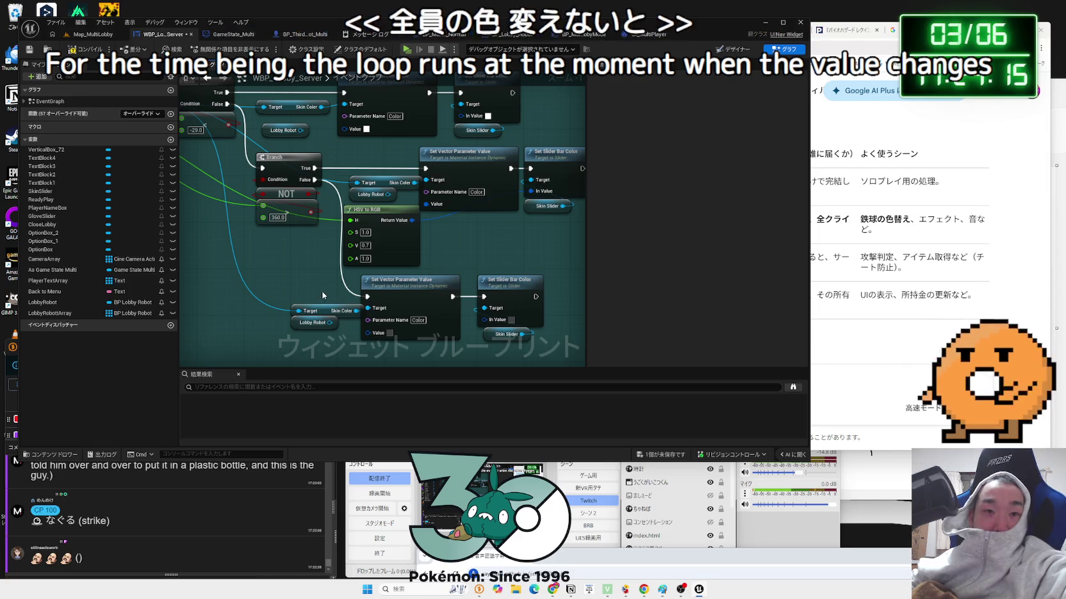
# Pan around the 色処理 comment to inspect the For Each Loop, Branch and colour-setting nodes.
pyautogui.moveTo(324, 292); pyautogui.dragTo(474, 343)
pyautogui.moveTo(356, 173); pyautogui.dragTo(447, 211)
pyautogui.moveTo(494, 268); pyautogui.dragTo(513, 321)
pyautogui.click(531, 320)
pyautogui.moveTo(471, 234)
pyautogui.mouseDown()
pyautogui.moveTo(441, 216)
pyautogui.moveTo(564, 308)
pyautogui.mouseUp()
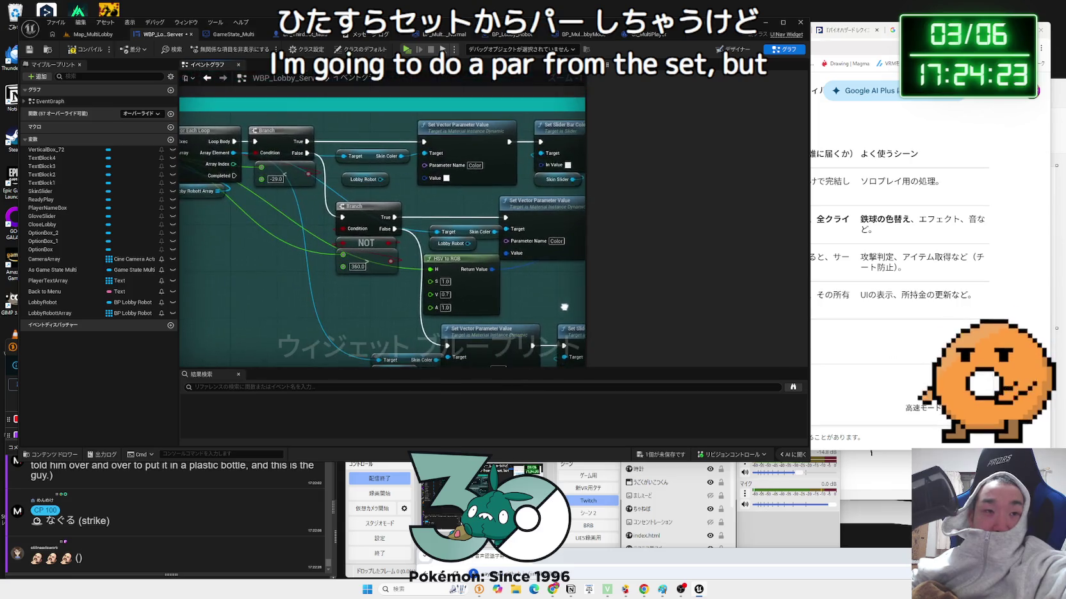
pyautogui.moveTo(320, 288); pyautogui.dragTo(291, 259)
pyautogui.moveTo(402, 289)
pyautogui.mouseDown()
pyautogui.moveTo(358, 259)
pyautogui.moveTo(346, 271)
pyautogui.moveTo(411, 306)
pyautogui.moveTo(338, 233)
pyautogui.moveTo(411, 315)
pyautogui.mouseUp()
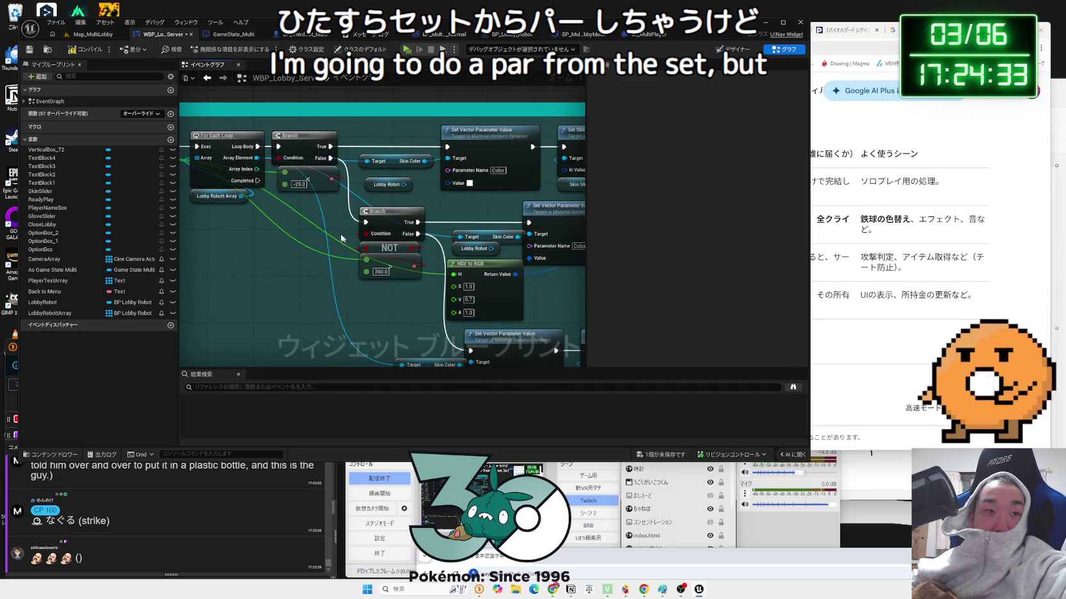
pyautogui.moveTo(343, 240); pyautogui.dragTo(429, 288)
pyautogui.moveTo(393, 188); pyautogui.dragTo(405, 193)
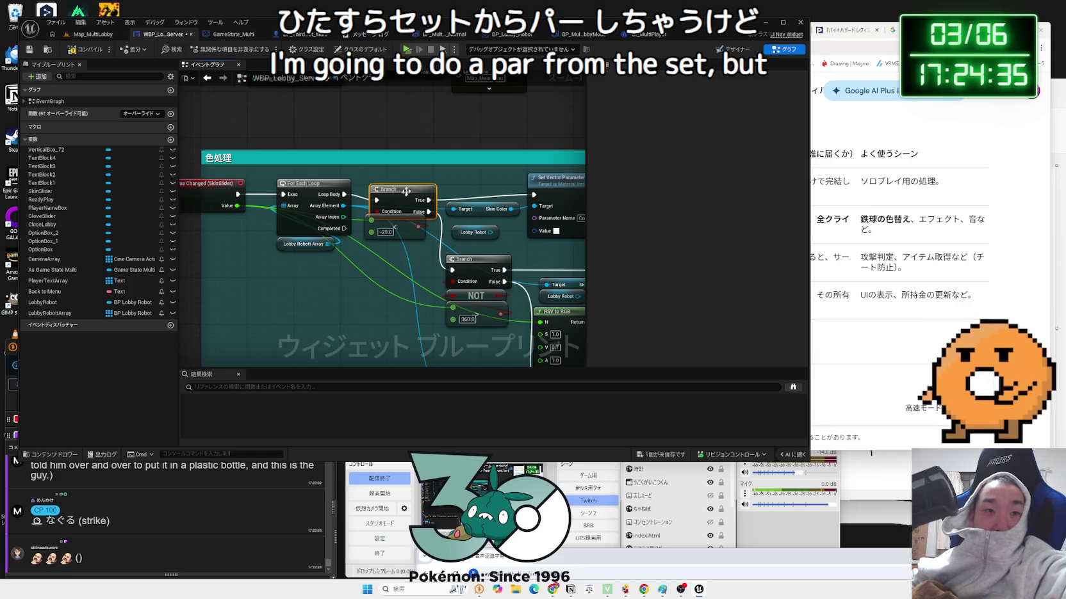
pyautogui.scroll(-3, 394, 310)
pyautogui.moveTo(394, 310); pyautogui.dragTo(374, 161)
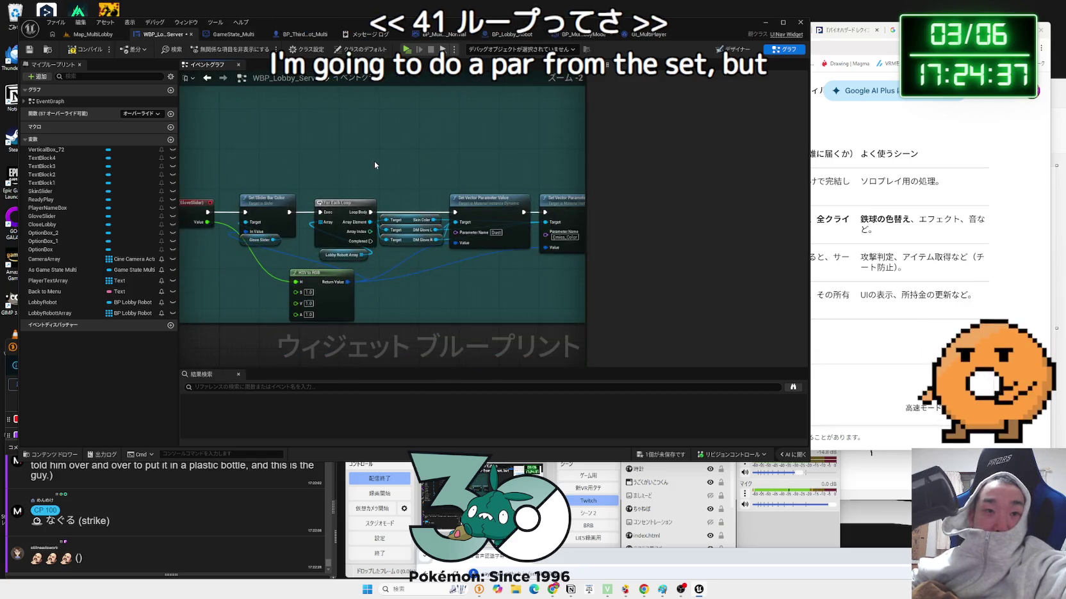
pyautogui.scroll(1, 318, 137)
pyautogui.scroll(1, 441, 225)
pyautogui.moveTo(440, 224)
pyautogui.mouseDown()
pyautogui.moveTo(575, 241)
pyautogui.moveTo(420, 232)
pyautogui.mouseUp()
# Box-select the For Each Loop and Lobby Robott Array nodes and move them below the Branch nodes.
pyautogui.click(495, 167)
pyautogui.moveTo(304, 224); pyautogui.dragTo(364, 248)
pyautogui.scroll(-2, 364, 247)
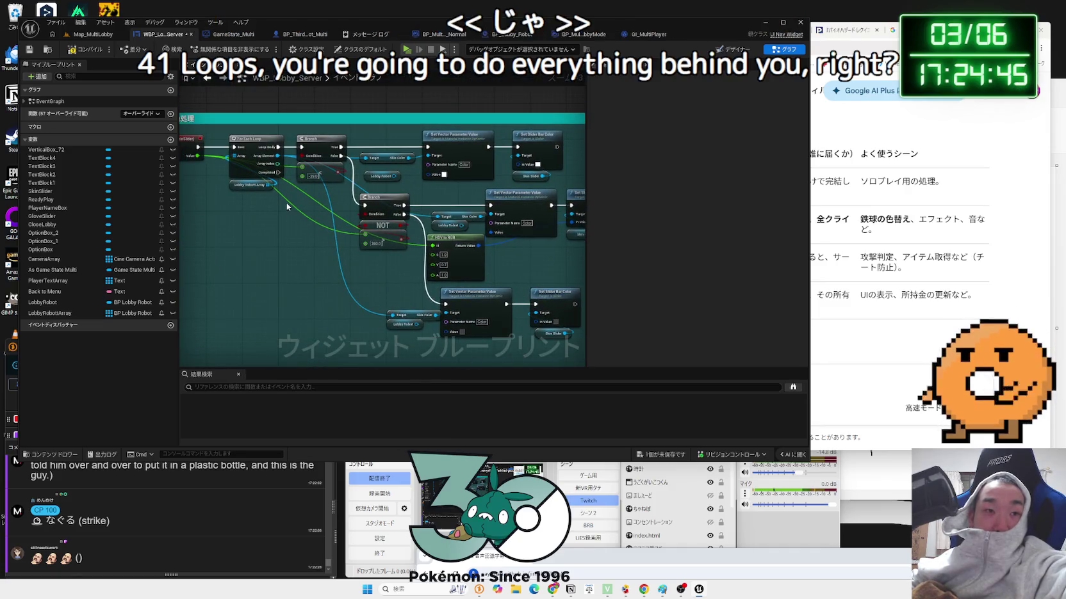
pyautogui.scroll(2, 286, 202)
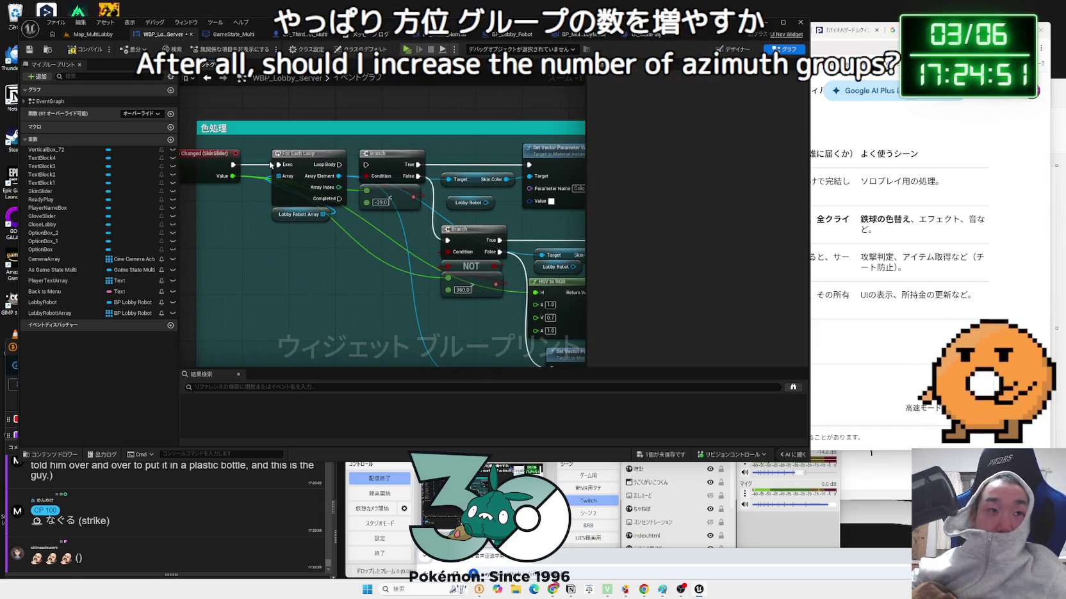
pyautogui.moveTo(263, 165); pyautogui.dragTo(333, 221)
pyautogui.moveTo(301, 154); pyautogui.dragTo(359, 282)
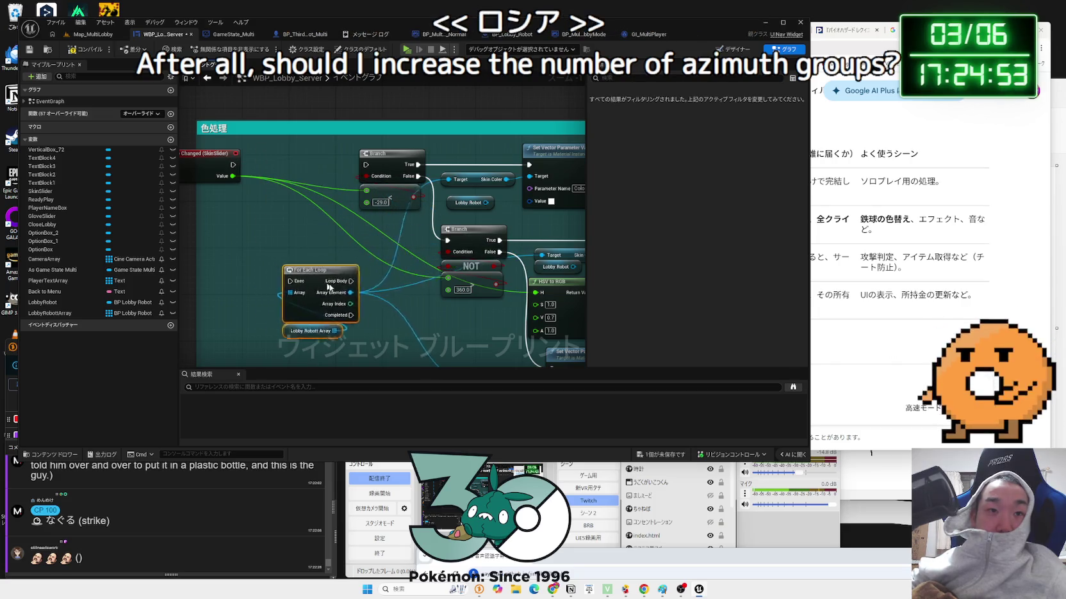
# Wire On Value Changed straight into the Branch and lift Set Slider Bar Color above the chain.
pyautogui.moveTo(287, 183); pyautogui.dragTo(327, 187)
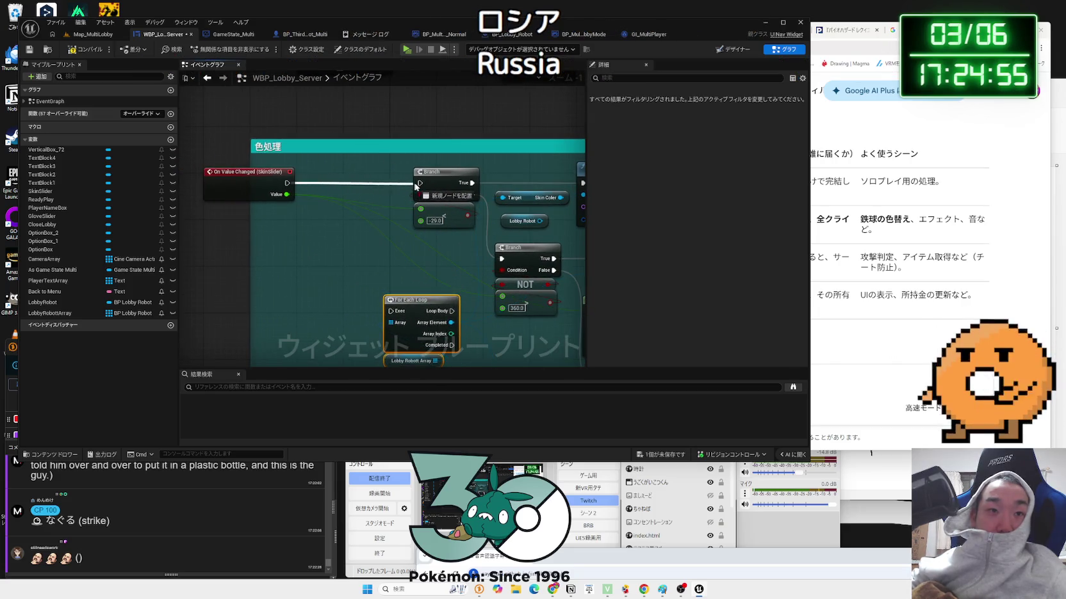
pyautogui.moveTo(422, 186); pyautogui.dragTo(308, 171)
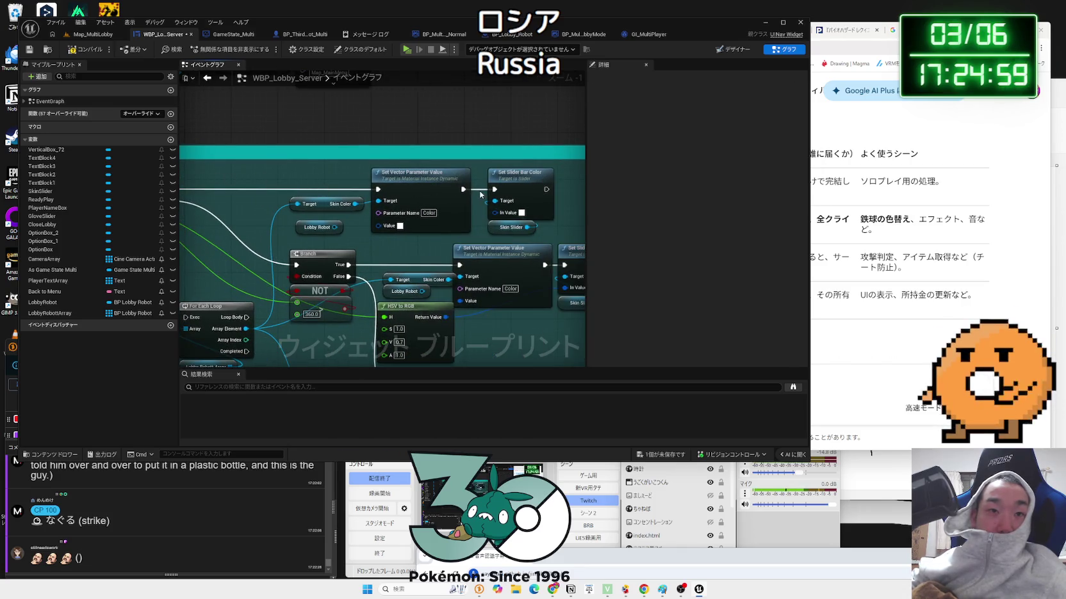
pyautogui.moveTo(463, 189)
pyautogui.mouseDown()
pyautogui.moveTo(494, 189)
pyautogui.moveTo(417, 147)
pyautogui.moveTo(461, 138)
pyautogui.mouseUp()
pyautogui.moveTo(348, 168); pyautogui.dragTo(284, 142)
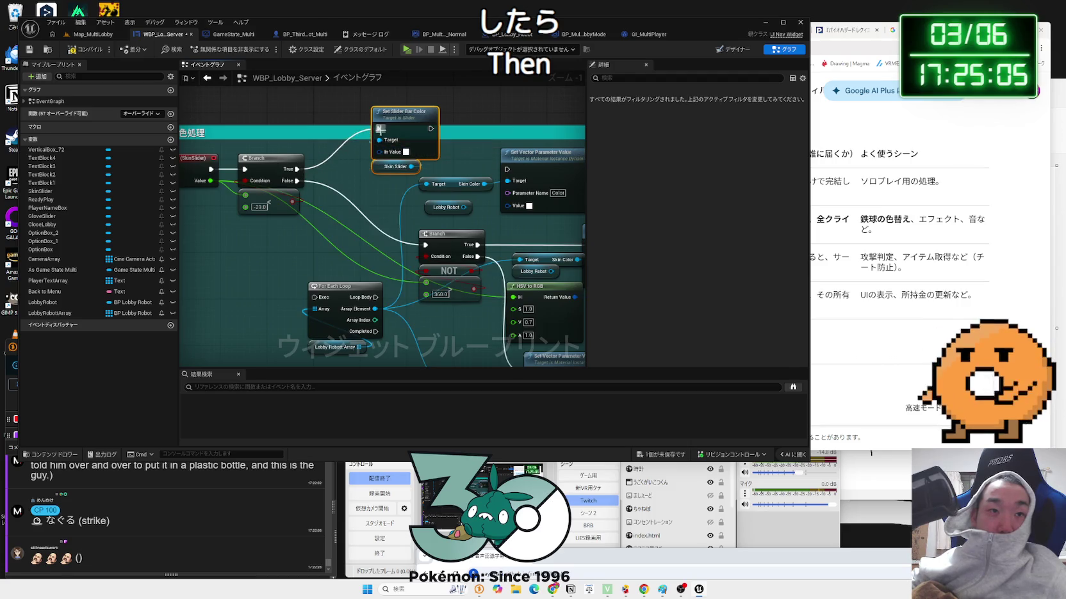
pyautogui.moveTo(388, 177); pyautogui.dragTo(368, 128)
pyautogui.moveTo(362, 192); pyautogui.dragTo(368, 149)
pyautogui.click(347, 230)
# Move the For Each Loop beside Set Slider Bar Color and reposition the Skin Color and Lobby Robot Array getters.
pyautogui.moveTo(342, 272); pyautogui.dragTo(448, 122)
pyautogui.moveTo(544, 113)
pyautogui.mouseDown()
pyautogui.moveTo(580, 125)
pyautogui.moveTo(522, 134)
pyautogui.moveTo(504, 152)
pyautogui.mouseUp()
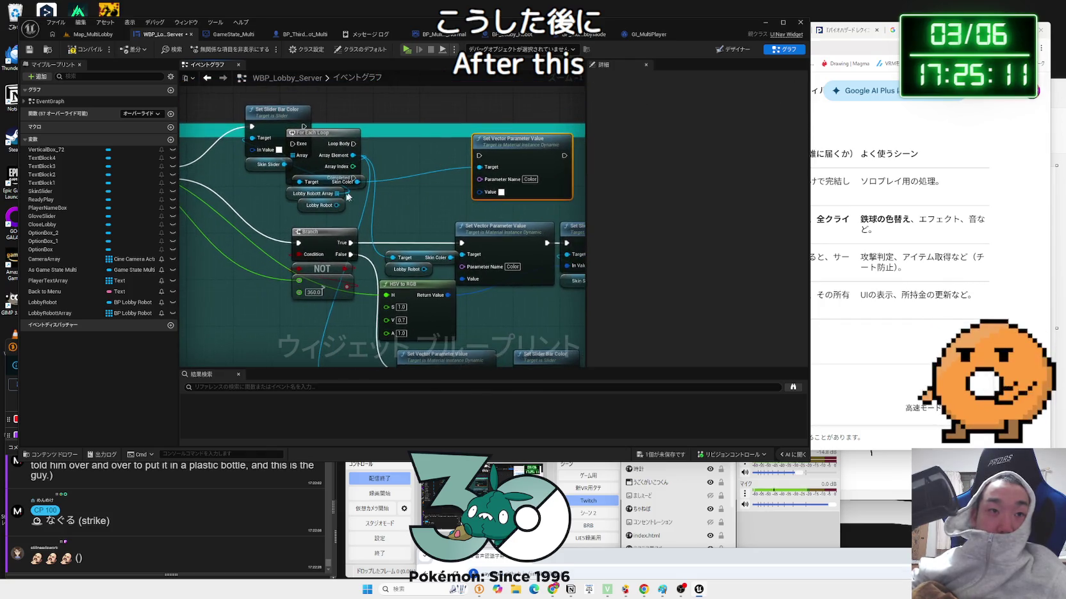
pyautogui.moveTo(346, 138); pyautogui.dragTo(363, 124)
pyautogui.moveTo(328, 182); pyautogui.dragTo(339, 186)
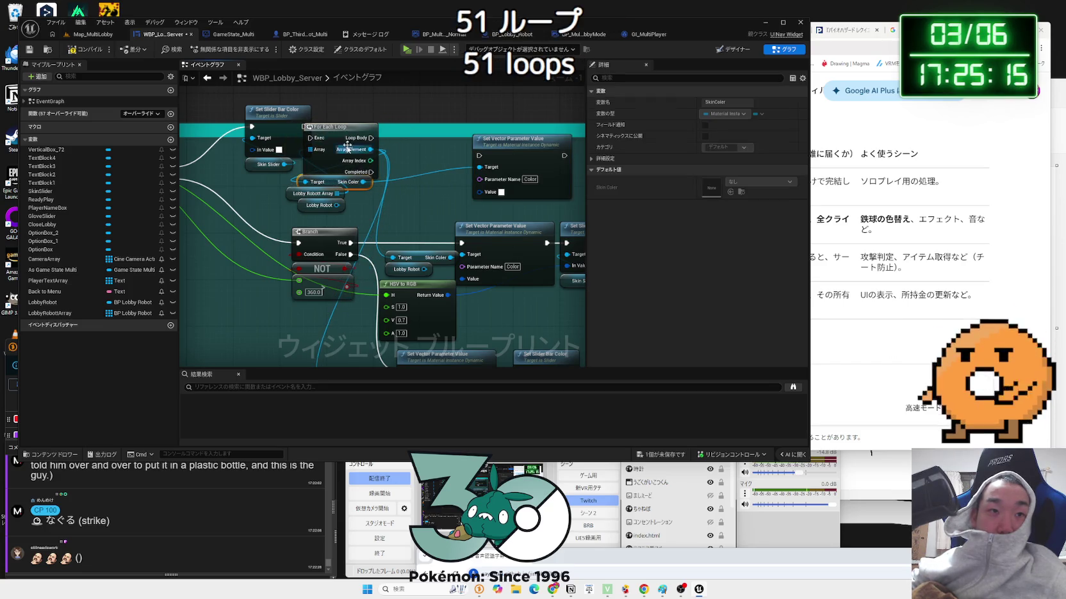
pyautogui.moveTo(346, 131); pyautogui.dragTo(384, 102)
pyautogui.moveTo(332, 180); pyautogui.dragTo(383, 161)
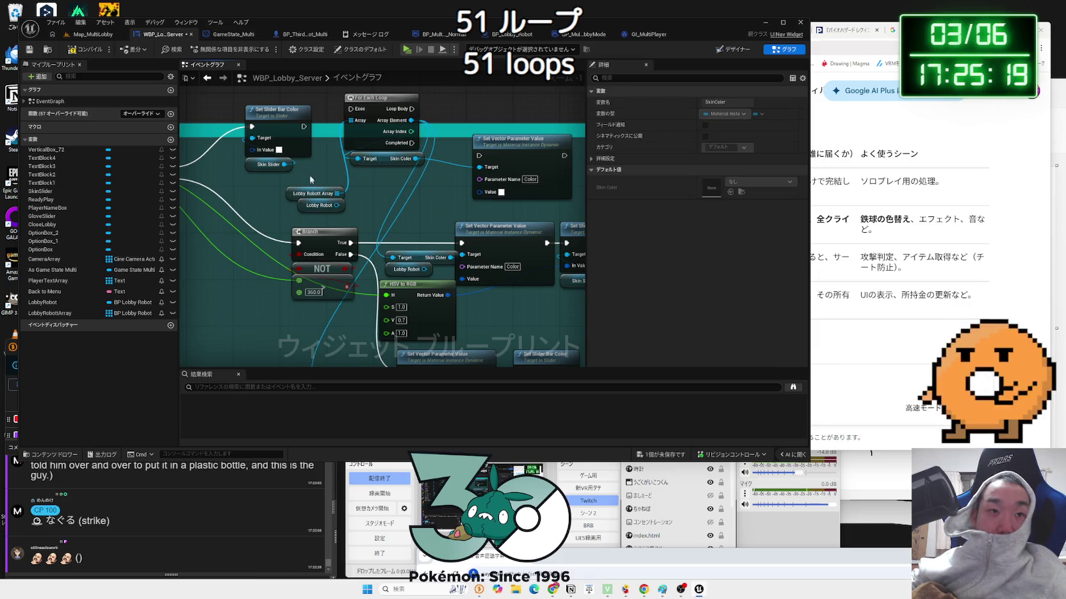
pyautogui.moveTo(310, 191); pyautogui.dragTo(303, 160)
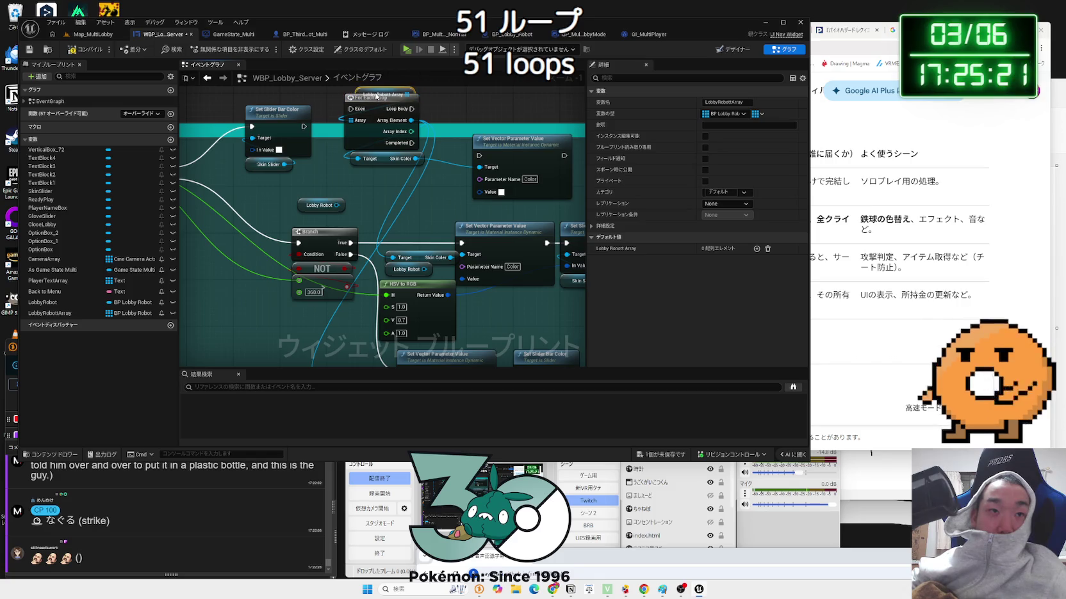
pyautogui.moveTo(377, 100)
pyautogui.mouseDown()
pyautogui.moveTo(361, 151)
pyautogui.moveTo(410, 119)
pyautogui.mouseUp()
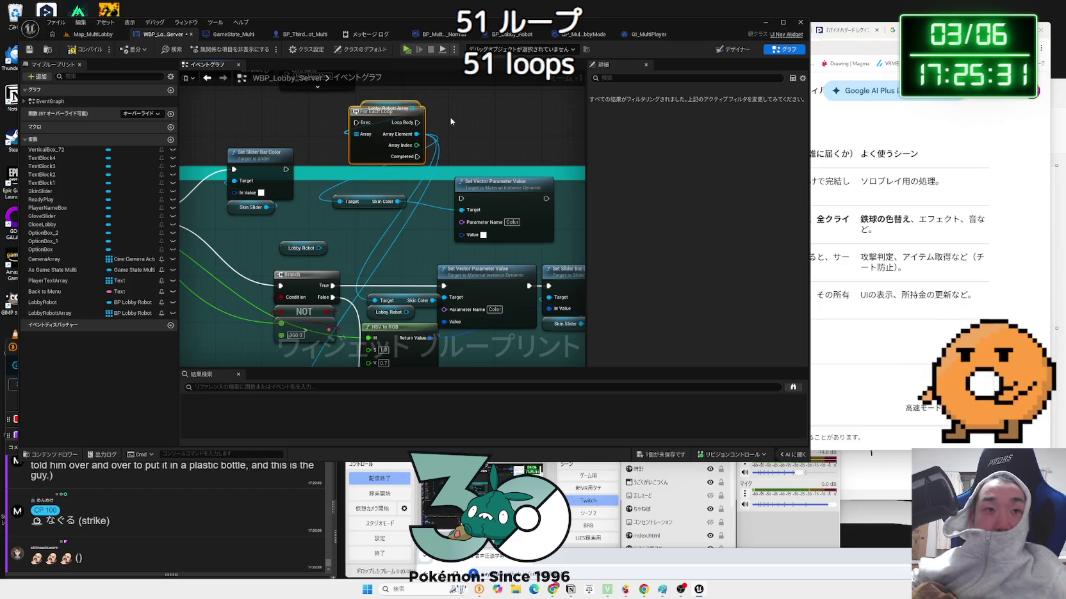
# Disconnect the lower Target wire and place the Skin Color getter next to Set Vector Parameter Value.
pyautogui.moveTo(454, 135)
pyautogui.mouseDown()
pyautogui.moveTo(427, 124)
pyautogui.moveTo(418, 150)
pyautogui.moveTo(393, 130)
pyautogui.mouseUp()
pyautogui.moveTo(405, 179); pyautogui.dragTo(409, 185)
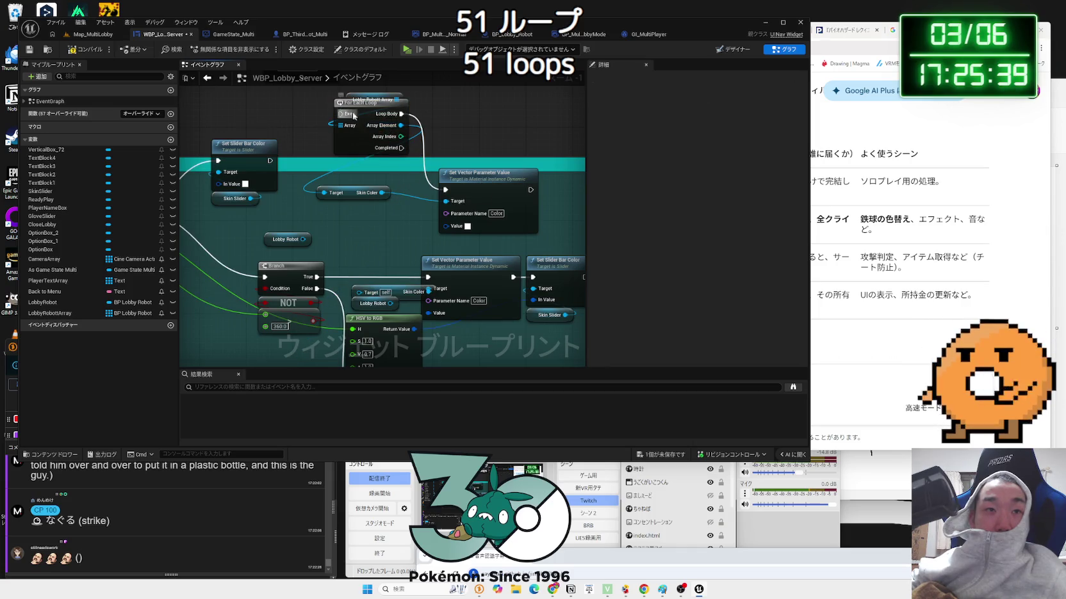
pyautogui.moveTo(343, 116); pyautogui.dragTo(265, 117)
pyautogui.moveTo(404, 194); pyautogui.dragTo(428, 187)
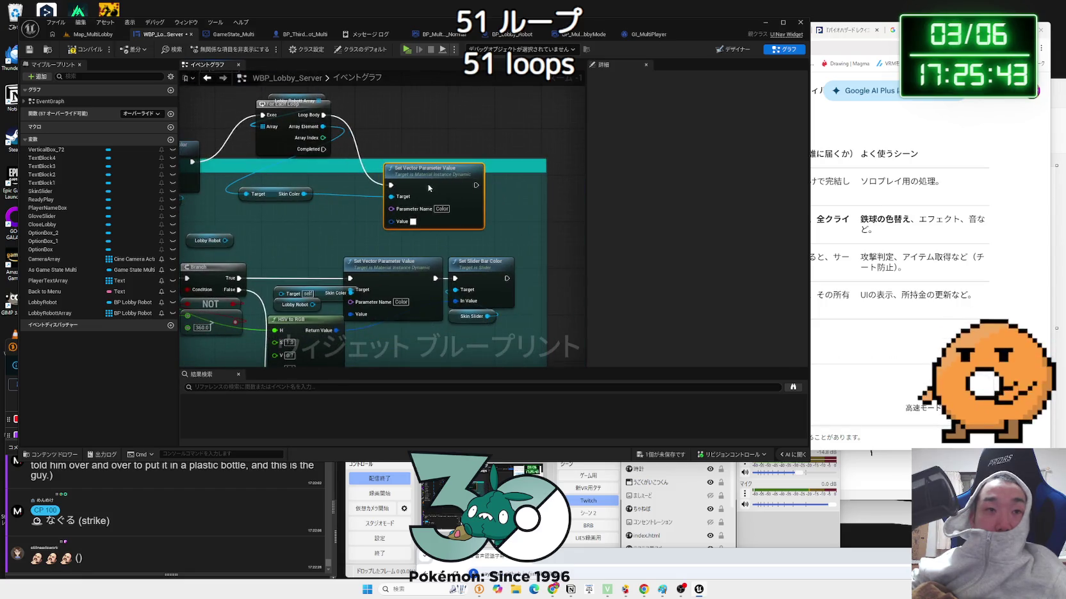
pyautogui.moveTo(289, 198); pyautogui.dragTo(349, 201)
pyautogui.moveTo(425, 237); pyautogui.dragTo(498, 240)
pyautogui.moveTo(381, 117)
pyautogui.mouseDown()
pyautogui.moveTo(376, 182)
pyautogui.moveTo(375, 164)
pyautogui.moveTo(306, 153)
pyautogui.mouseUp()
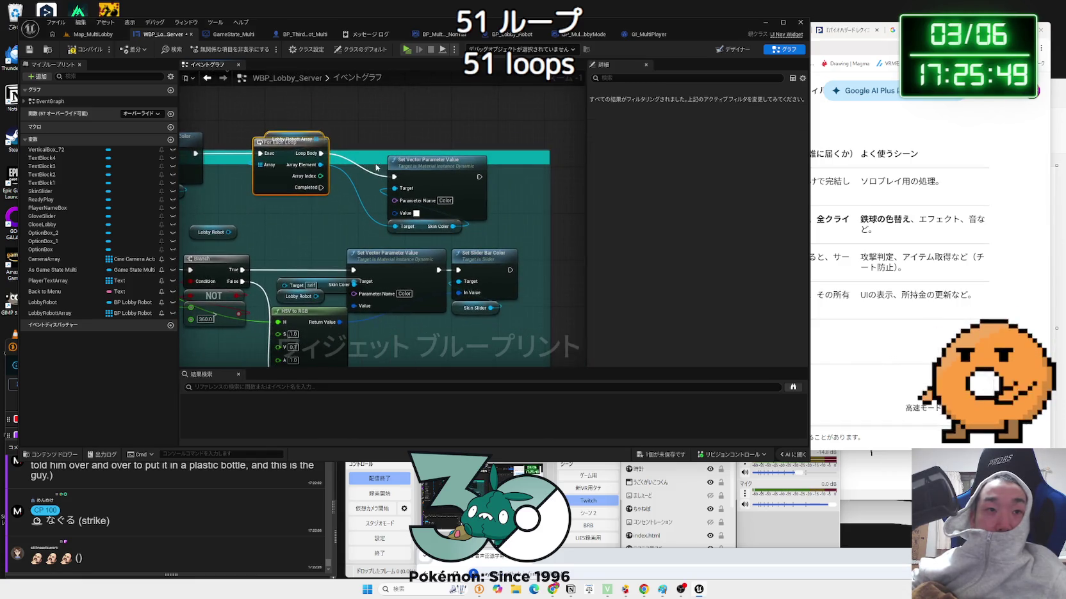
# Tidy the layout of Set Vector Parameter Value, the For Each Loop and Set Slider Bar Color.
pyautogui.click(375, 164)
pyautogui.scroll(-4, 465, 169)
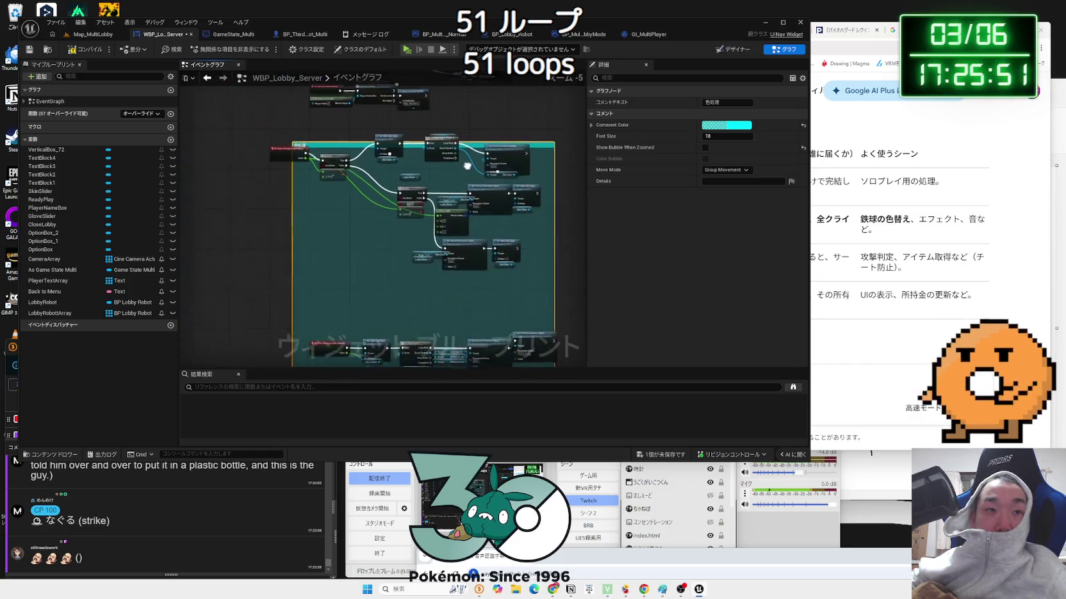
pyautogui.scroll(2, 465, 169)
pyautogui.moveTo(440, 188); pyautogui.dragTo(497, 232)
pyautogui.moveTo(493, 175); pyautogui.dragTo(466, 156)
pyautogui.click(382, 146)
pyautogui.click(388, 157)
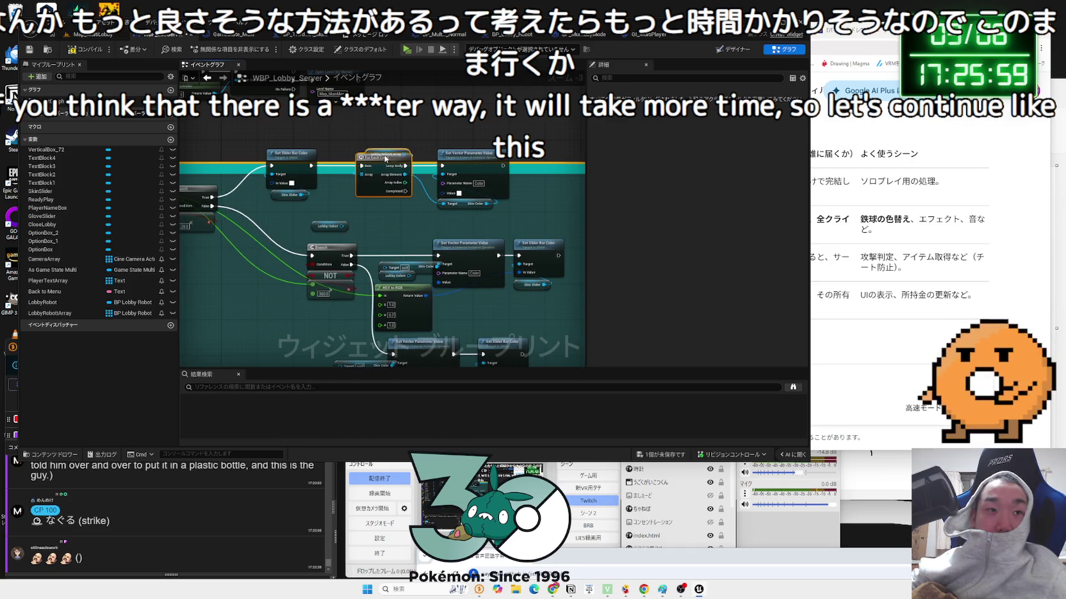
pyautogui.moveTo(291, 154); pyautogui.dragTo(304, 158)
pyautogui.scroll(4, 381, 208)
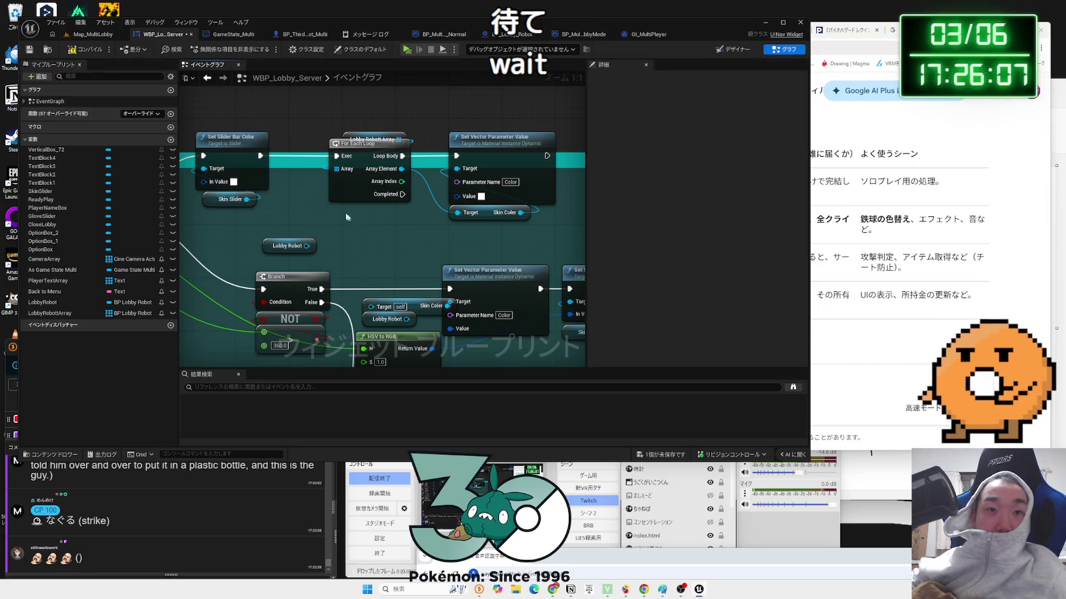
pyautogui.click(370, 120)
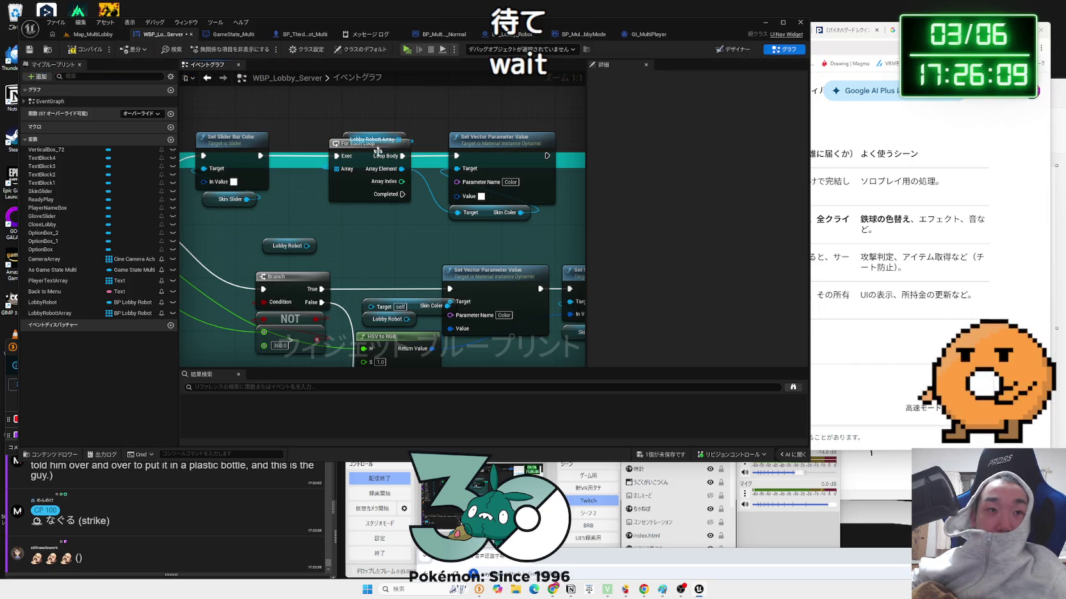
pyautogui.moveTo(367, 222); pyautogui.dragTo(437, 196)
pyautogui.moveTo(320, 135); pyautogui.dragTo(346, 116)
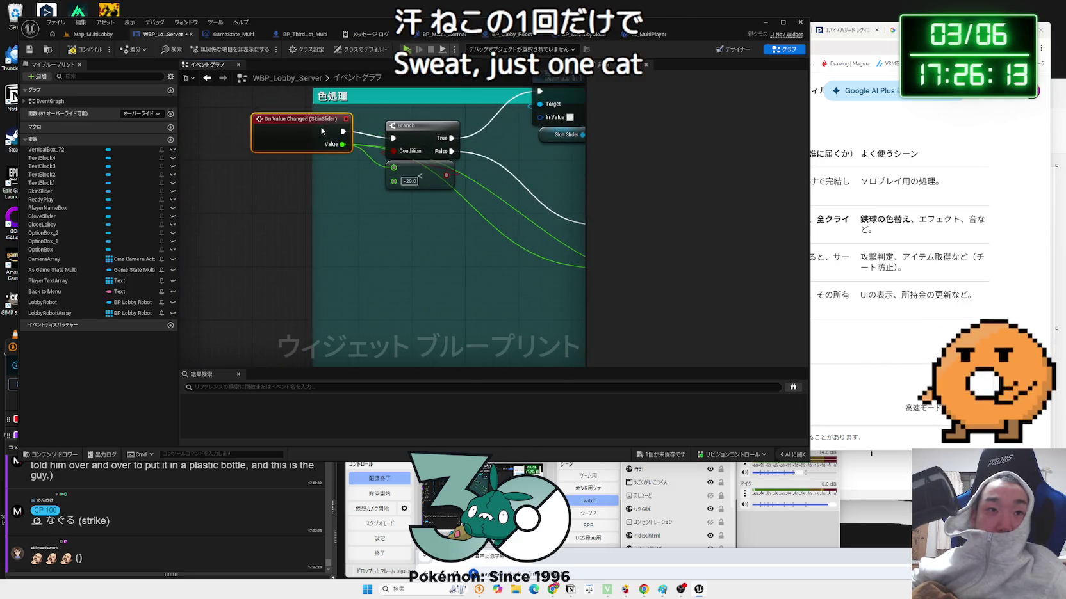
# Delete the stray Lobby Robot getter and rearrange the Set Slider Bar Color nodes.
pyautogui.moveTo(514, 172); pyautogui.dragTo(330, 180)
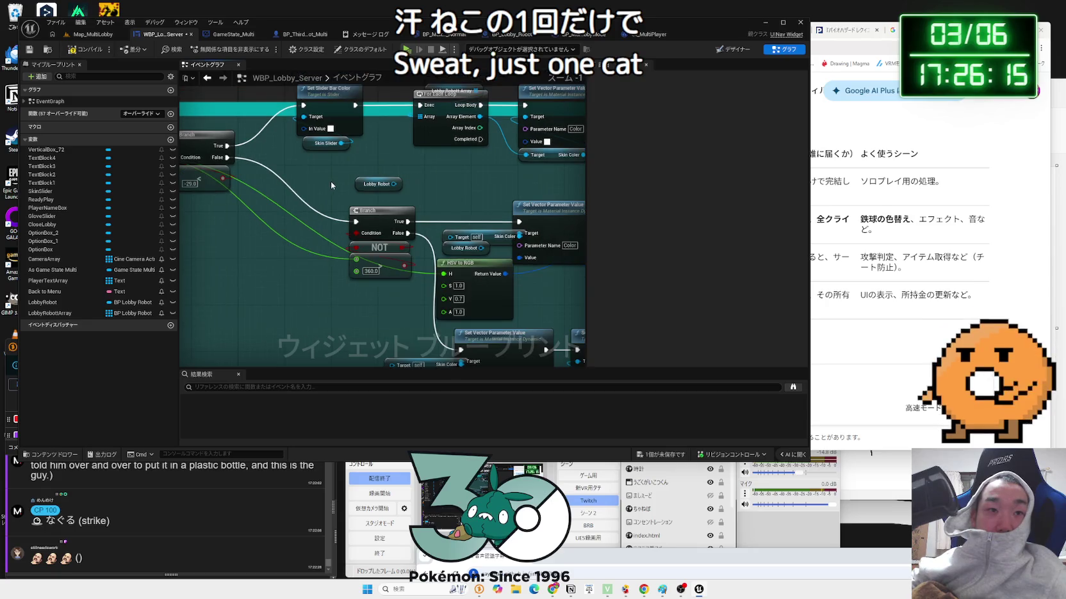
pyautogui.click(375, 185)
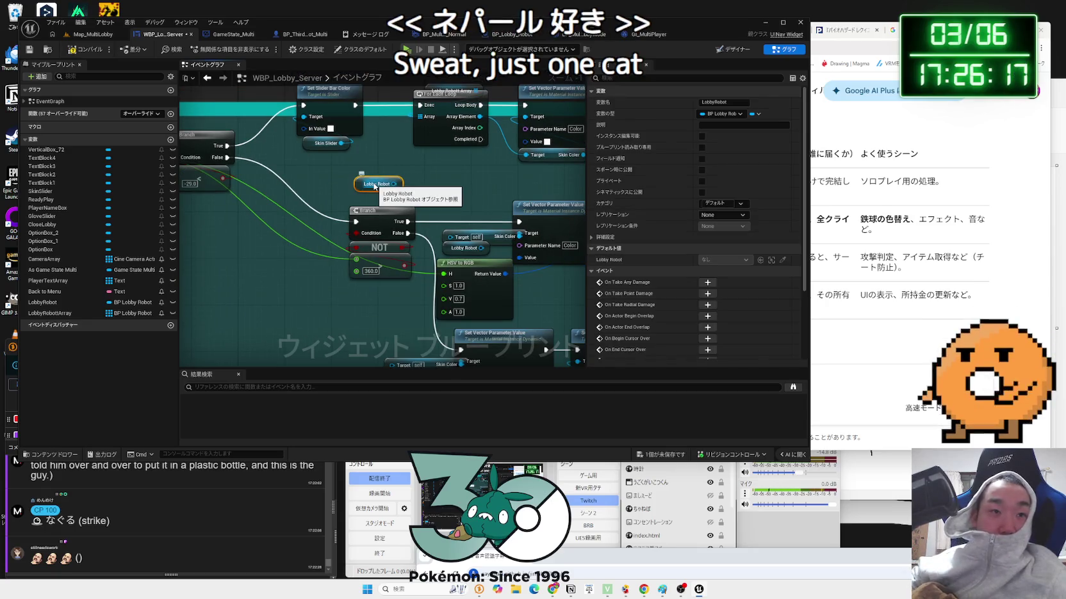
pyautogui.press('Delete')
pyautogui.moveTo(371, 182); pyautogui.dragTo(287, 130)
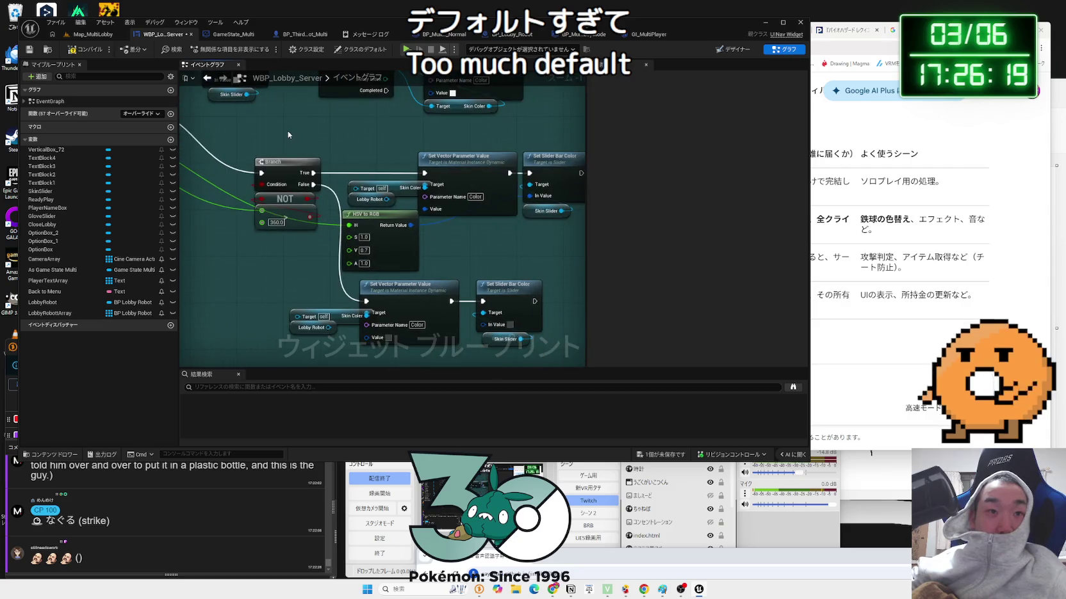
pyautogui.scroll(-1, 290, 132)
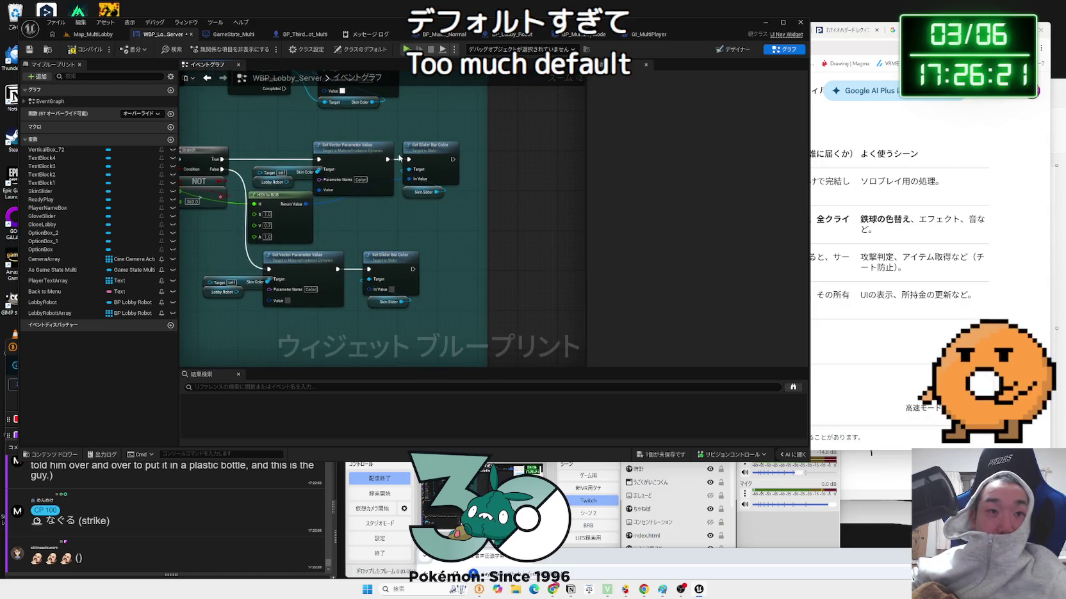
pyautogui.moveTo(426, 188)
pyautogui.mouseDown()
pyautogui.moveTo(288, 128)
pyautogui.moveTo(320, 170)
pyautogui.mouseUp()
pyautogui.click(322, 168)
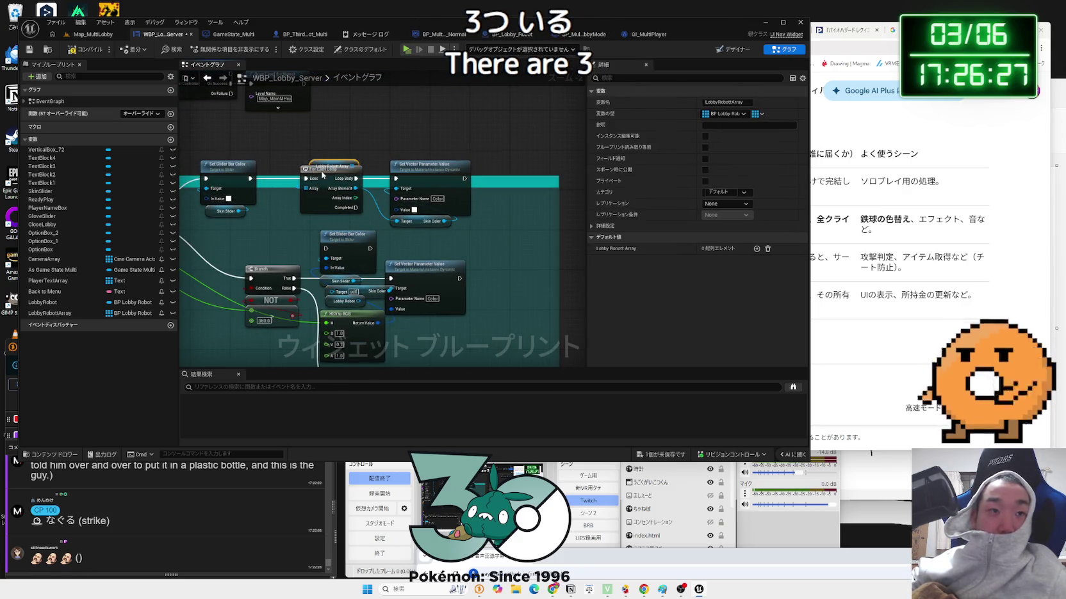
pyautogui.click(323, 174)
# Delete the second Lobby Robot getter and place HSV to RGB under the parameter node.
pyautogui.moveTo(428, 249); pyautogui.dragTo(490, 139)
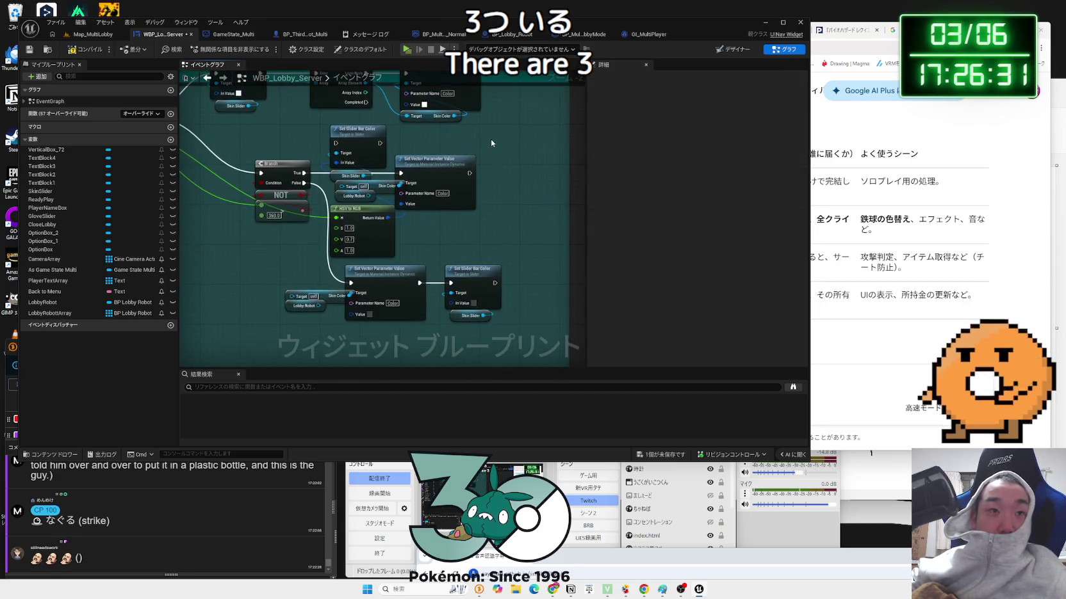
pyautogui.moveTo(436, 168); pyautogui.dragTo(510, 168)
pyautogui.scroll(2, 403, 187)
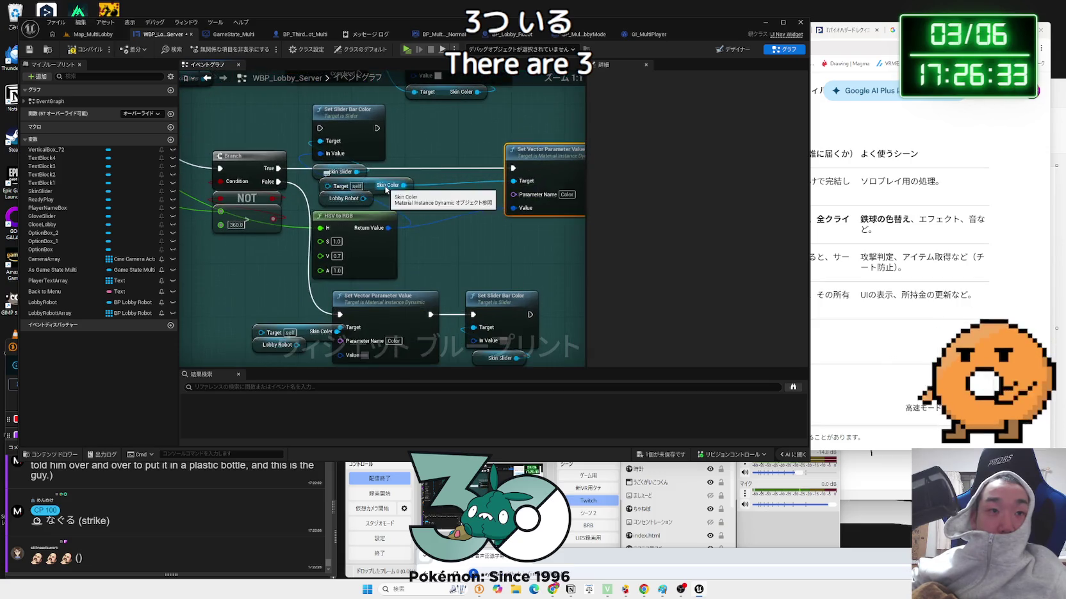
pyautogui.click(436, 187)
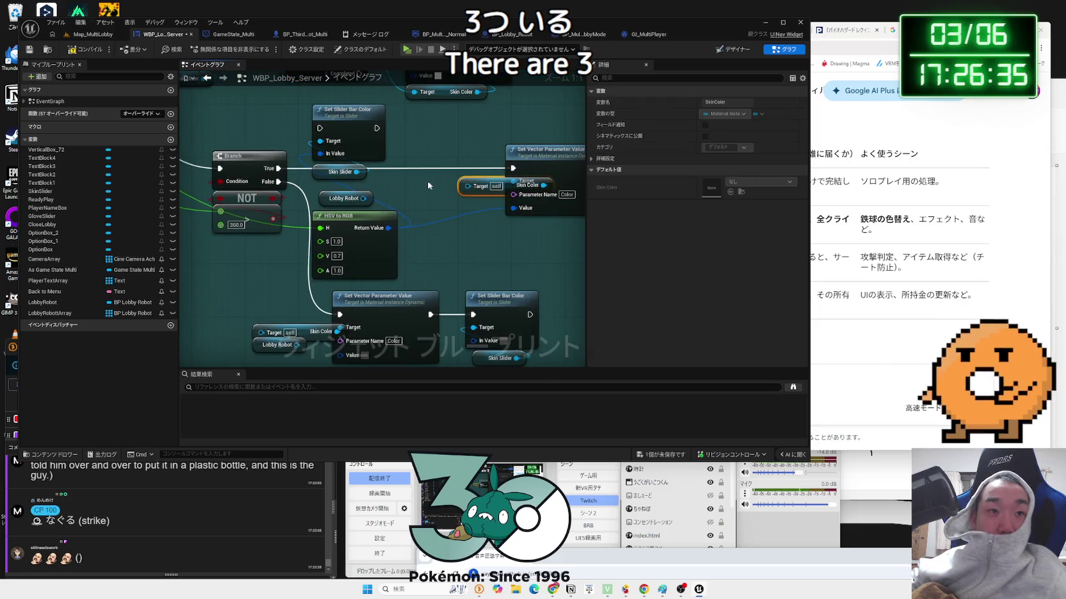
pyautogui.moveTo(431, 186); pyautogui.dragTo(357, 189)
pyautogui.click(252, 201)
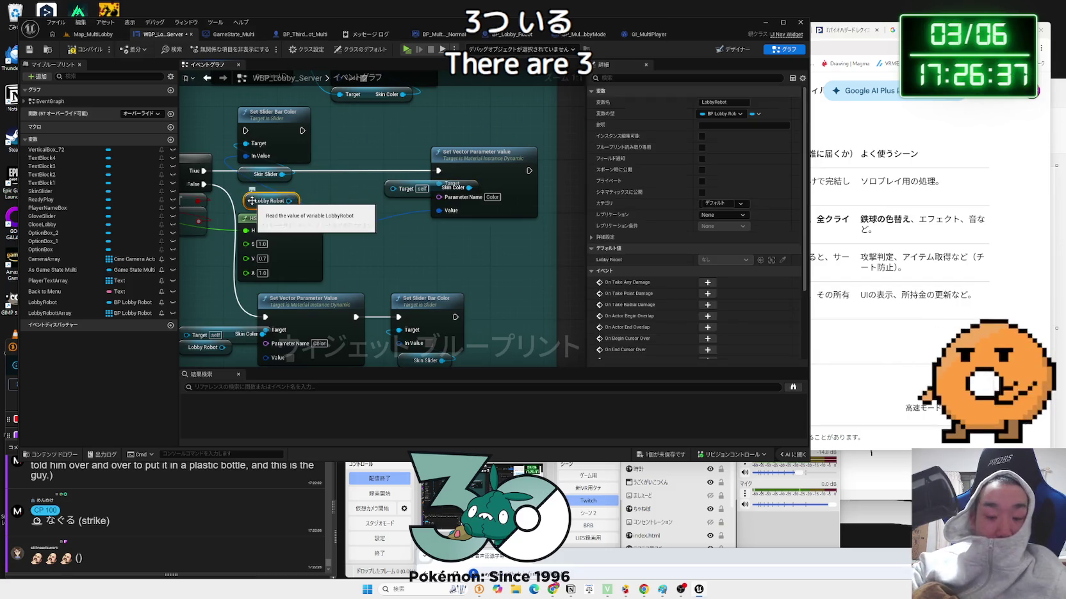
pyautogui.press('Delete')
pyautogui.scroll(-1, 373, 168)
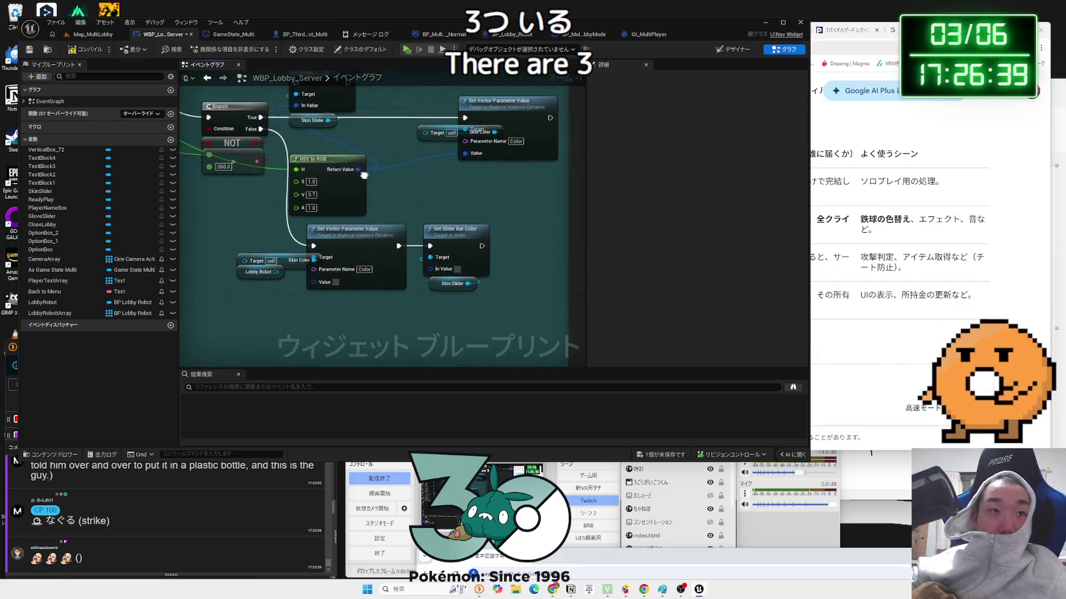
pyautogui.moveTo(329, 176)
pyautogui.mouseDown()
pyautogui.moveTo(384, 164)
pyautogui.moveTo(547, 183)
pyautogui.mouseUp()
# Paste a For Each Loop into the chain, with Set Slider Bar Color on the True line.
pyautogui.hotkey('ctrl', 'v')
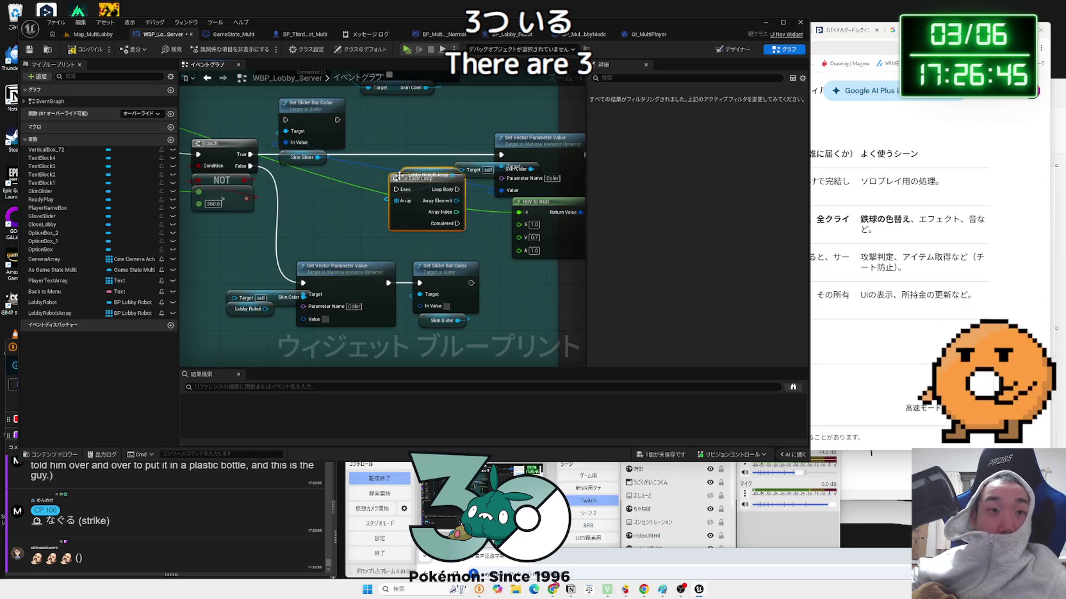
pyautogui.moveTo(449, 185); pyautogui.dragTo(439, 156)
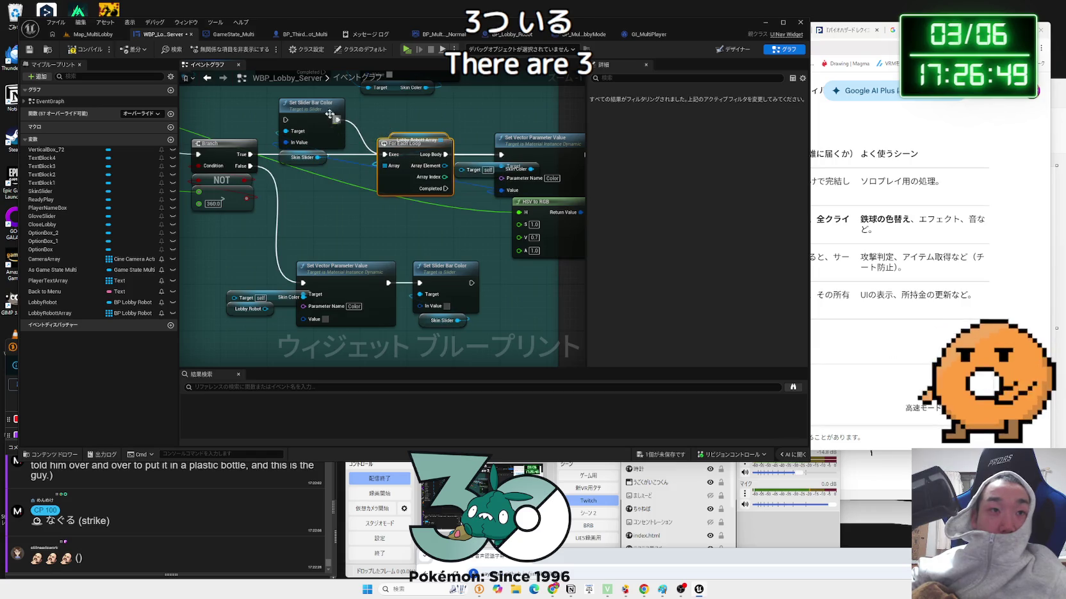
pyautogui.moveTo(280, 126); pyautogui.dragTo(310, 112)
pyautogui.moveTo(310, 112)
pyautogui.mouseDown()
pyautogui.moveTo(316, 146)
pyautogui.moveTo(293, 160)
pyautogui.moveTo(305, 145)
pyautogui.mouseUp()
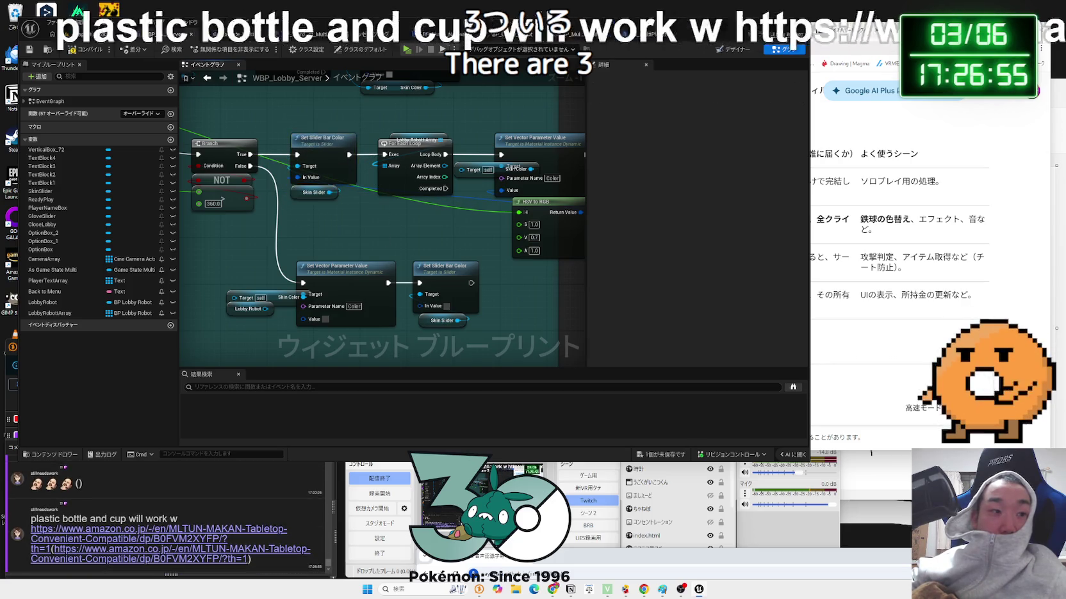
# Paste a For Each Loop over LobbyRobotArray and connect the Branch's False path into it.
pyautogui.moveTo(380, 242); pyautogui.dragTo(388, 170)
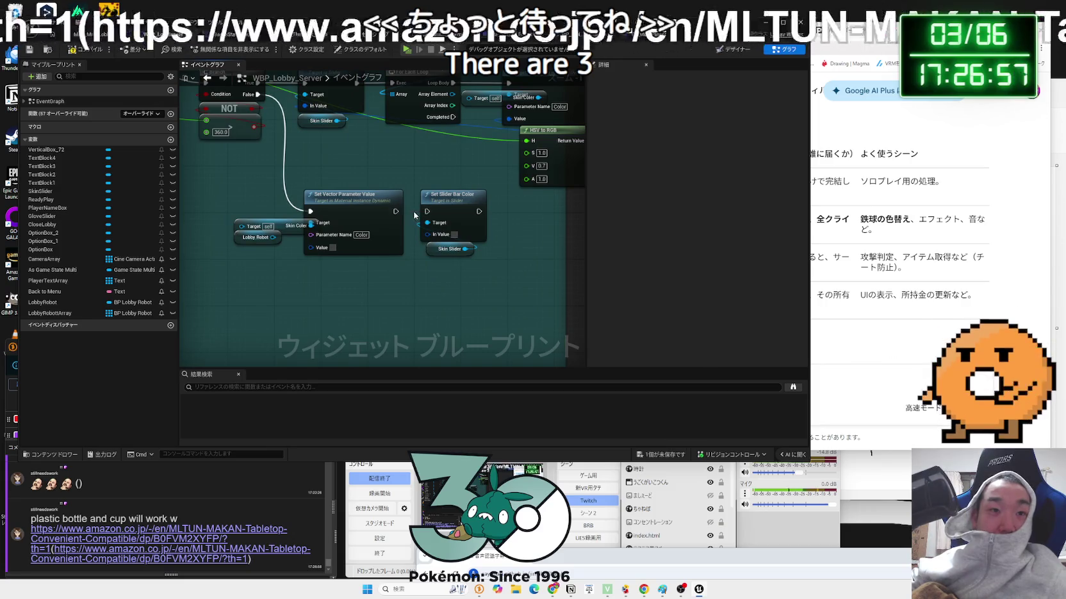
pyautogui.moveTo(448, 194); pyautogui.dragTo(246, 148)
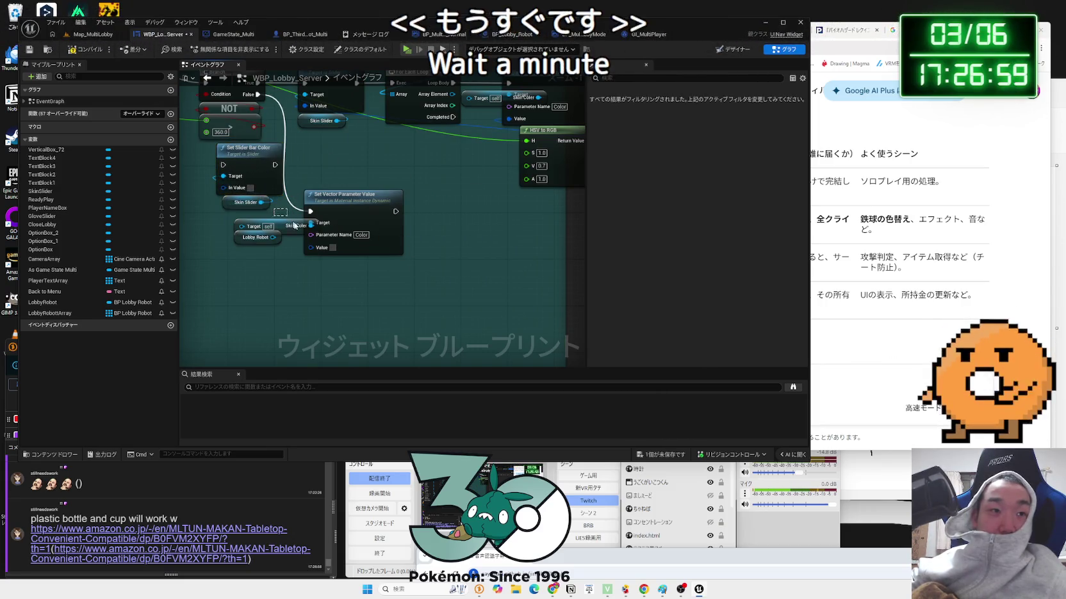
pyautogui.moveTo(291, 222); pyautogui.dragTo(438, 239)
pyautogui.click(338, 232)
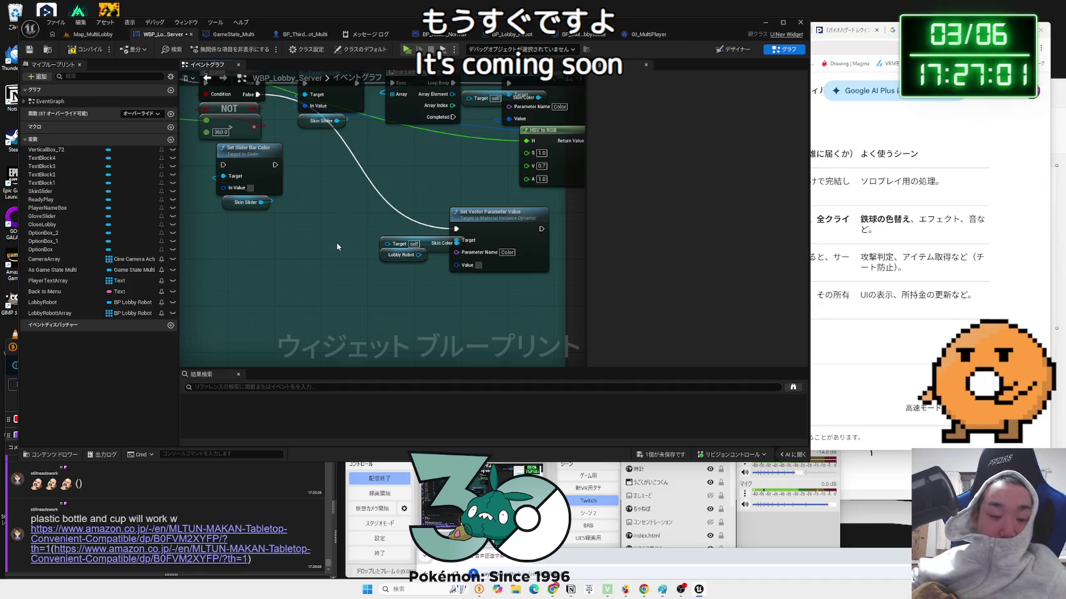
pyautogui.hotkey('ctrl', 'v')
pyautogui.moveTo(257, 94)
pyautogui.mouseDown()
pyautogui.moveTo(266, 153)
pyautogui.moveTo(255, 185)
pyautogui.moveTo(223, 165)
pyautogui.moveTo(290, 235)
pyautogui.moveTo(338, 224)
pyautogui.mouseUp()
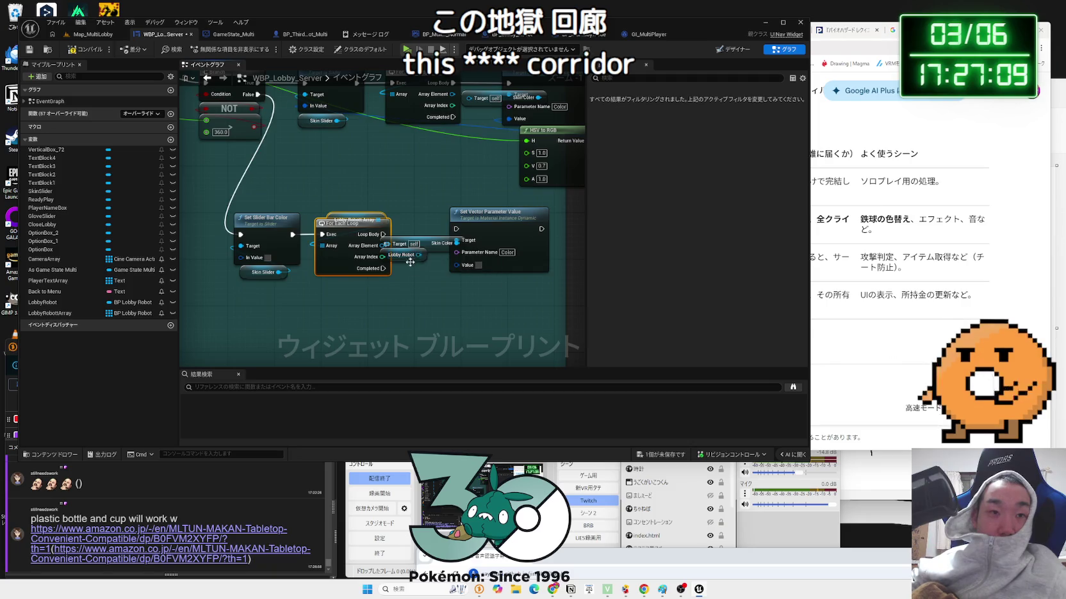
# Shift the Set Vector Parameter Value group right and save WBP_Lobby_Server.
pyautogui.moveTo(407, 225); pyautogui.dragTo(475, 290)
pyautogui.moveTo(484, 218); pyautogui.dragTo(507, 224)
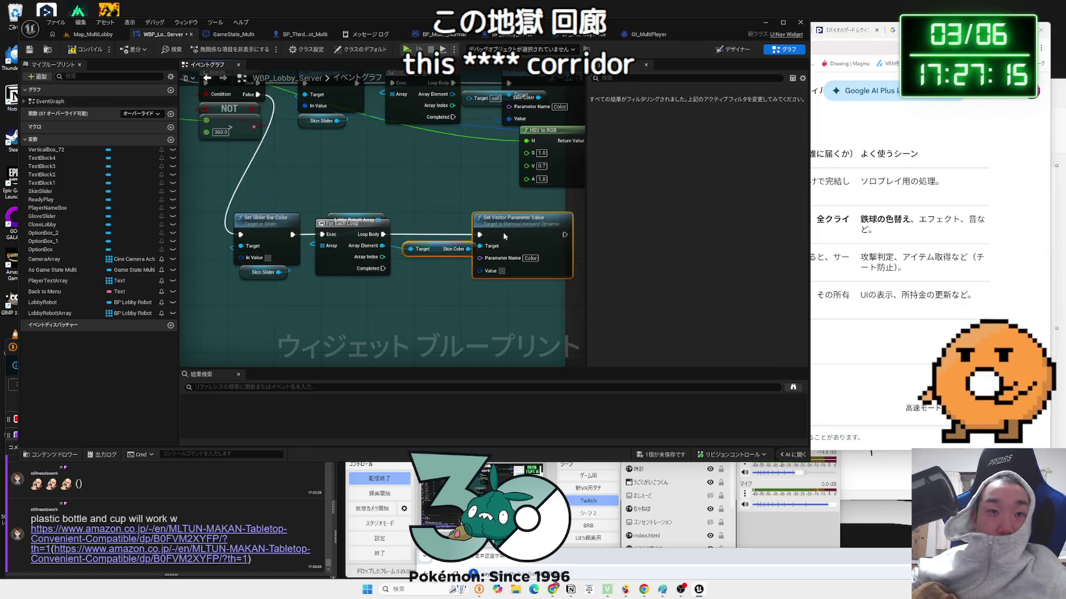
pyautogui.click(440, 210)
pyautogui.moveTo(423, 223); pyautogui.dragTo(402, 240)
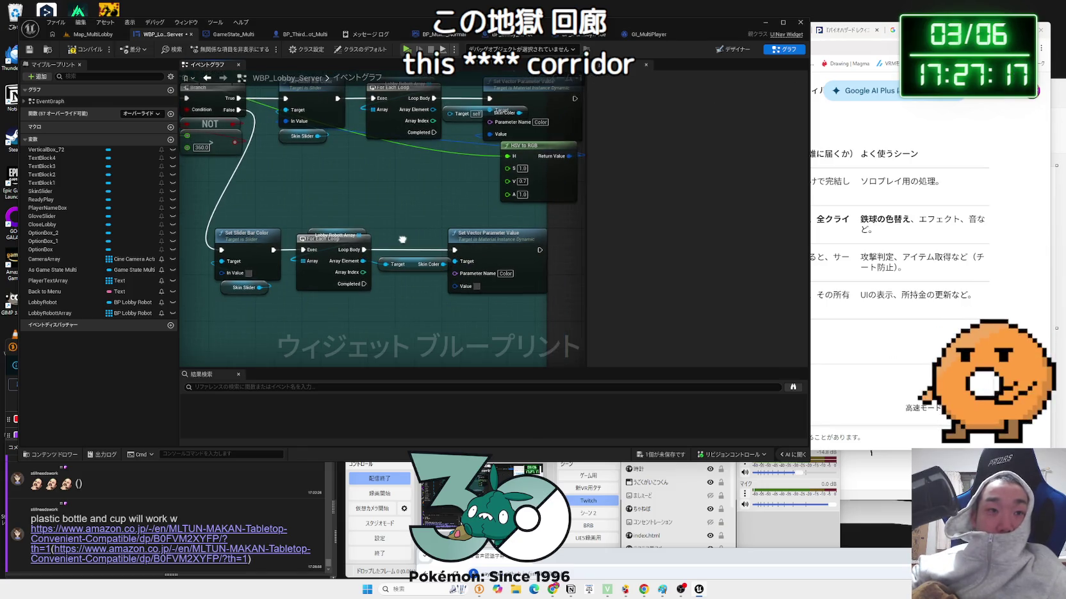
pyautogui.click(660, 455)
pyautogui.click(589, 388)
pyautogui.scroll(1, 386, 188)
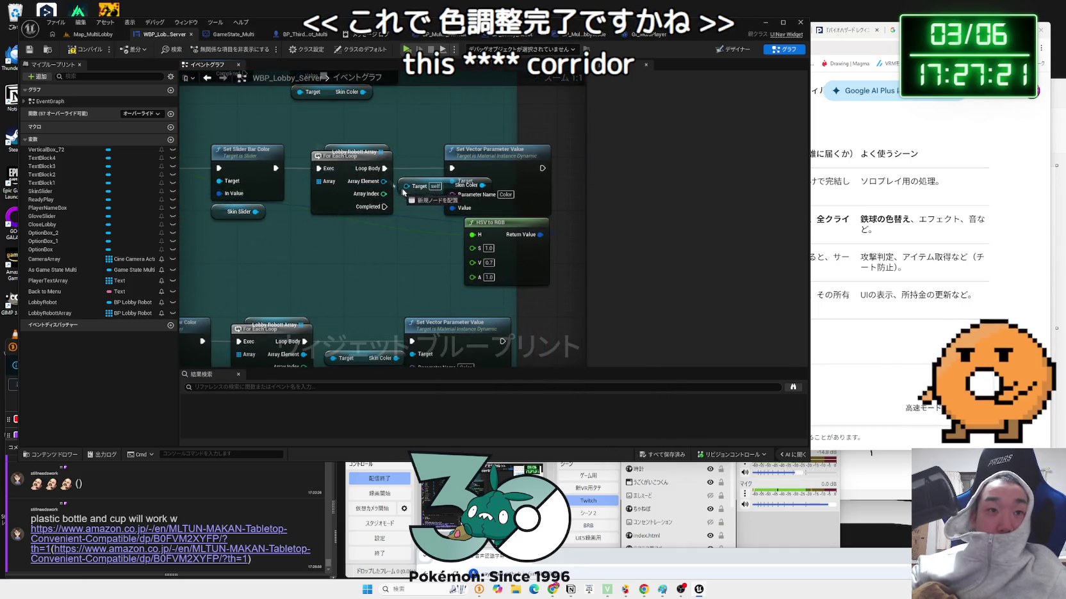
# Wire the loop element's Skin Color into Set Vector Parameter Value and delete the LobbyRobot variable.
pyautogui.moveTo(399, 191); pyautogui.dragTo(467, 189)
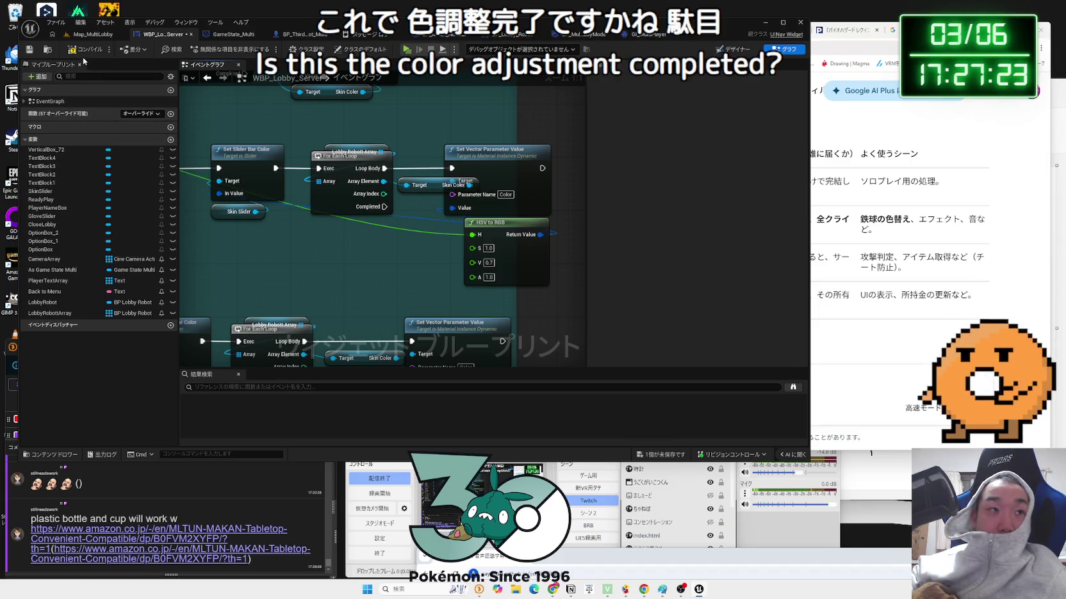
pyautogui.click(63, 300)
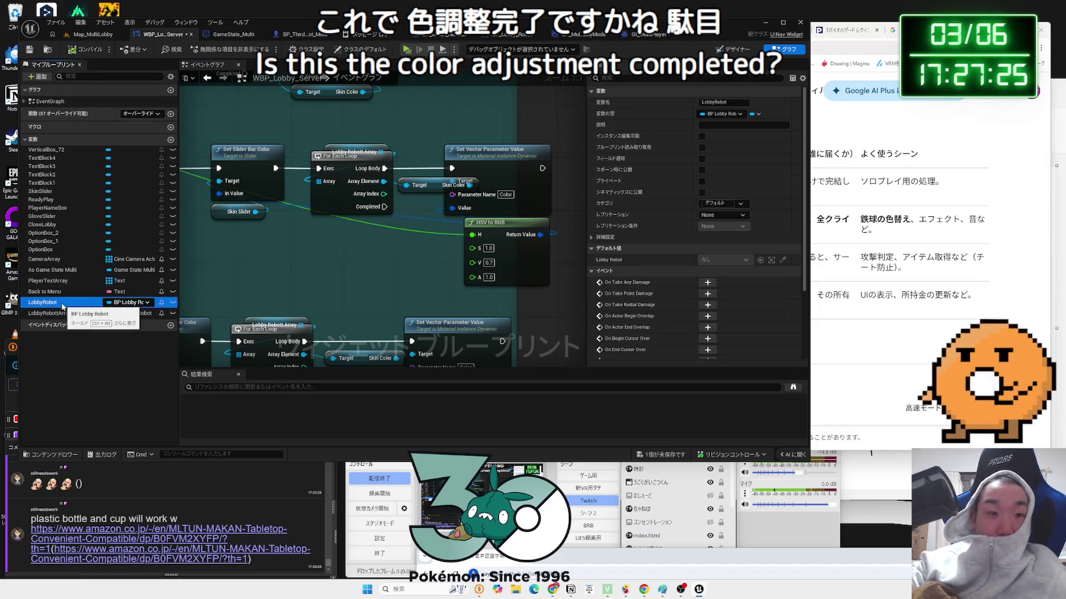
pyautogui.press('Delete')
pyautogui.click(600, 310)
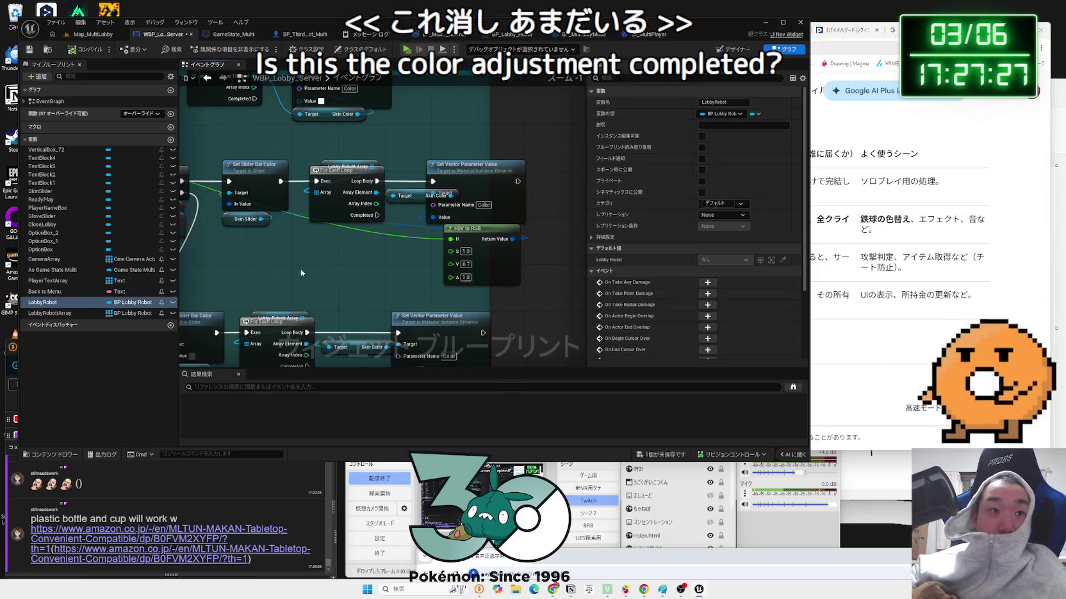
pyautogui.scroll(-2, 439, 356)
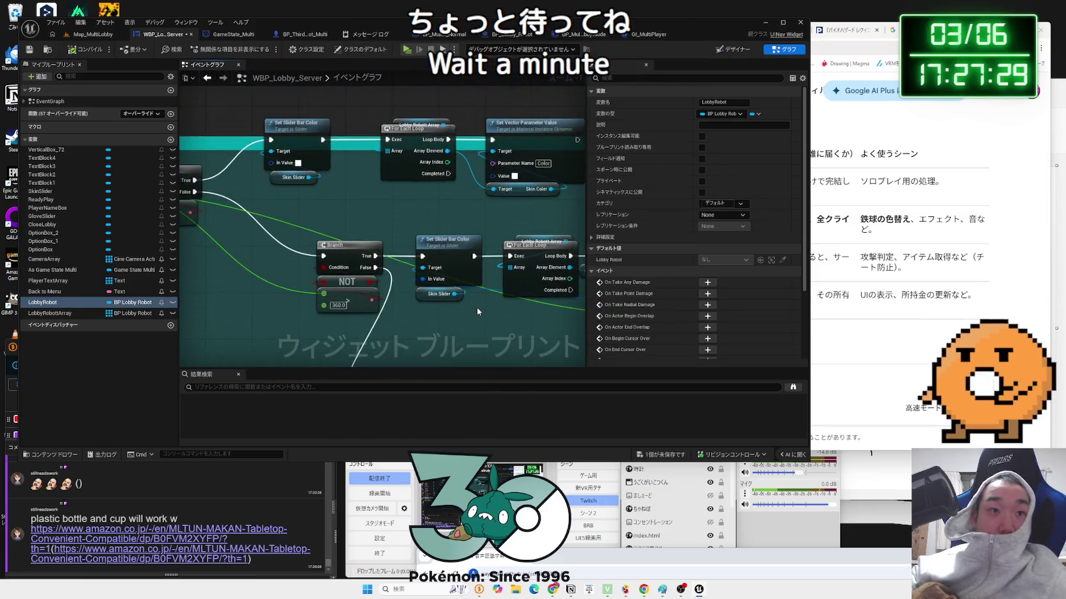
pyautogui.click(159, 539)
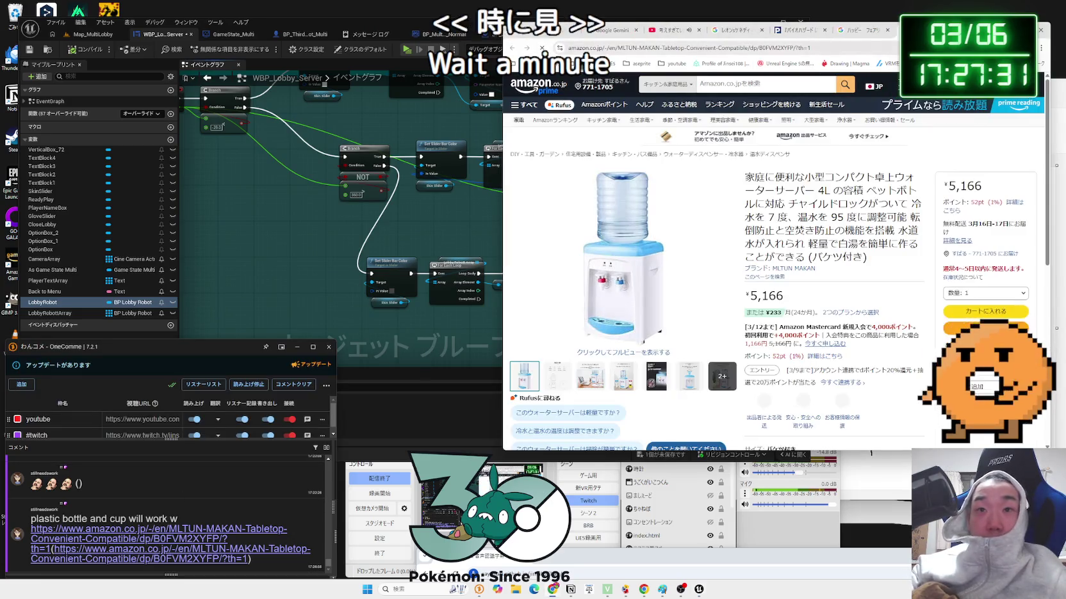
# Browse the tabletop water dispenser's product photos, then return to the blueprint graph.
pyautogui.moveTo(884, 257); pyautogui.dragTo(775, 178)
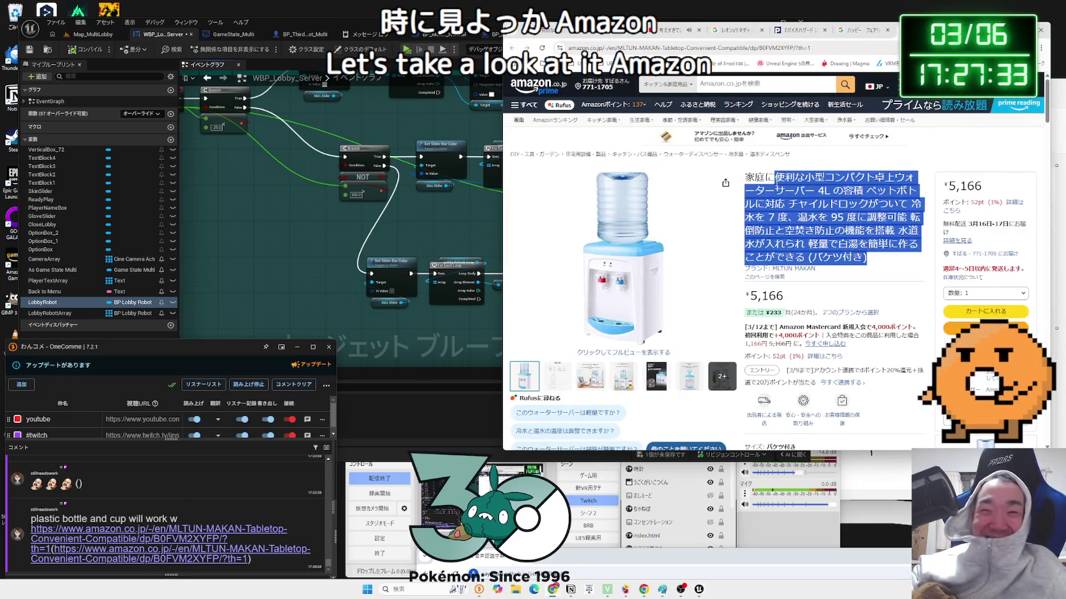
pyautogui.click(717, 211)
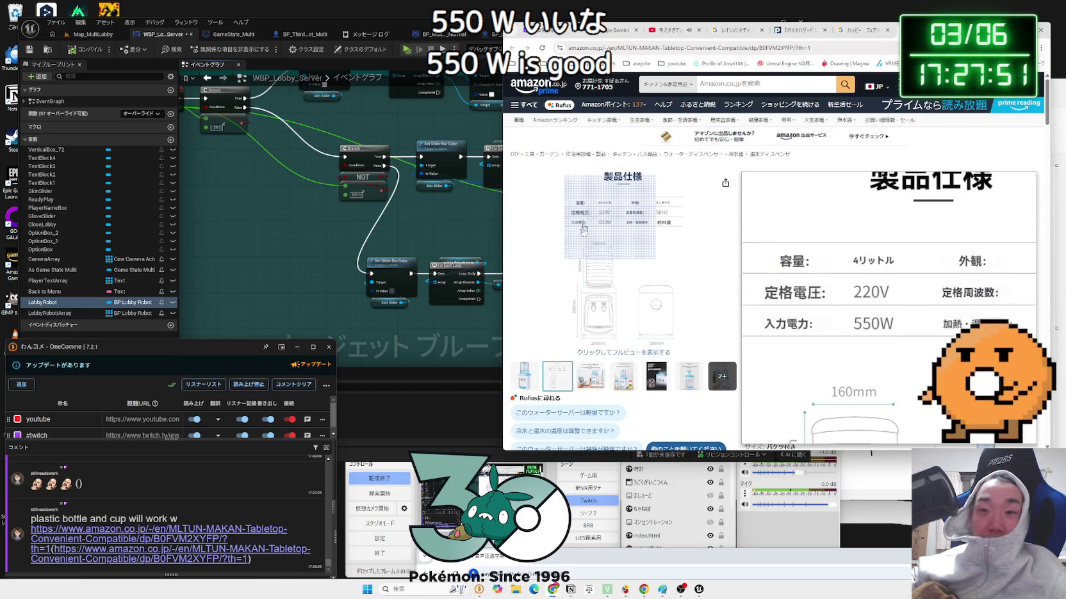
pyautogui.moveTo(623, 378)
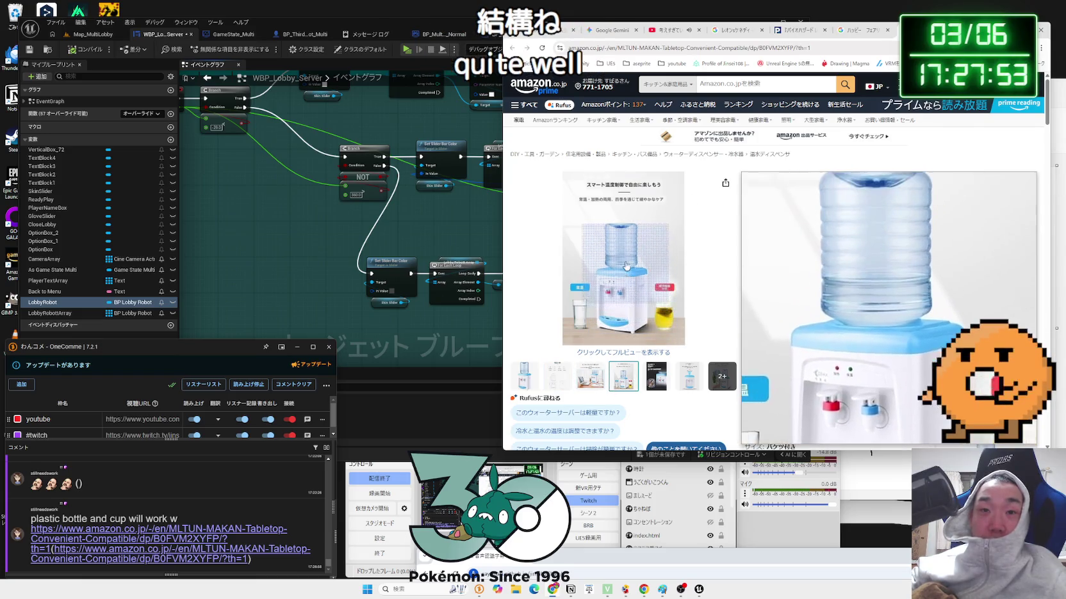
pyautogui.moveTo(680, 385)
pyautogui.scroll(-2, 685, 397)
pyautogui.scroll(2, 687, 404)
pyautogui.moveTo(440, 238)
pyautogui.mouseDown()
pyautogui.moveTo(344, 209)
pyautogui.moveTo(448, 260)
pyautogui.mouseUp()
# Find references to LobbyRobot and delete its remaining getter feeding Stage Select Teleport.
pyautogui.scroll(-2, 352, 212)
pyautogui.moveTo(360, 248); pyautogui.dragTo(376, 242)
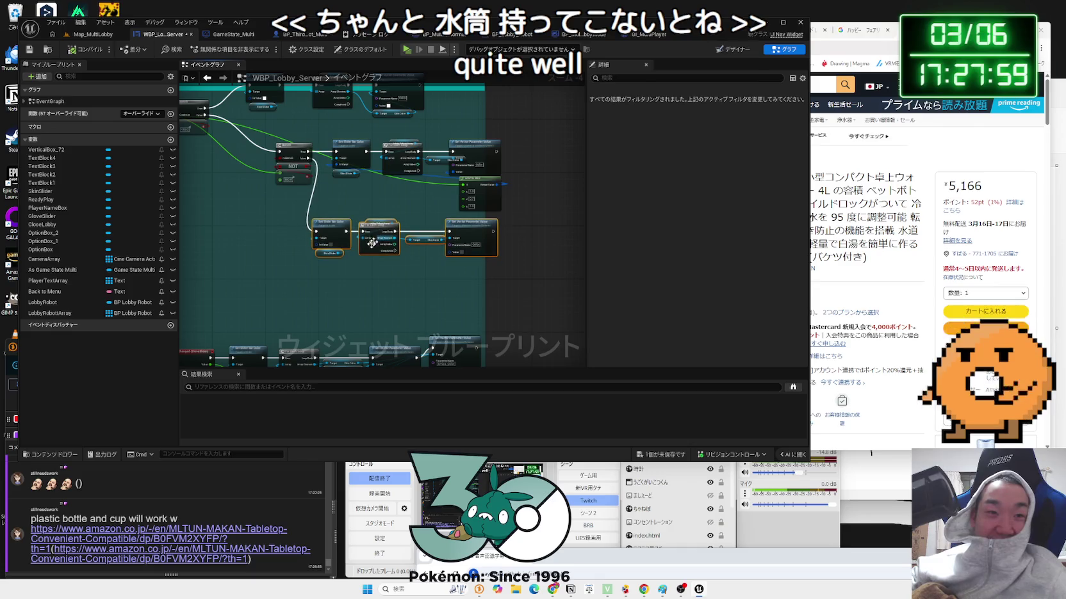
pyautogui.scroll(3, 377, 242)
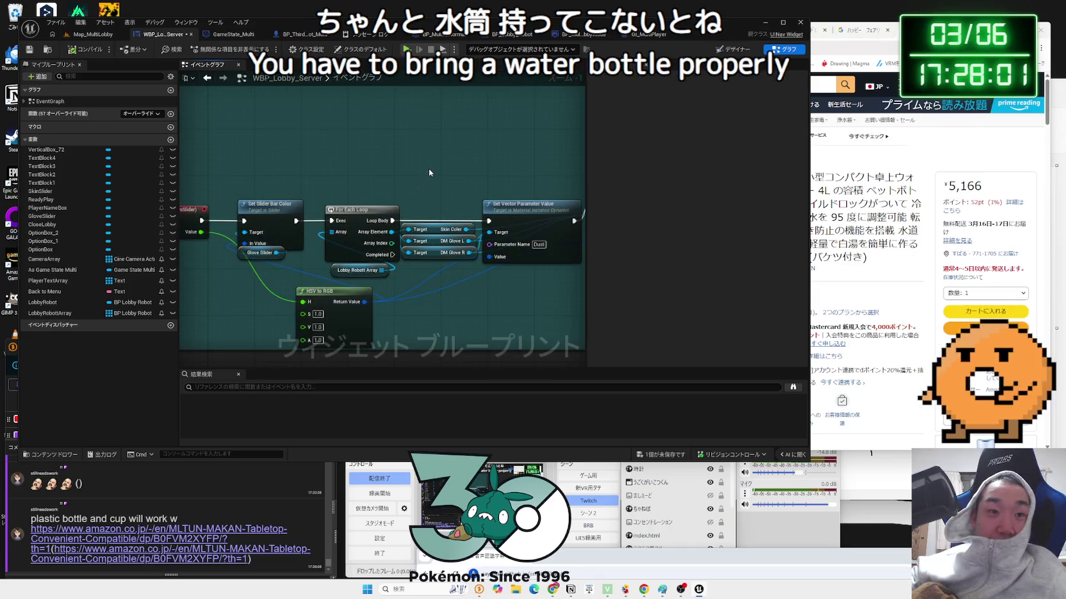
pyautogui.scroll(-2, 429, 167)
pyautogui.moveTo(429, 167)
pyautogui.mouseDown()
pyautogui.moveTo(269, 236)
pyautogui.moveTo(378, 337)
pyautogui.mouseUp()
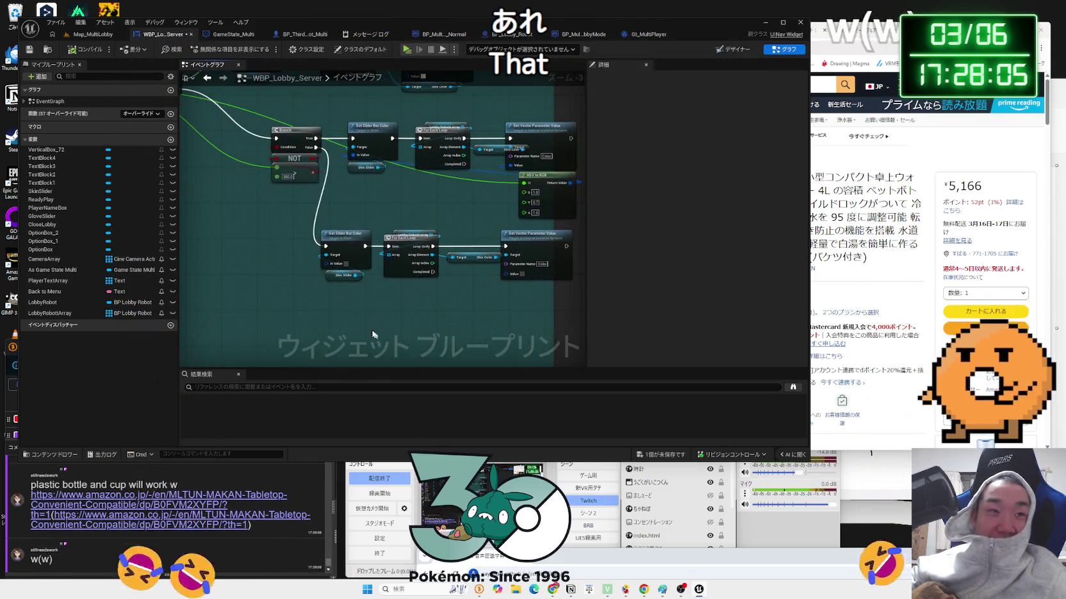
pyautogui.rightClick(49, 302)
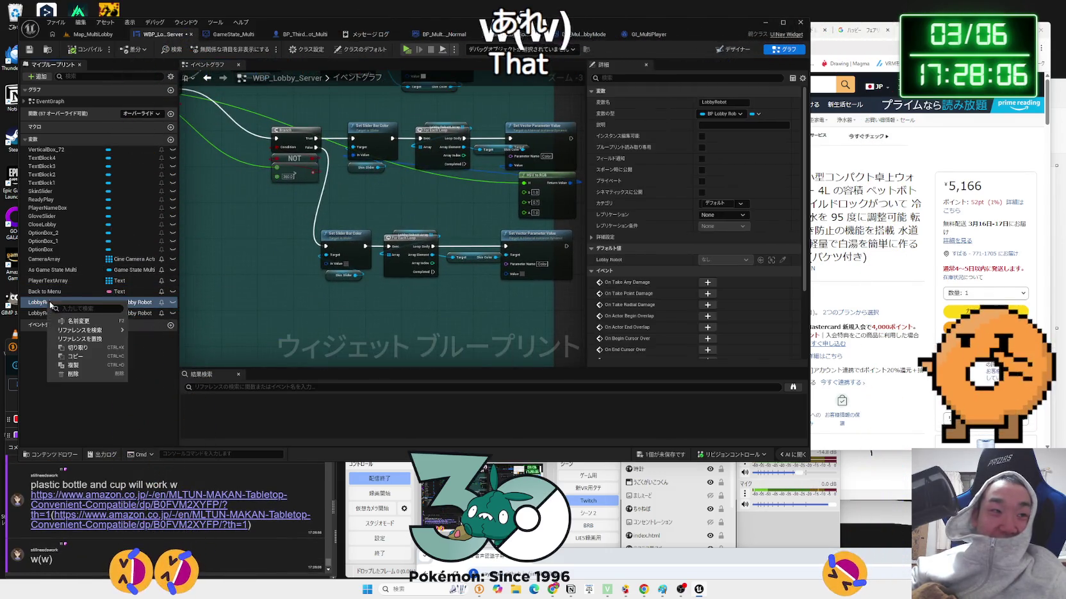
pyautogui.click(83, 330)
pyautogui.scroll(-3, 236, 404)
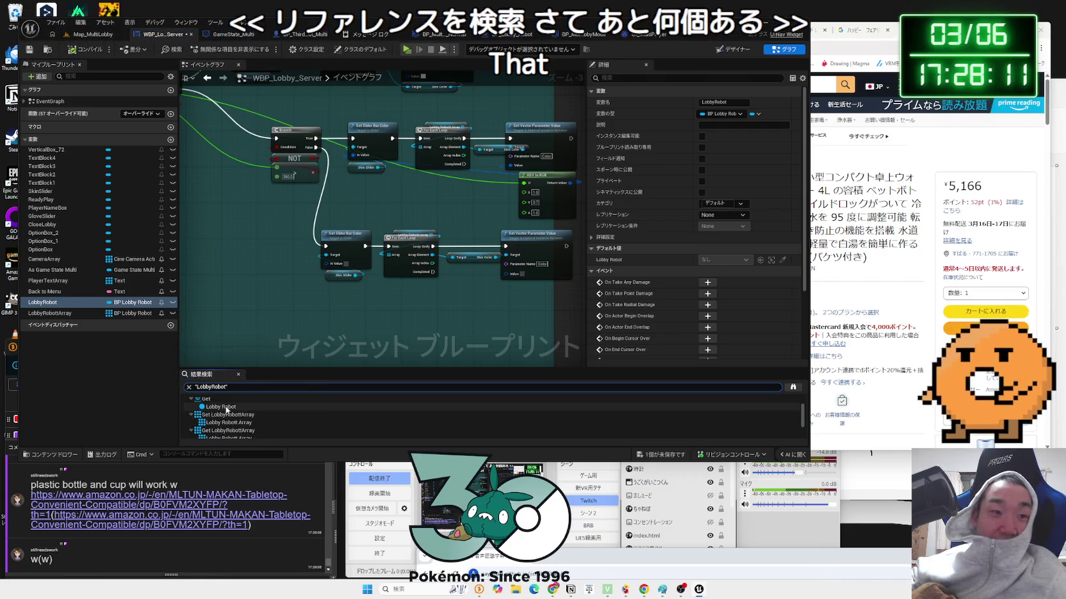
pyautogui.click(226, 408)
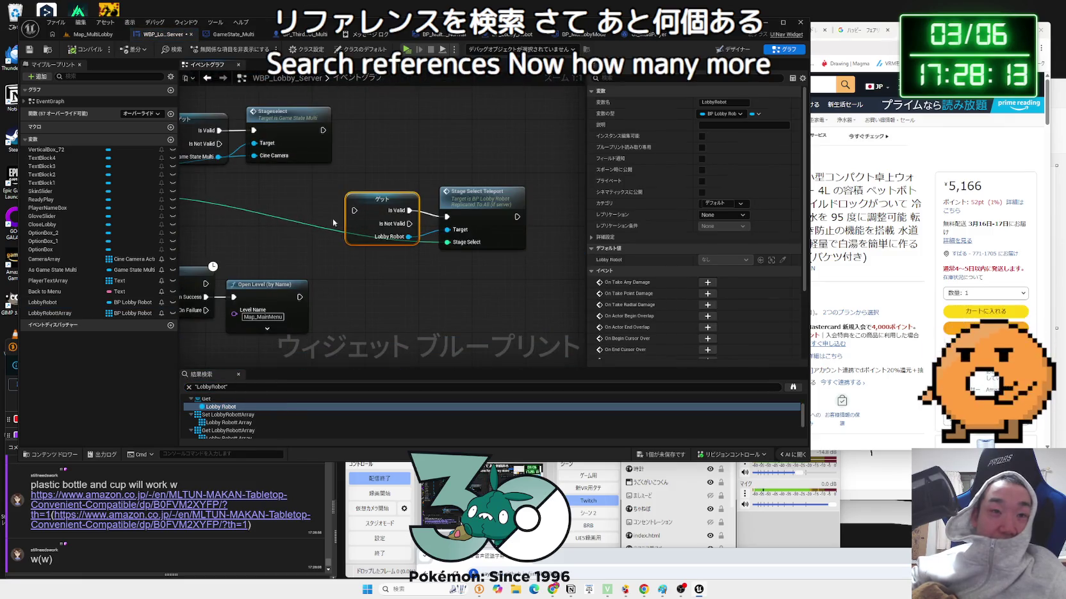
pyautogui.press('Delete')
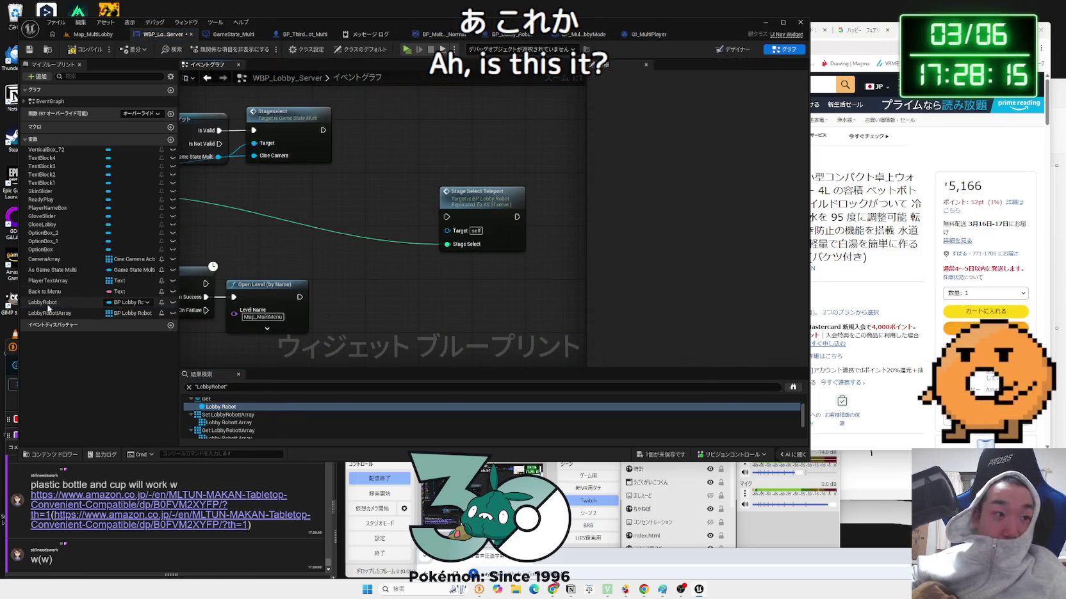
# Delete the LobbyRobot variable and start a play test with a server and two clients.
pyautogui.click(50, 309)
pyautogui.press('Delete')
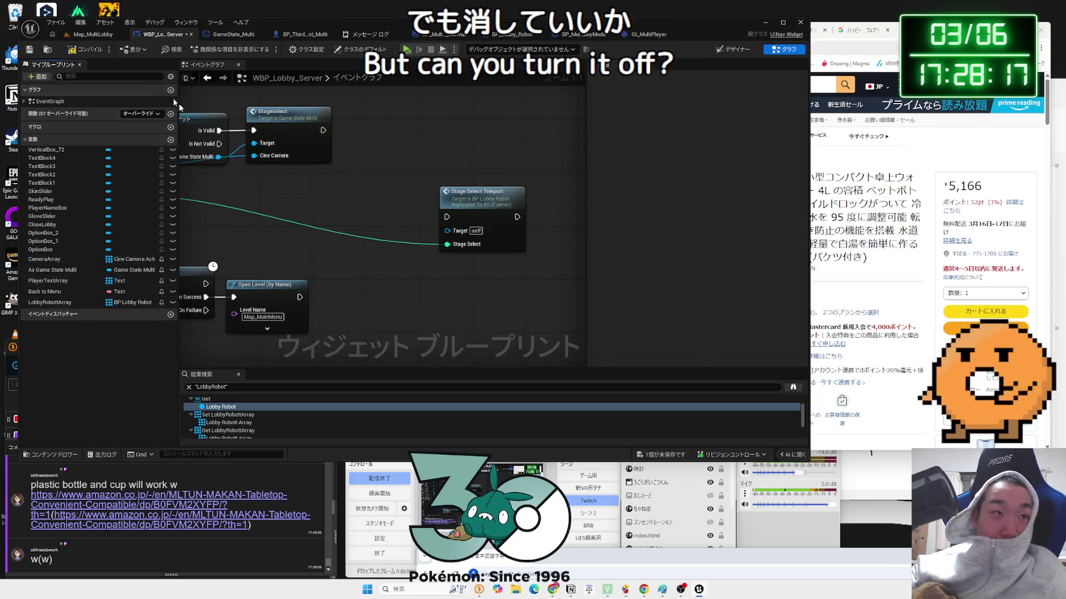
pyautogui.click(85, 48)
pyautogui.click(89, 34)
pyautogui.click(184, 49)
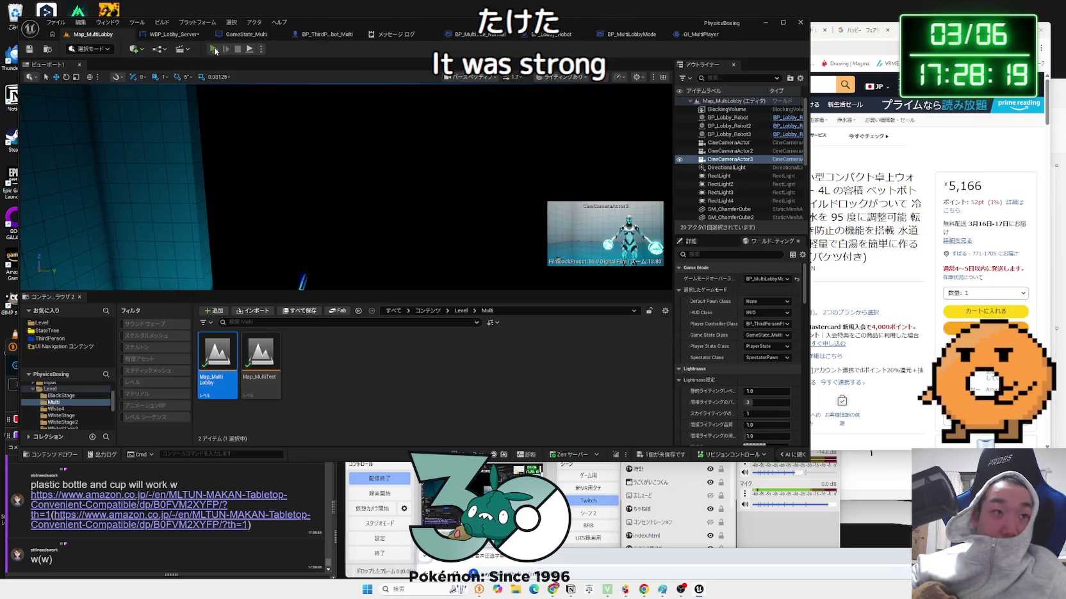
# Recolour the server robot with cyan skin and magenta gloves.
pyautogui.click(615, 242)
pyautogui.moveTo(617, 242)
pyautogui.mouseDown()
pyautogui.moveTo(628, 242)
pyautogui.moveTo(631, 260)
pyautogui.moveTo(617, 260)
pyautogui.moveTo(669, 244)
pyautogui.moveTo(637, 244)
pyautogui.moveTo(685, 247)
pyautogui.moveTo(646, 248)
pyautogui.mouseUp()
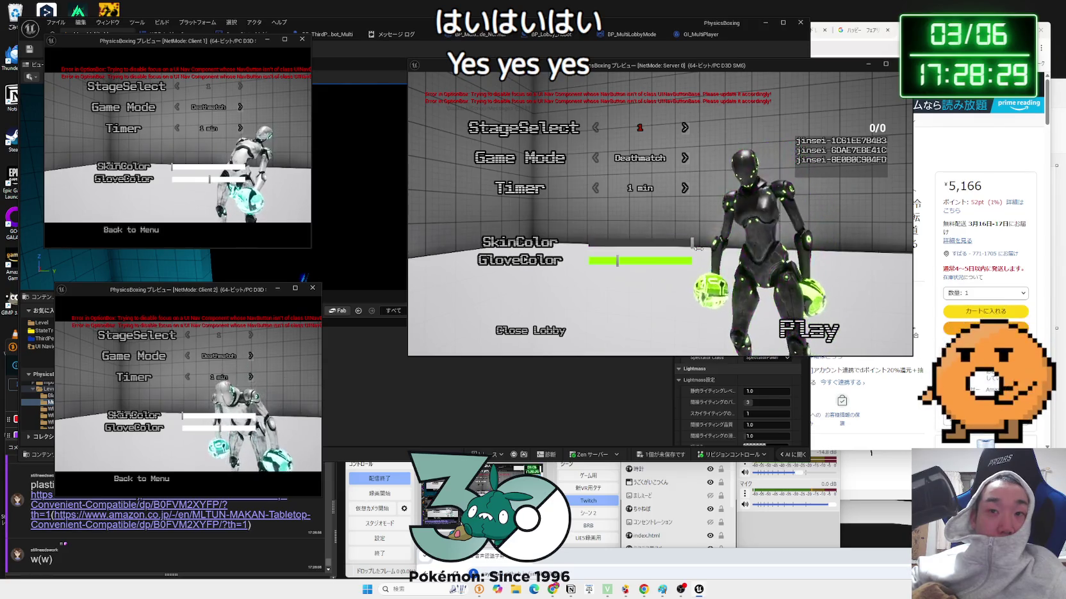
pyautogui.moveTo(666, 249); pyautogui.dragTo(645, 243)
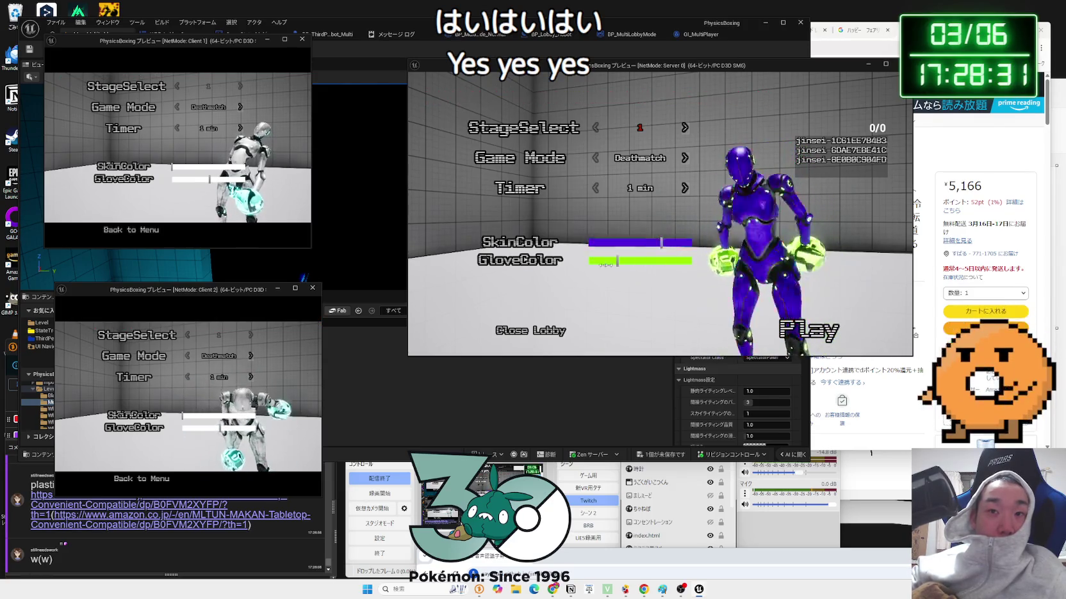
pyautogui.moveTo(616, 242)
pyautogui.mouseDown()
pyautogui.moveTo(645, 242)
pyautogui.moveTo(623, 242)
pyautogui.moveTo(668, 260)
pyautogui.mouseUp()
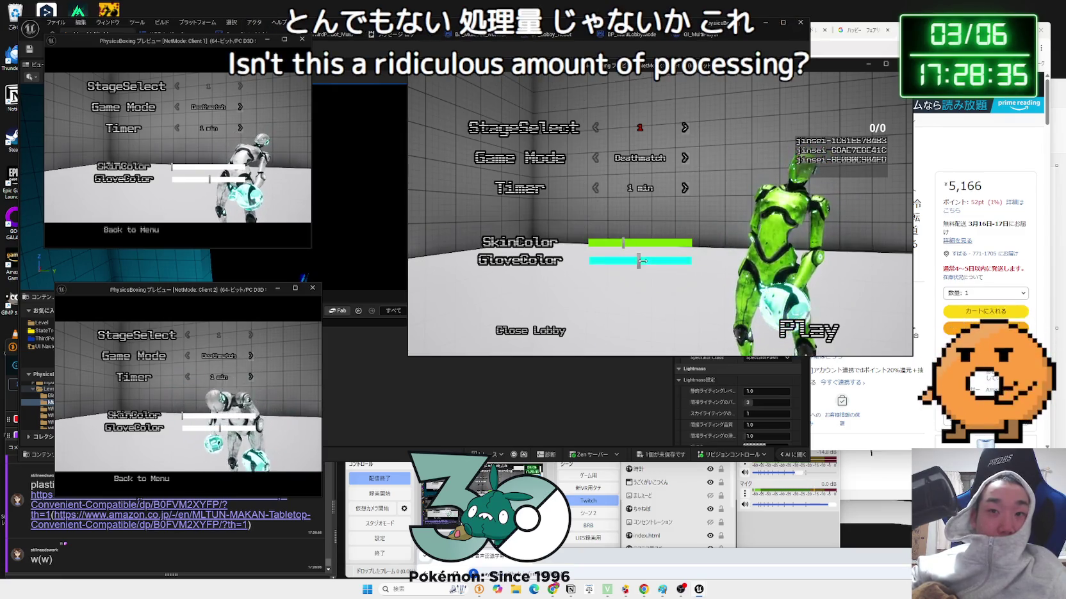
# Step the stage to 3, back to 1 and to 2, turn client 2's skin red, then stop.
pyautogui.click(685, 130)
pyautogui.click(685, 130)
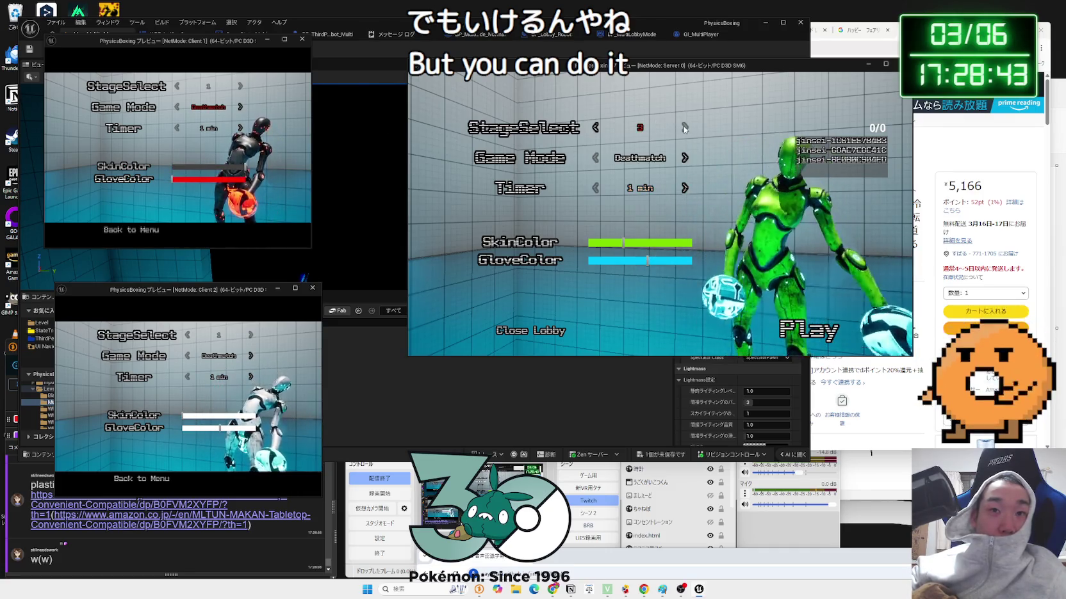
pyautogui.click(595, 130)
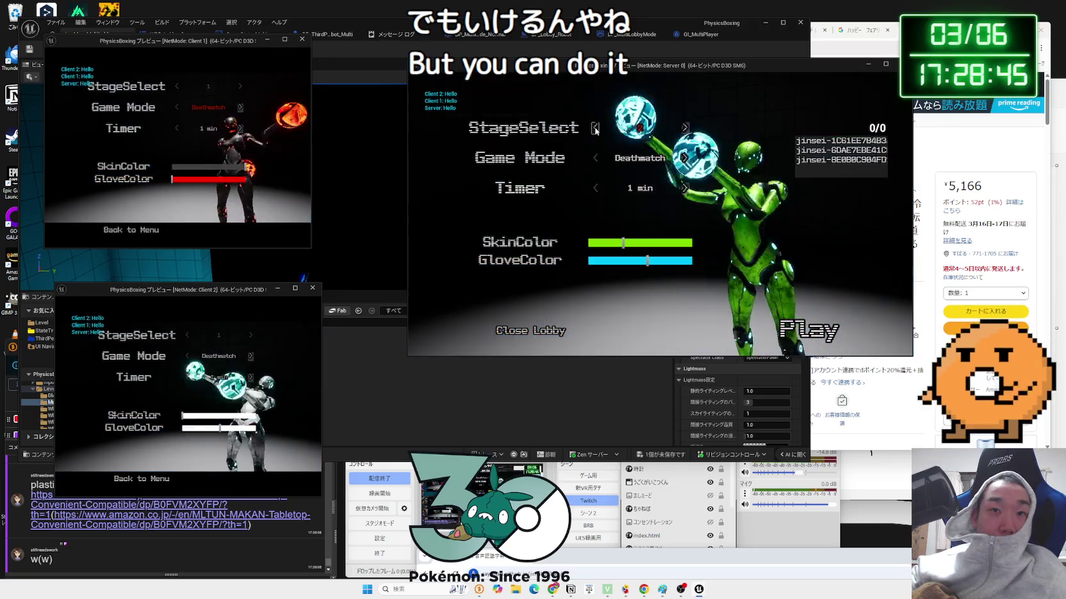
pyautogui.click(595, 130)
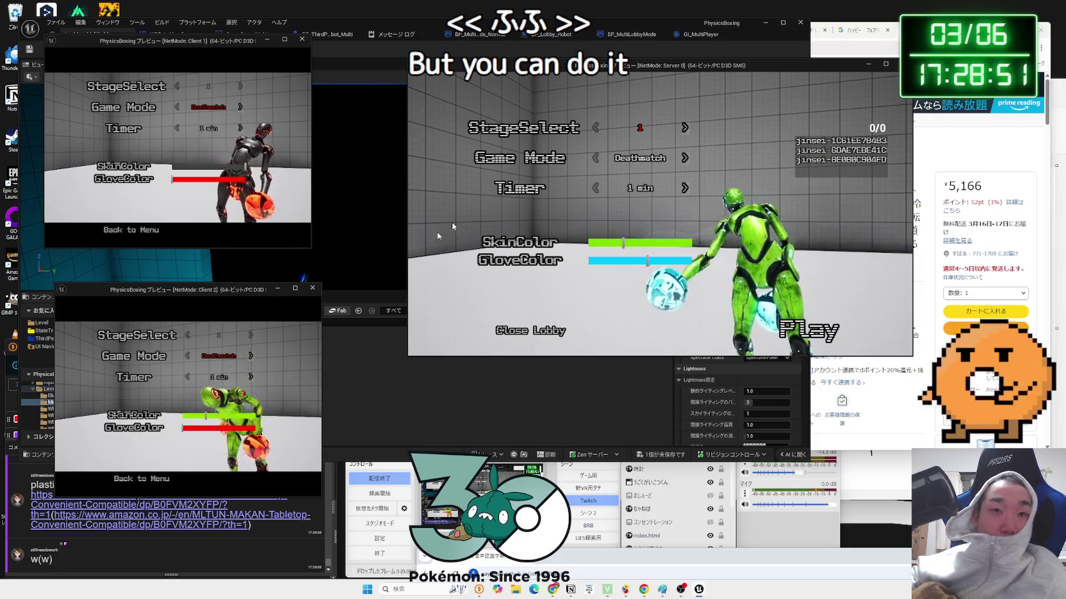
pyautogui.click(685, 128)
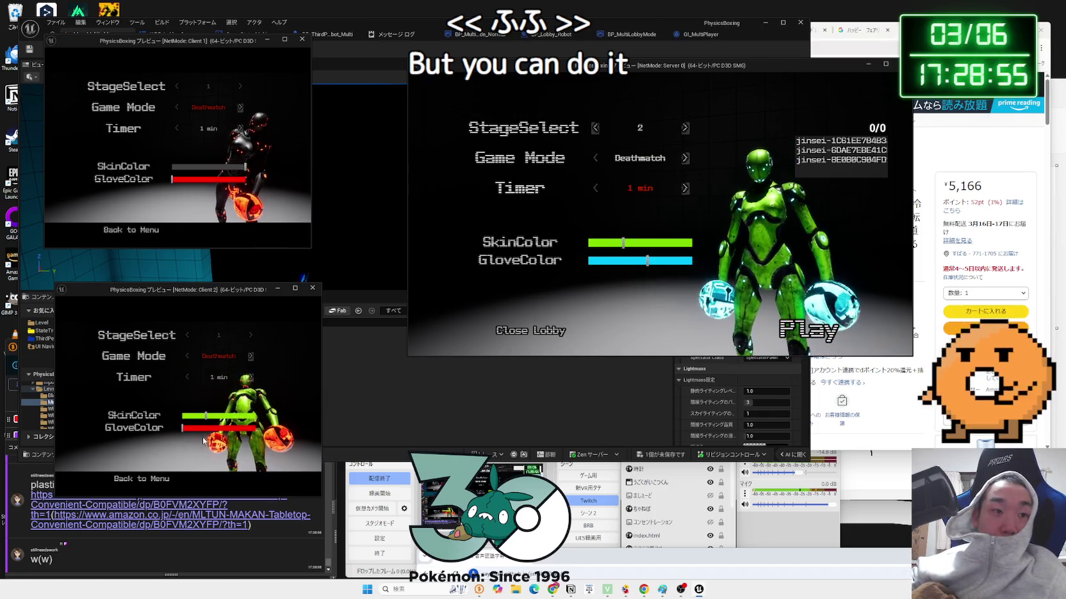
pyautogui.moveTo(205, 415)
pyautogui.mouseDown()
pyautogui.moveTo(183, 416)
pyautogui.moveTo(263, 415)
pyautogui.moveTo(186, 415)
pyautogui.moveTo(256, 416)
pyautogui.moveTo(192, 417)
pyautogui.moveTo(250, 428)
pyautogui.moveTo(165, 432)
pyautogui.moveTo(189, 416)
pyautogui.moveTo(170, 416)
pyautogui.moveTo(191, 428)
pyautogui.mouseUp()
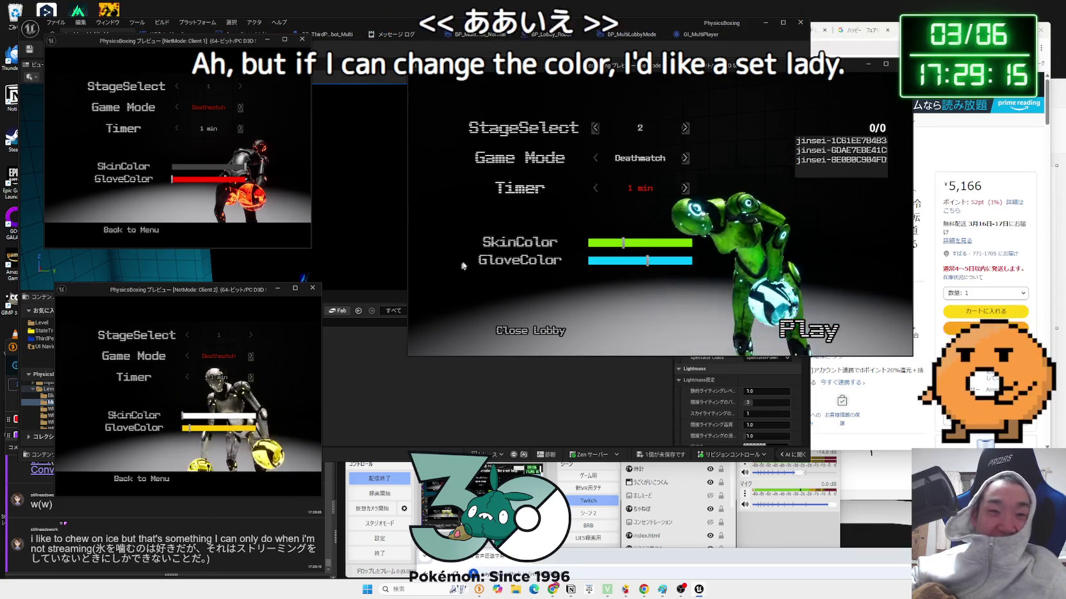
pyautogui.press('Escape')
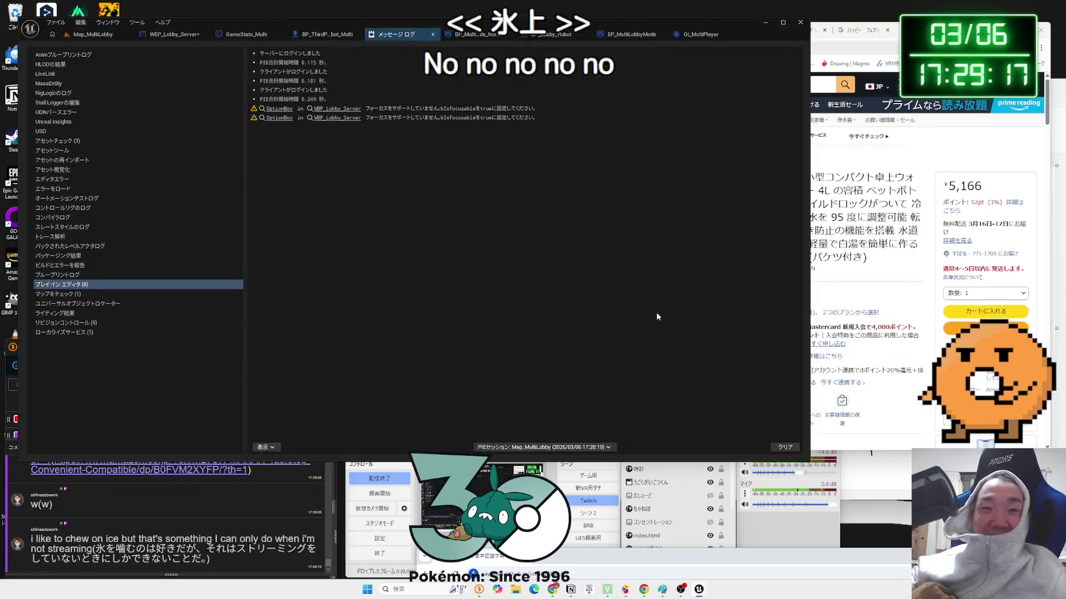
# Clear the Message Log and locate the StageSelectTeleport event in BP_Lobby_Robot.
pyautogui.click(786, 450)
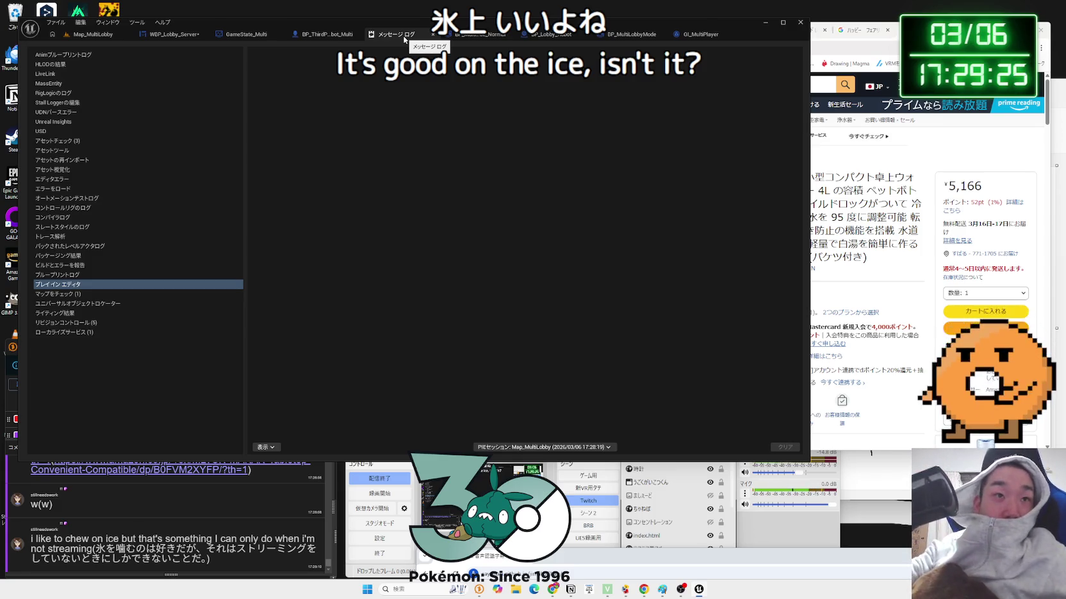
pyautogui.click(516, 36)
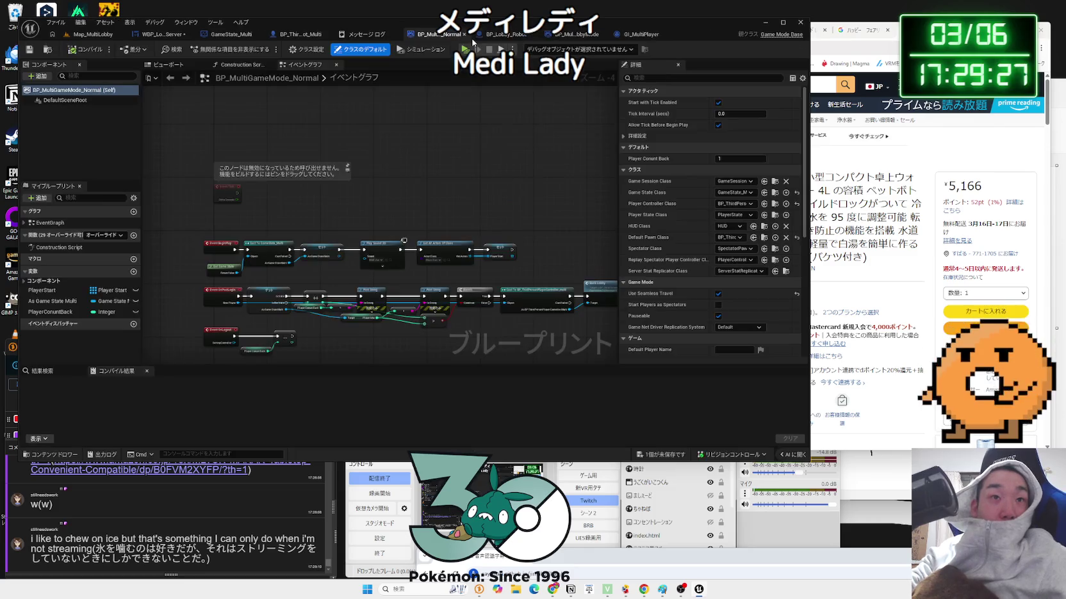
pyautogui.moveTo(509, 315); pyautogui.dragTo(375, 312)
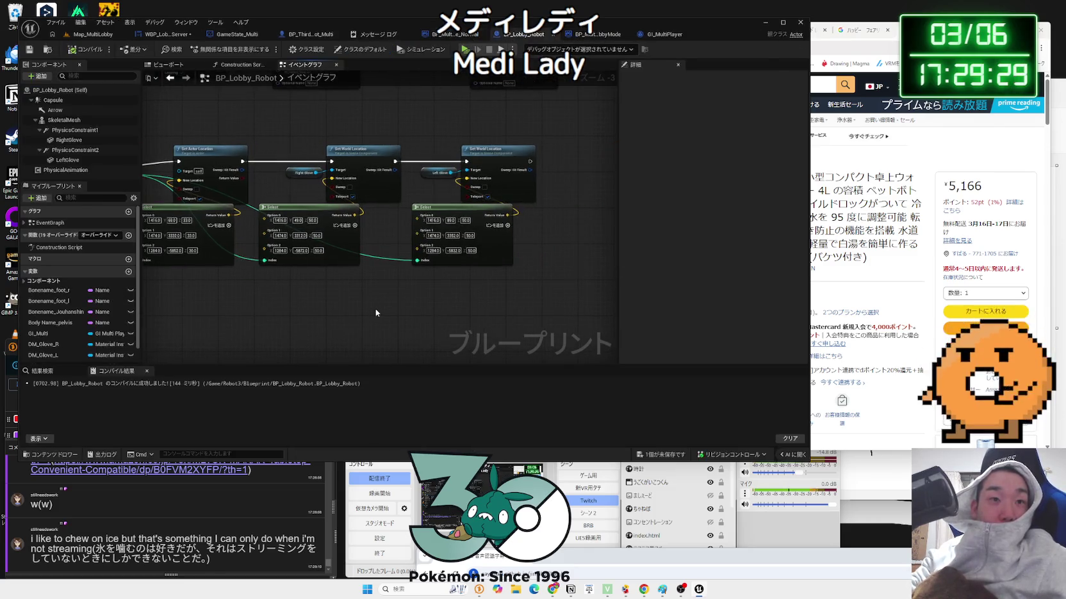
pyautogui.scroll(-2, 376, 312)
pyautogui.click(231, 210)
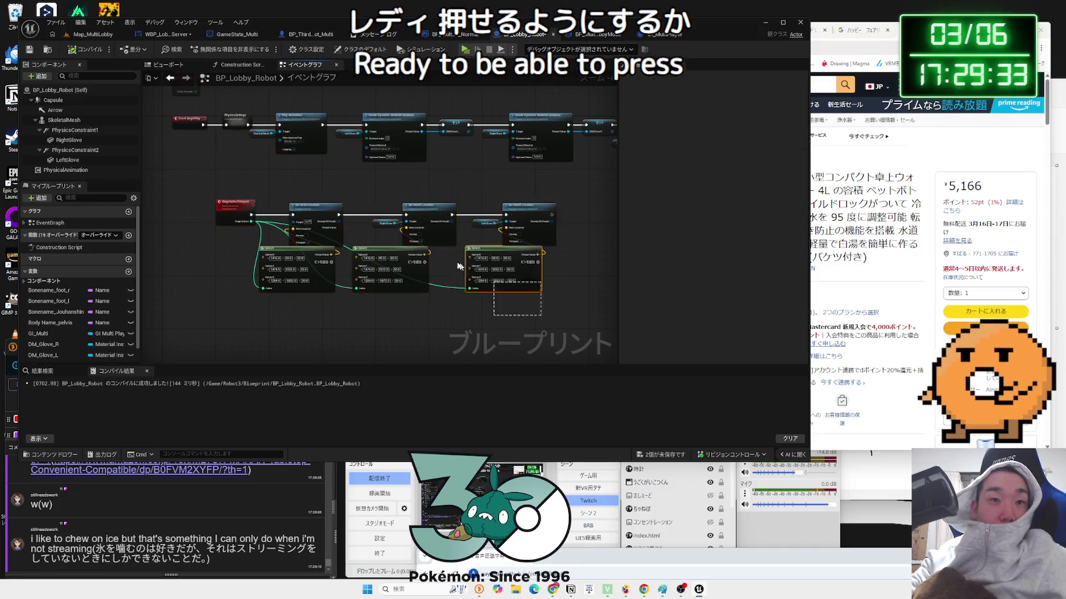
pyautogui.moveTo(252, 184); pyautogui.dragTo(263, 285)
pyautogui.scroll(-1, 262, 299)
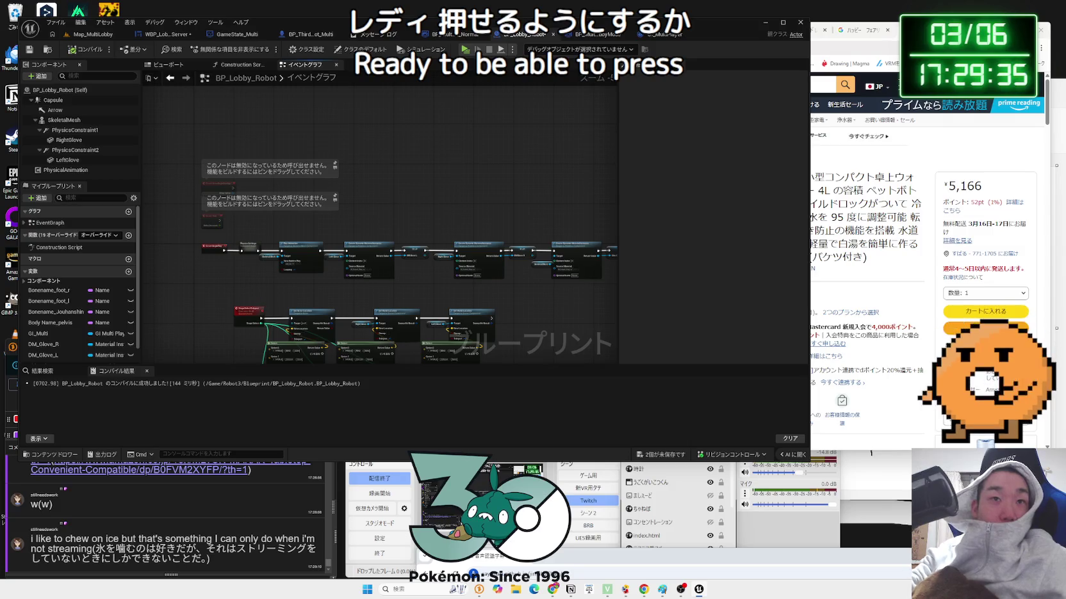
# Save all unsaved assets from the BP_MultiLobbyMode blueprint.
pyautogui.click(444, 35)
pyautogui.click(584, 35)
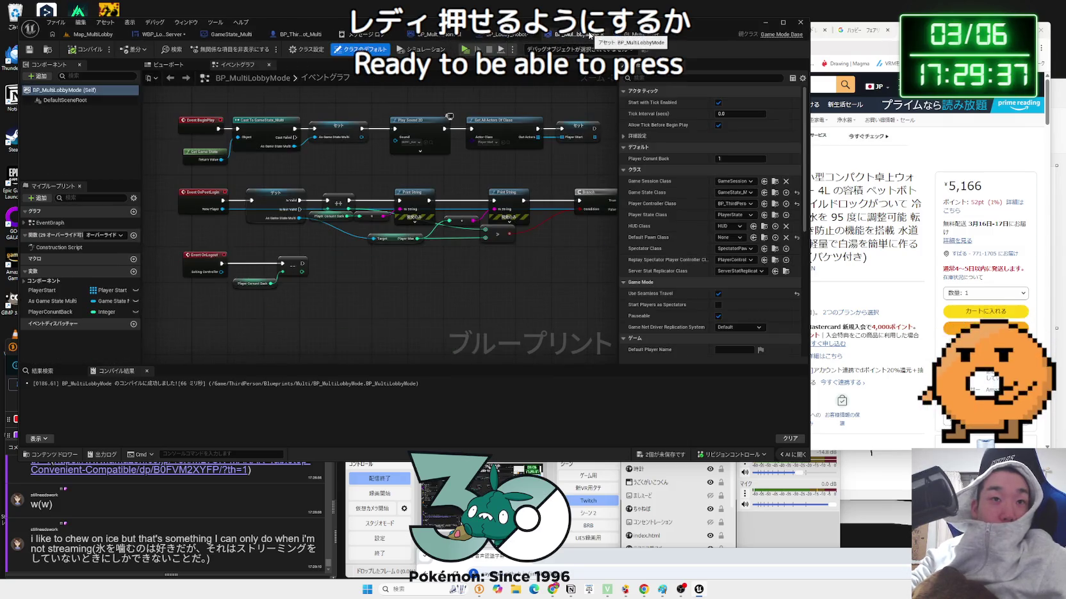
pyautogui.click(668, 455)
pyautogui.click(590, 390)
# Check the open lobby, game mode and GI_MultiPlayer blueprints, ending on the WBP_Lobby_Server graph.
pyautogui.moveTo(413, 281); pyautogui.dragTo(365, 251)
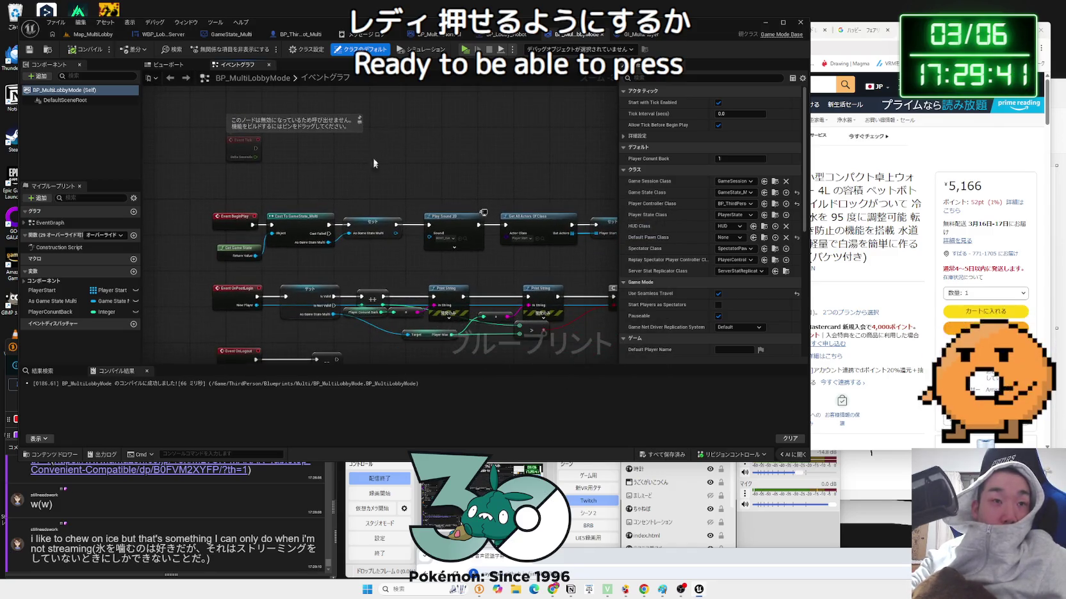
pyautogui.click(499, 36)
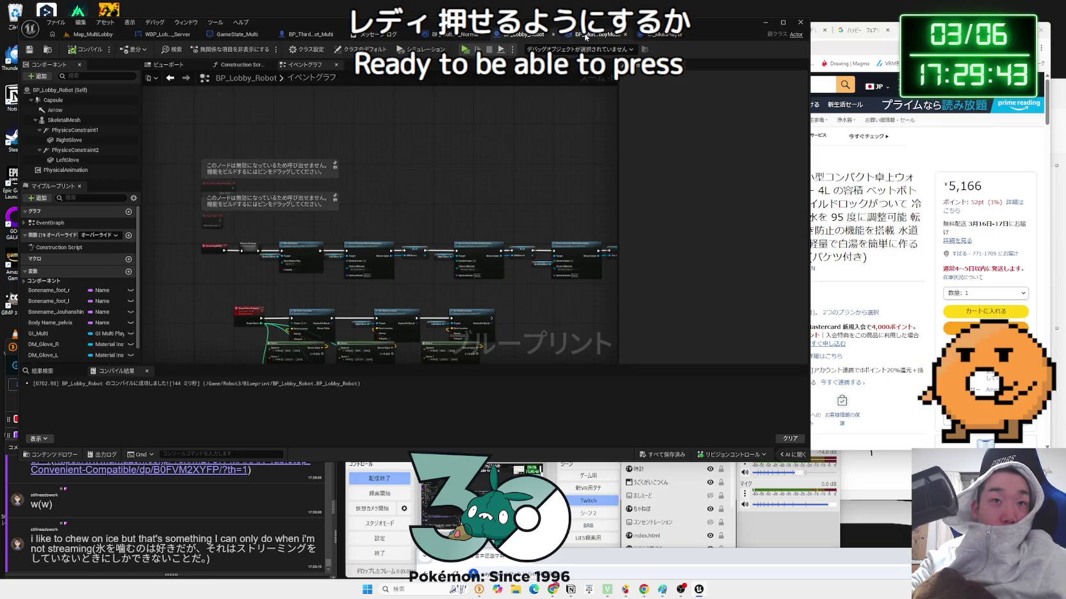
pyautogui.click(585, 37)
pyautogui.click(506, 37)
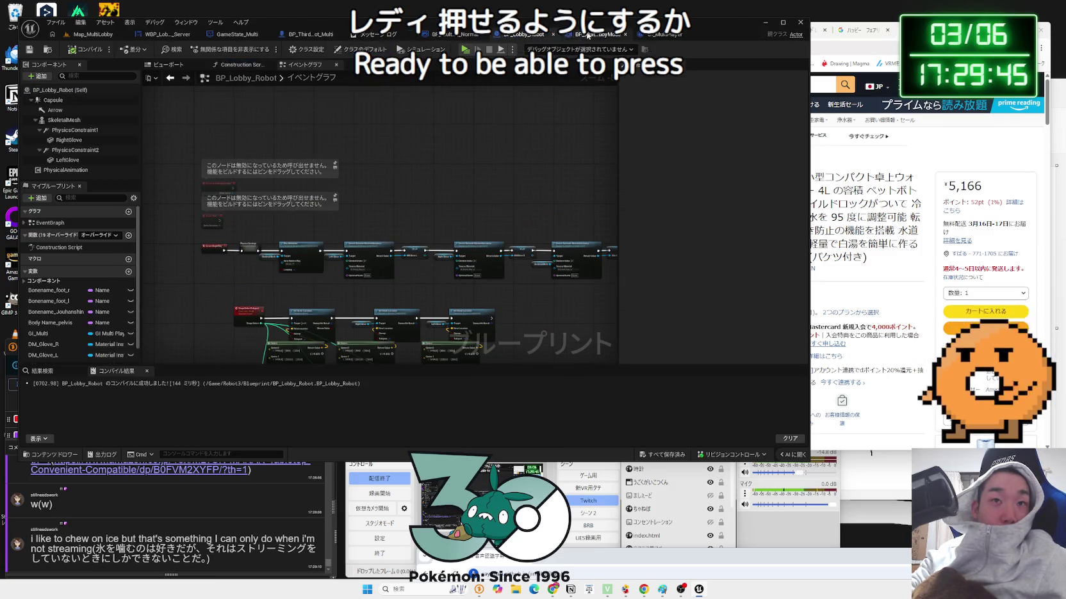
pyautogui.click(659, 35)
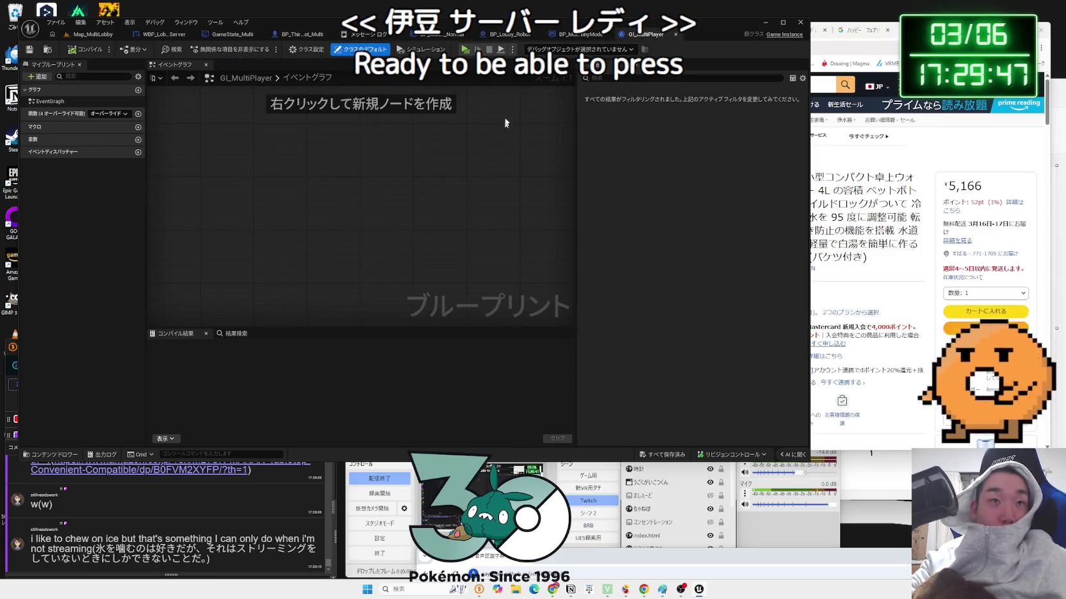
pyautogui.click(506, 34)
pyautogui.click(439, 36)
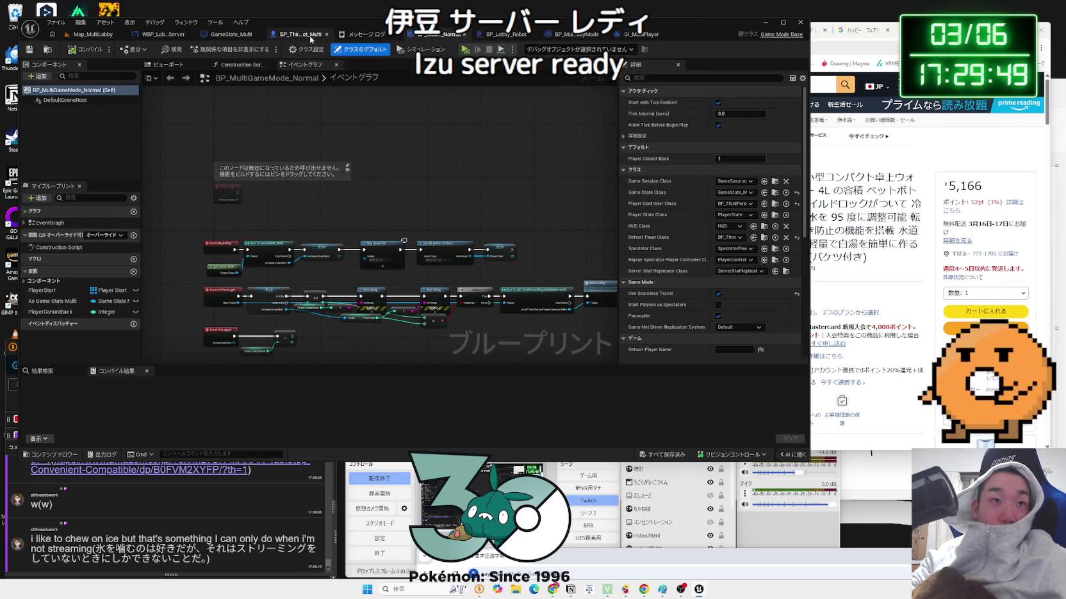
pyautogui.click(368, 39)
pyautogui.click(431, 37)
pyautogui.click(340, 35)
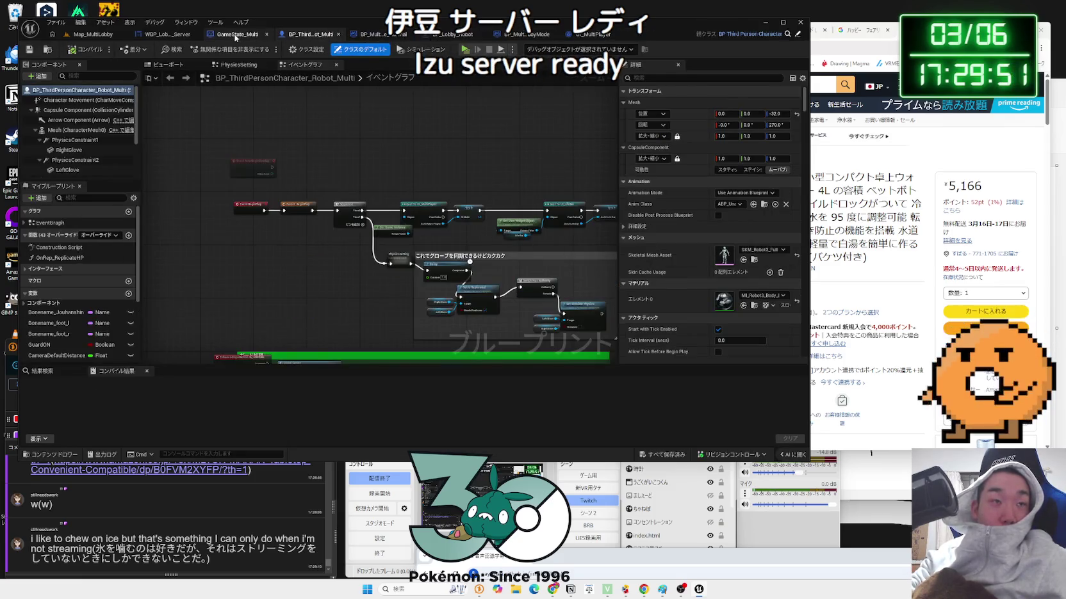
pyautogui.click(249, 34)
pyautogui.click(174, 34)
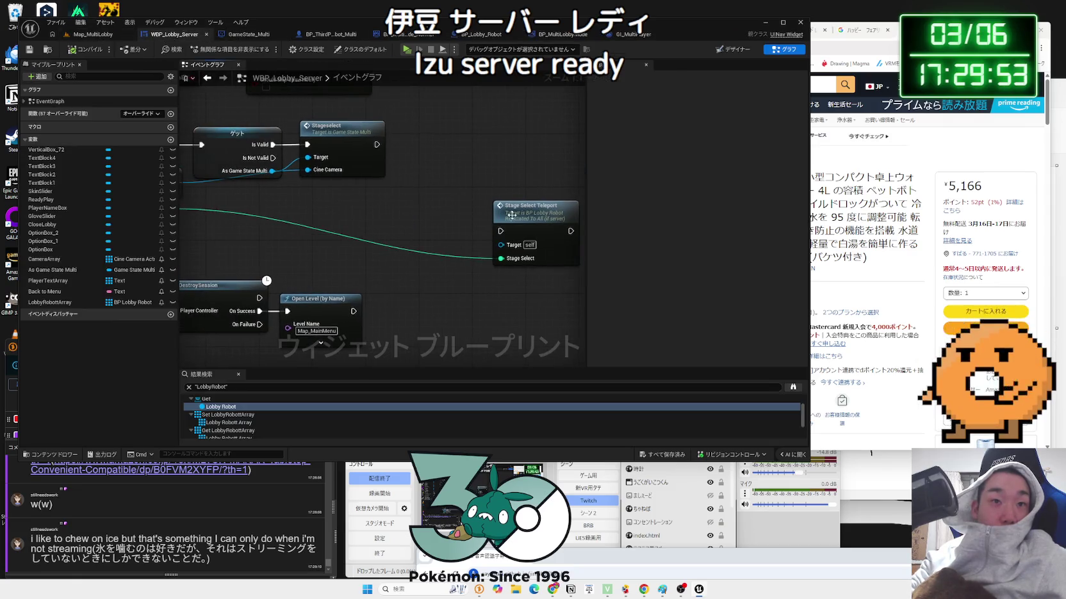
# Delete the StageSelectTeleport event definition and all its connected nodes.
pyautogui.click(514, 215)
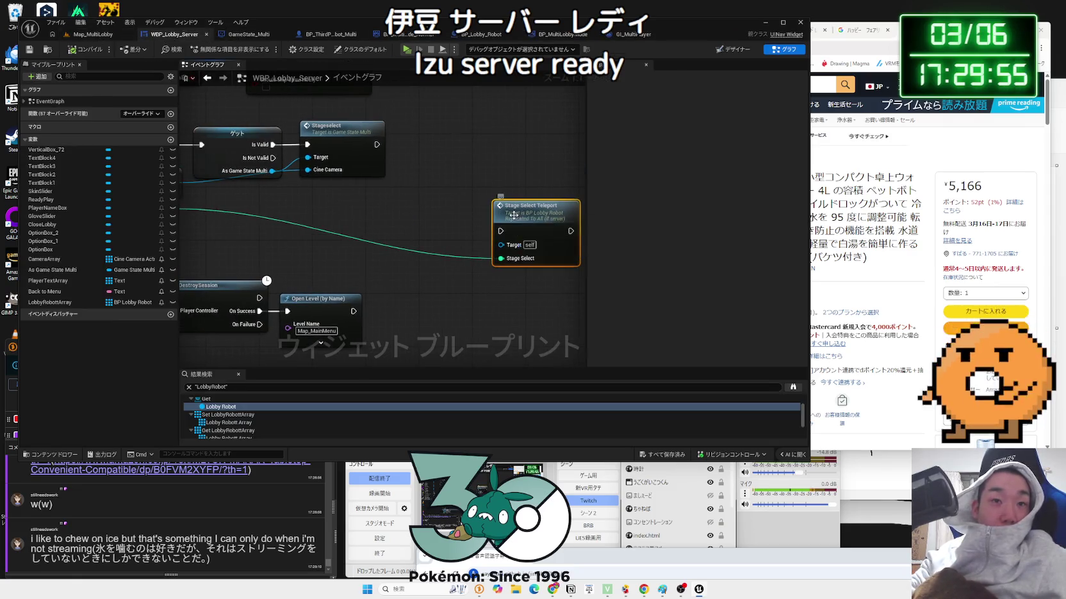
pyautogui.doubleClick(514, 215)
pyautogui.moveTo(296, 191)
pyautogui.mouseDown()
pyautogui.moveTo(598, 318)
pyautogui.moveTo(517, 319)
pyautogui.mouseUp()
pyautogui.press('Delete')
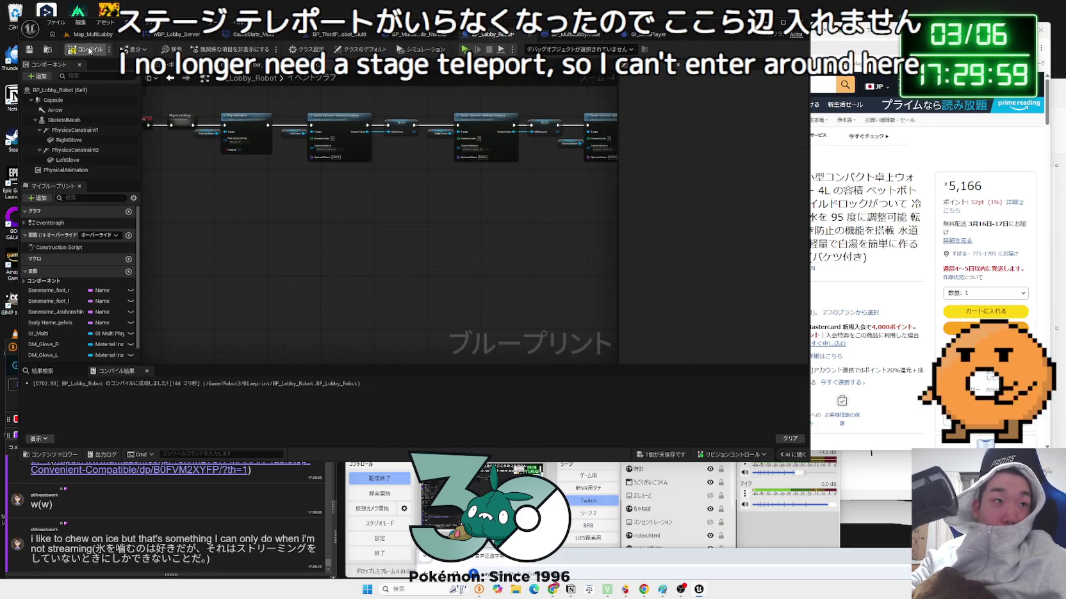
pyautogui.click(570, 36)
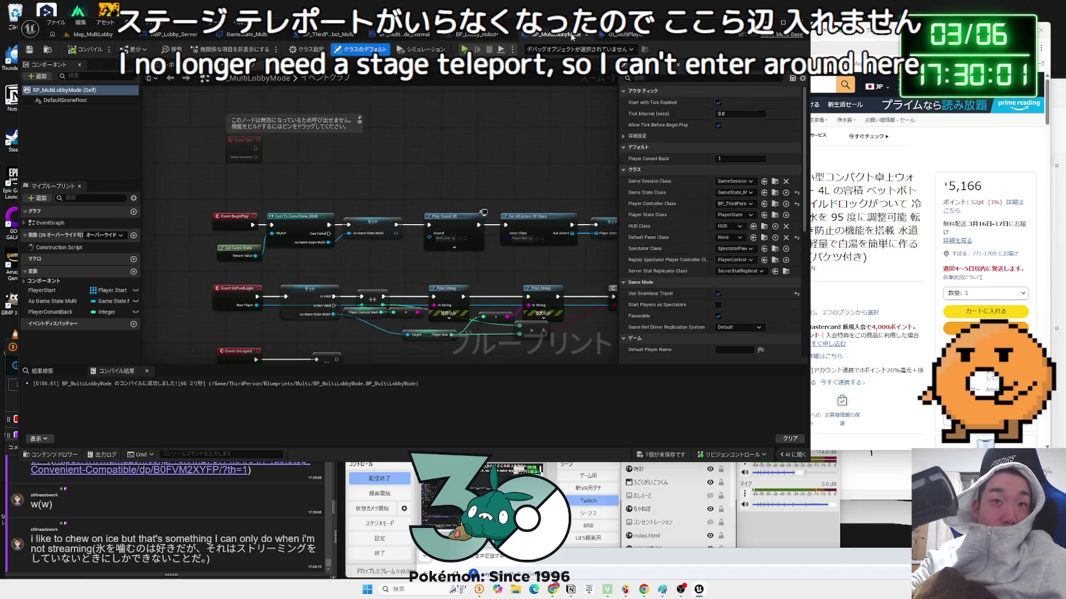
pyautogui.click(339, 36)
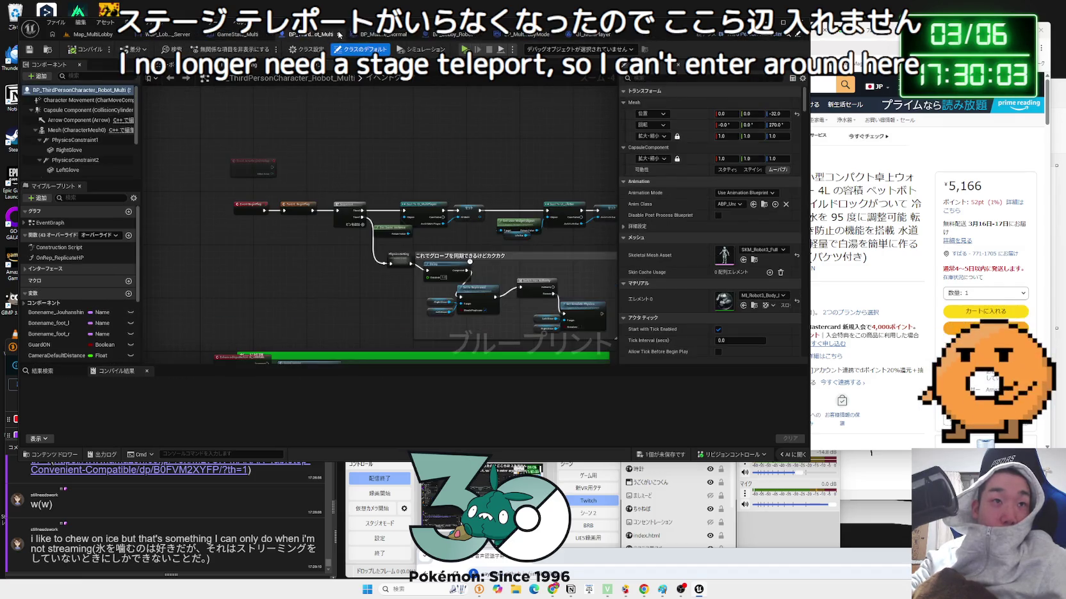
# Delete the Stage Select Teleport call node in WBP_Lobby_Server and save both unsaved assets.
pyautogui.click(238, 38)
pyautogui.click(174, 35)
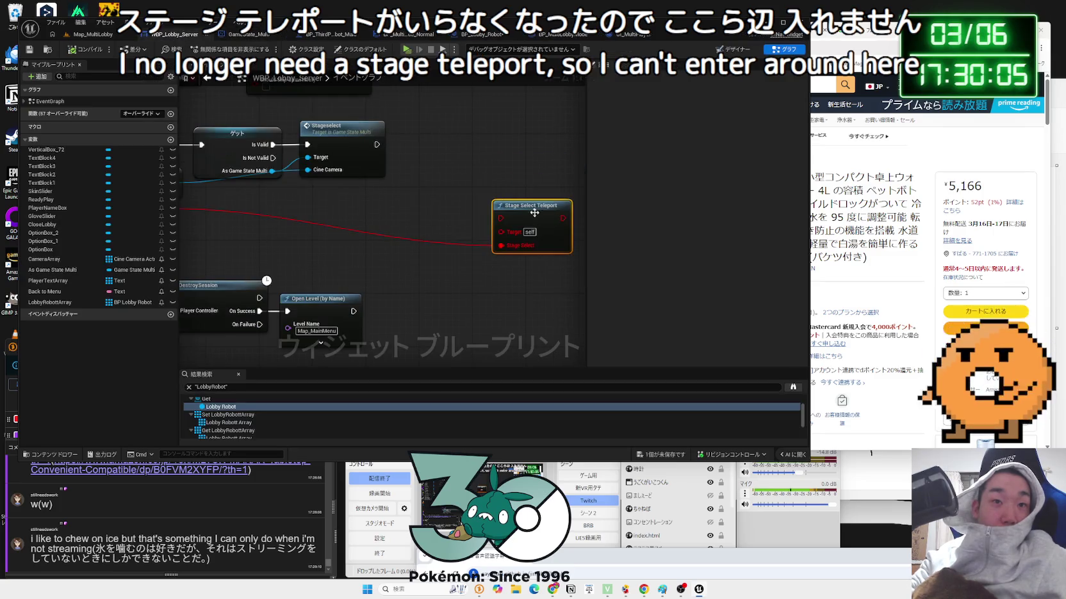
pyautogui.press('Delete')
pyautogui.scroll(-2, 536, 213)
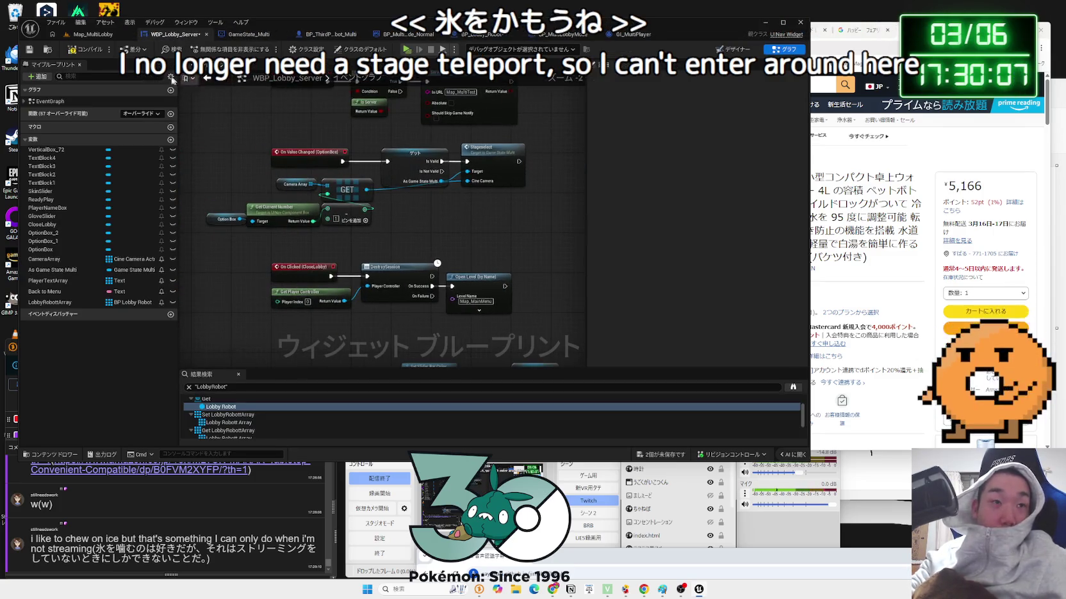
pyautogui.click(673, 453)
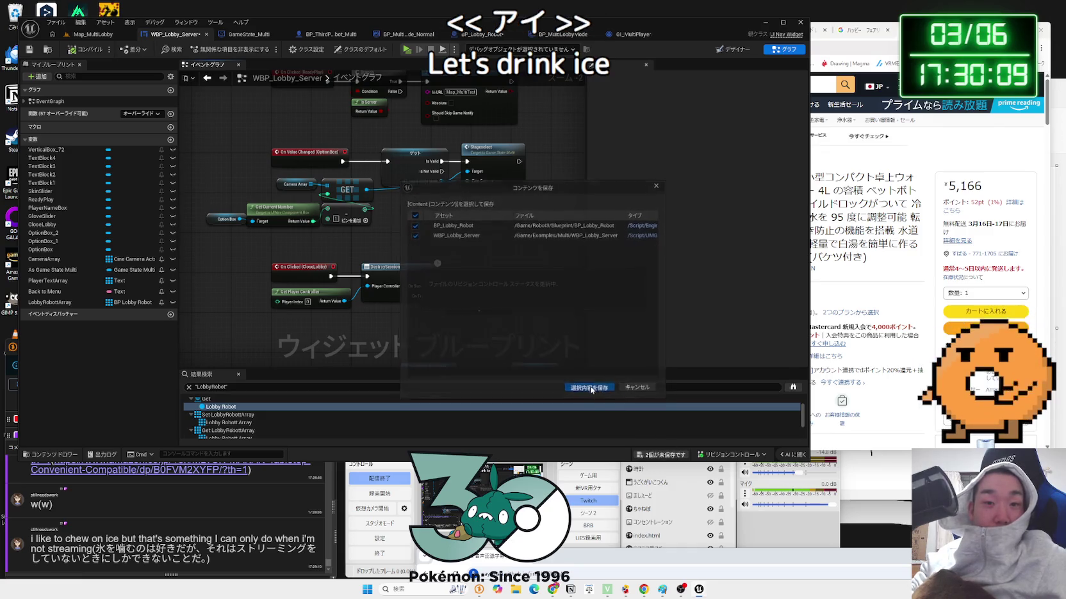
pyautogui.press('Return')
# Save the modified WBP_Lobby_Server widget blueprint.
pyautogui.click(467, 179)
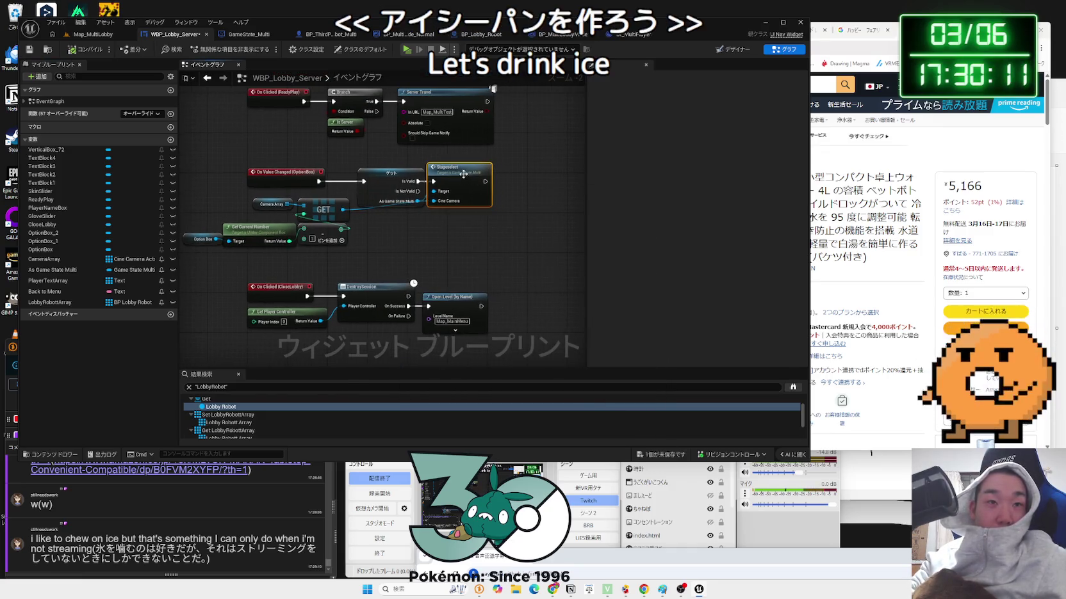
pyautogui.scroll(2, 410, 239)
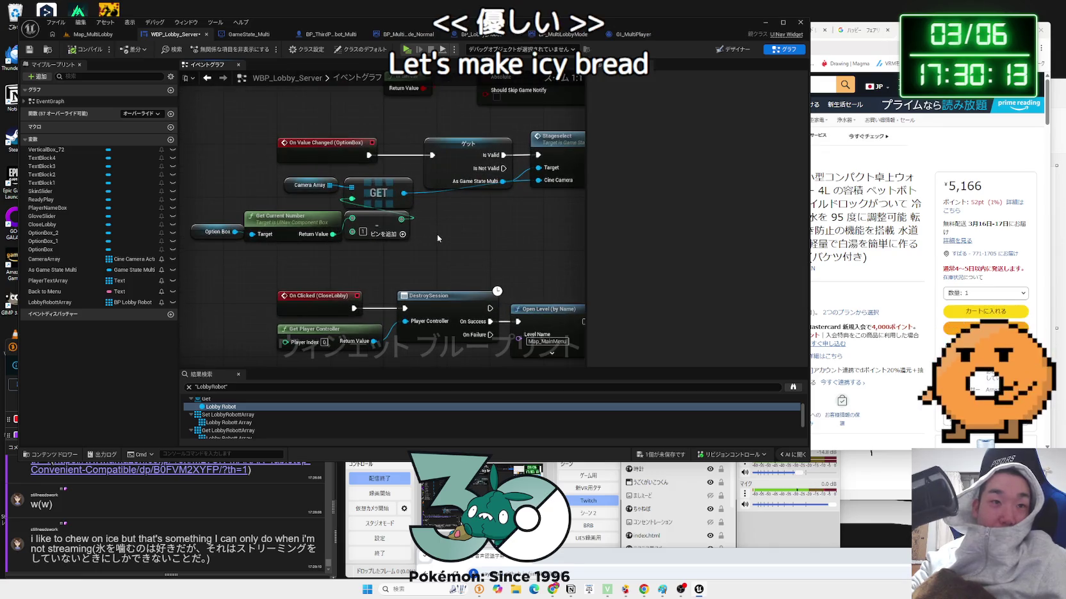
pyautogui.click(660, 454)
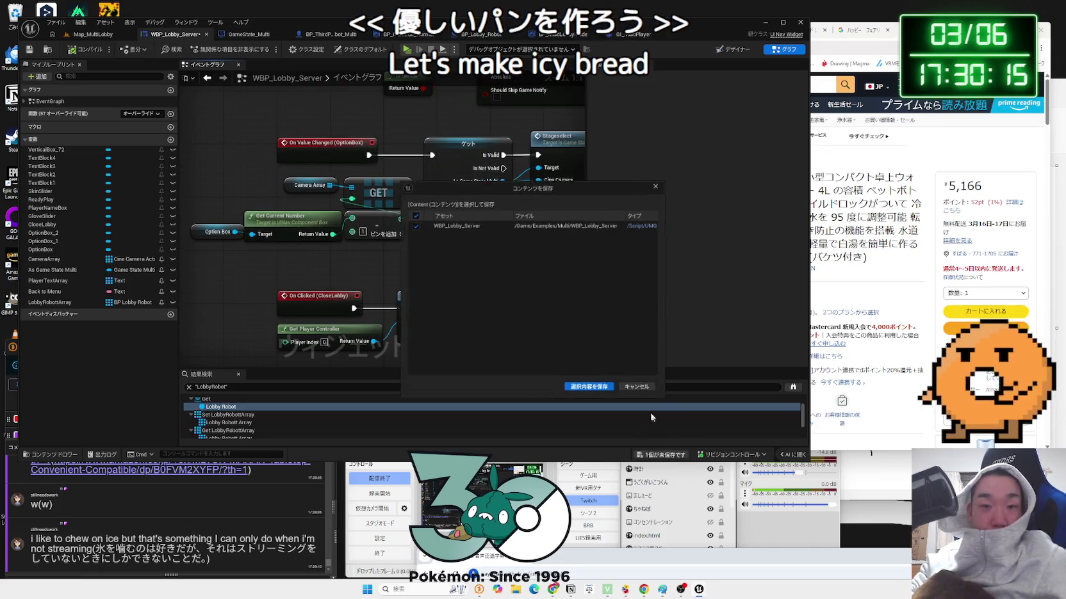
pyautogui.click(583, 380)
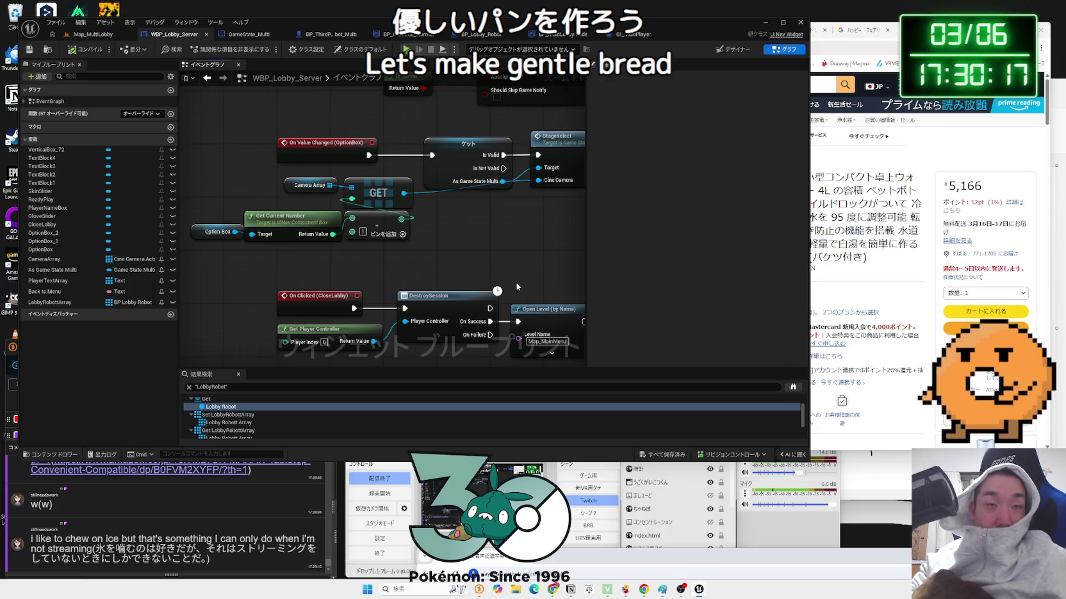
pyautogui.scroll(-2, 416, 299)
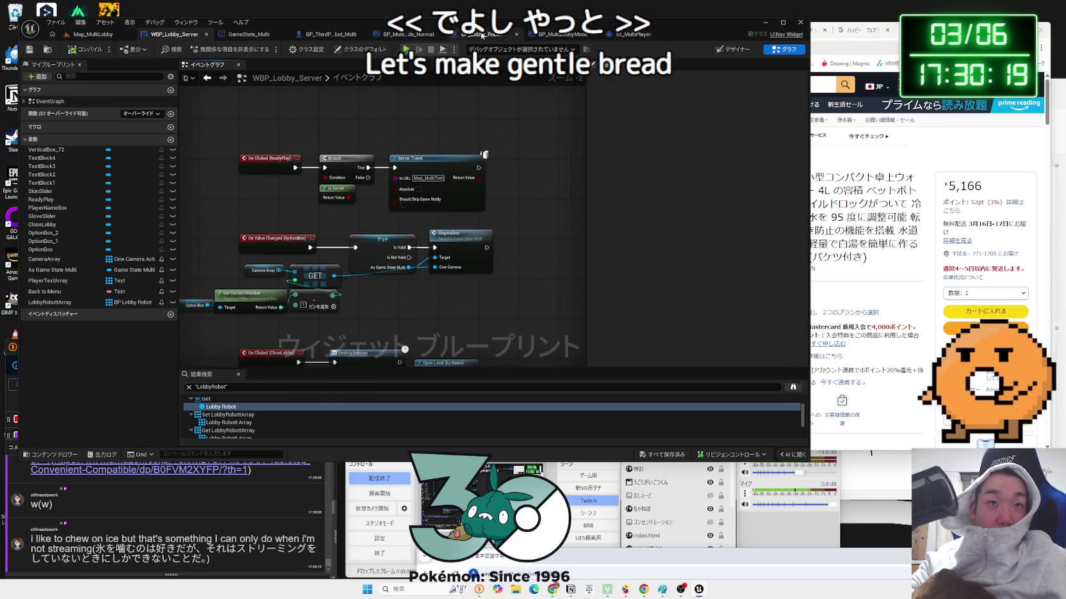
# Check the empty GI_MultiPlayer event graph, then return to the Map_MultiLobby level.
pyautogui.click(481, 34)
pyautogui.click(562, 34)
pyautogui.click(631, 34)
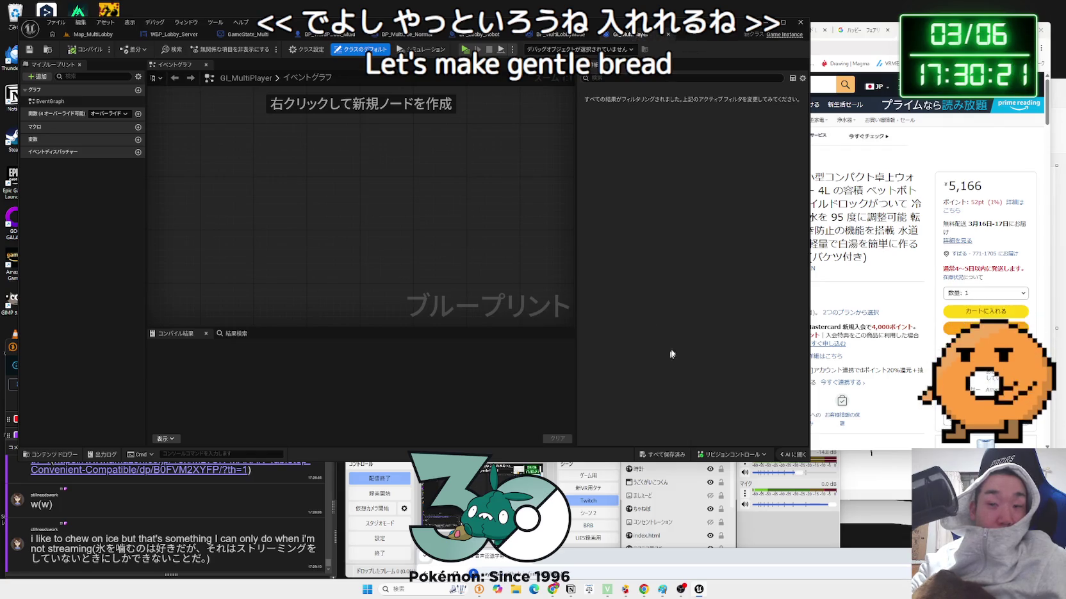
pyautogui.click(858, 269)
pyautogui.click(477, 198)
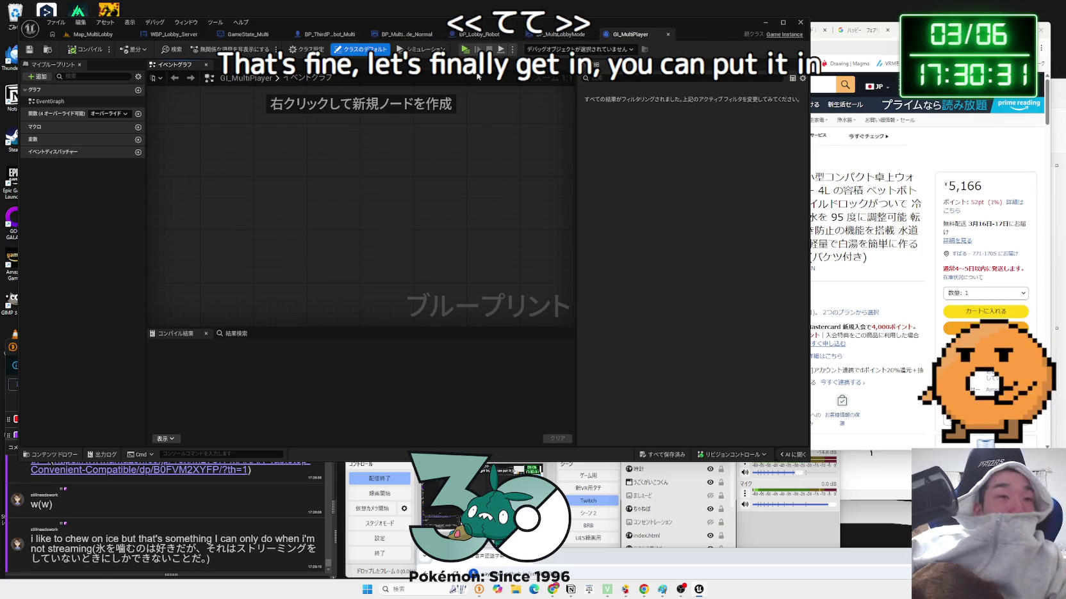
pyautogui.click(92, 36)
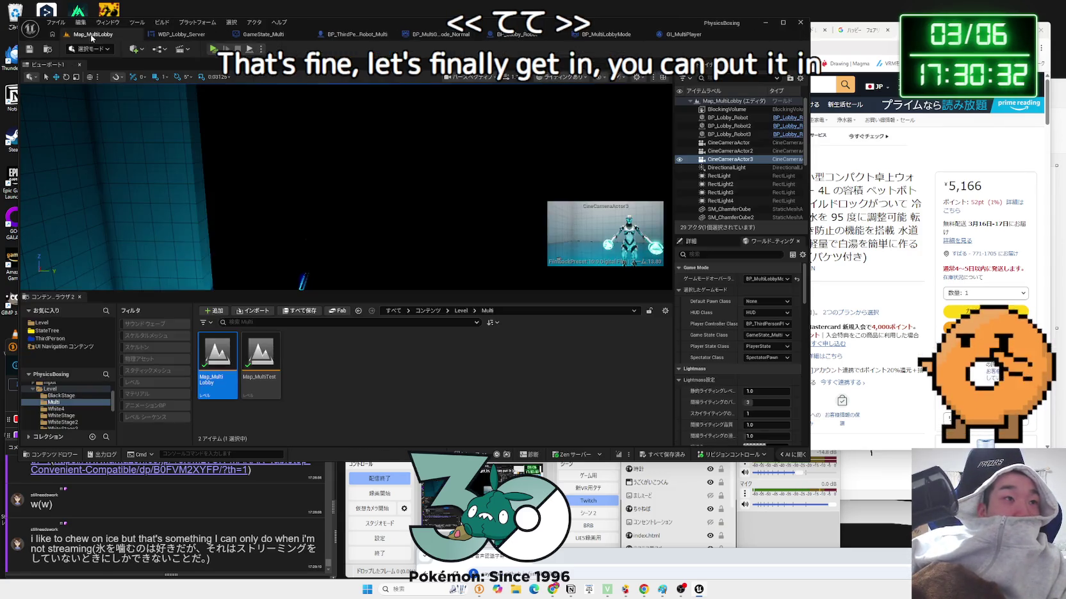
# Playtest the lobby, sliding the robot's skin colour to green, then set a Net Mode in Play options.
pyautogui.click(212, 49)
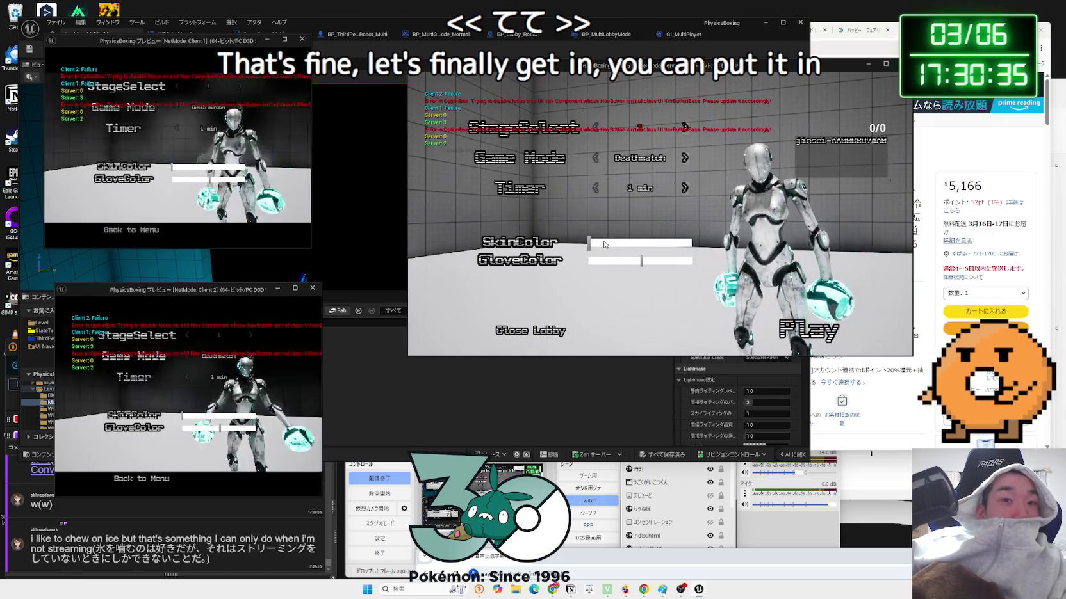
pyautogui.moveTo(604, 244)
pyautogui.mouseDown()
pyautogui.moveTo(674, 243)
pyautogui.moveTo(612, 243)
pyautogui.moveTo(635, 244)
pyautogui.mouseUp()
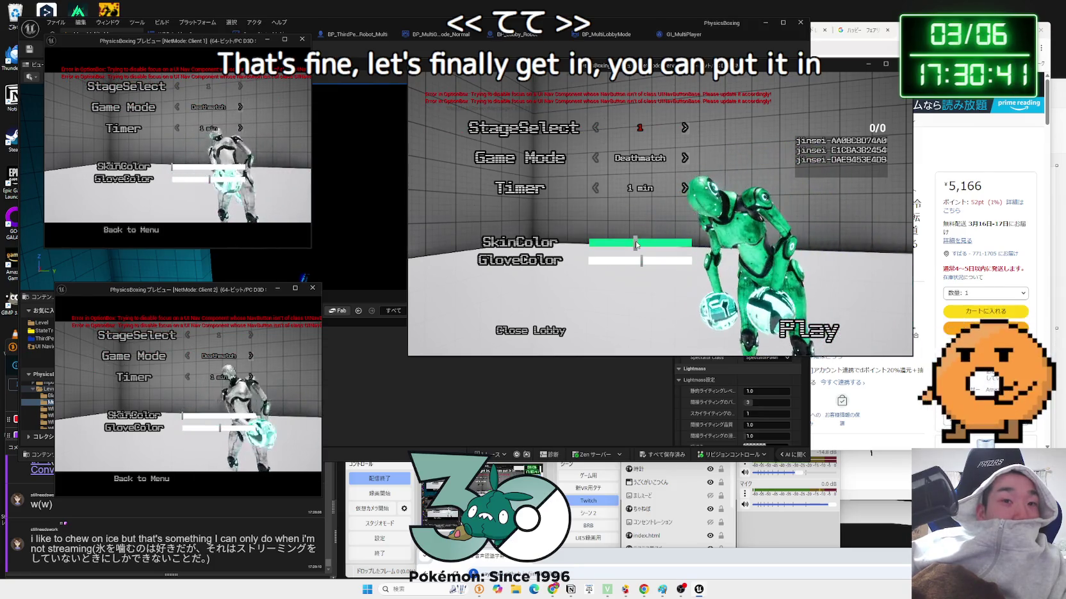
pyautogui.press('Escape')
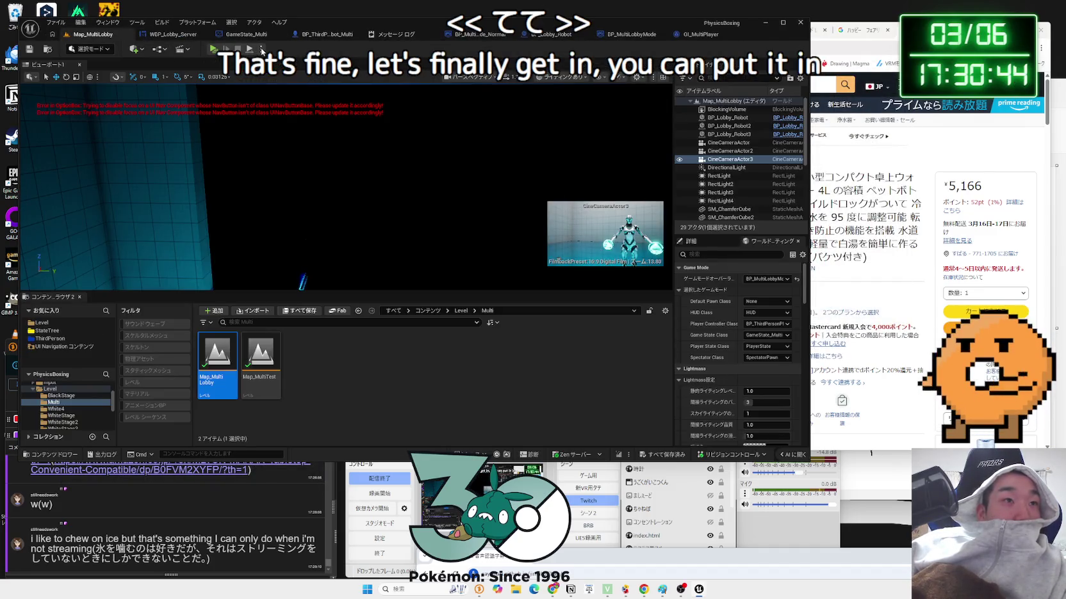
pyautogui.click(261, 50)
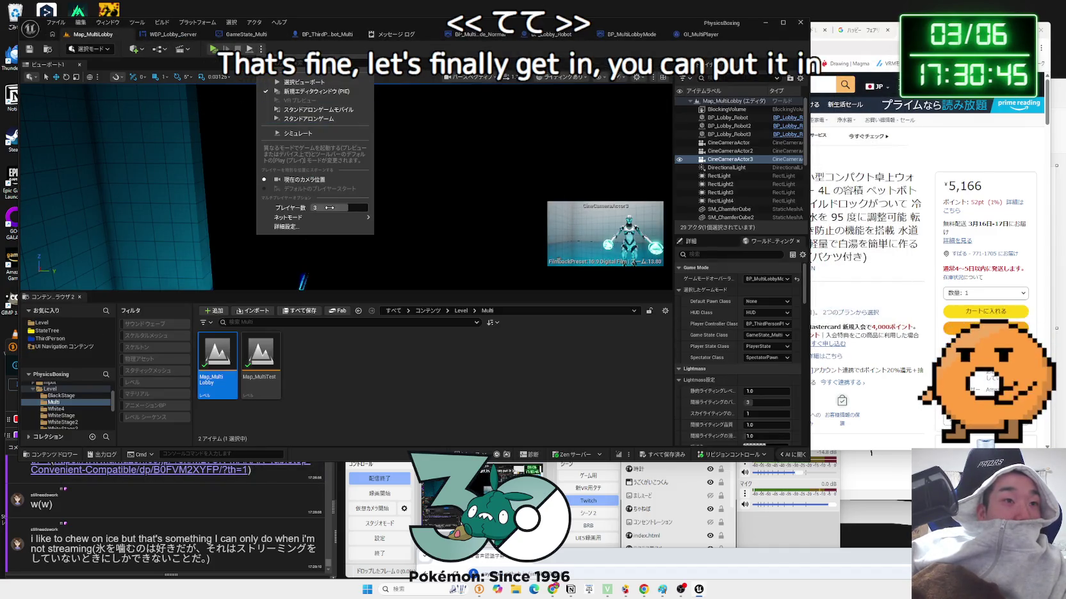
pyautogui.moveTo(333, 217)
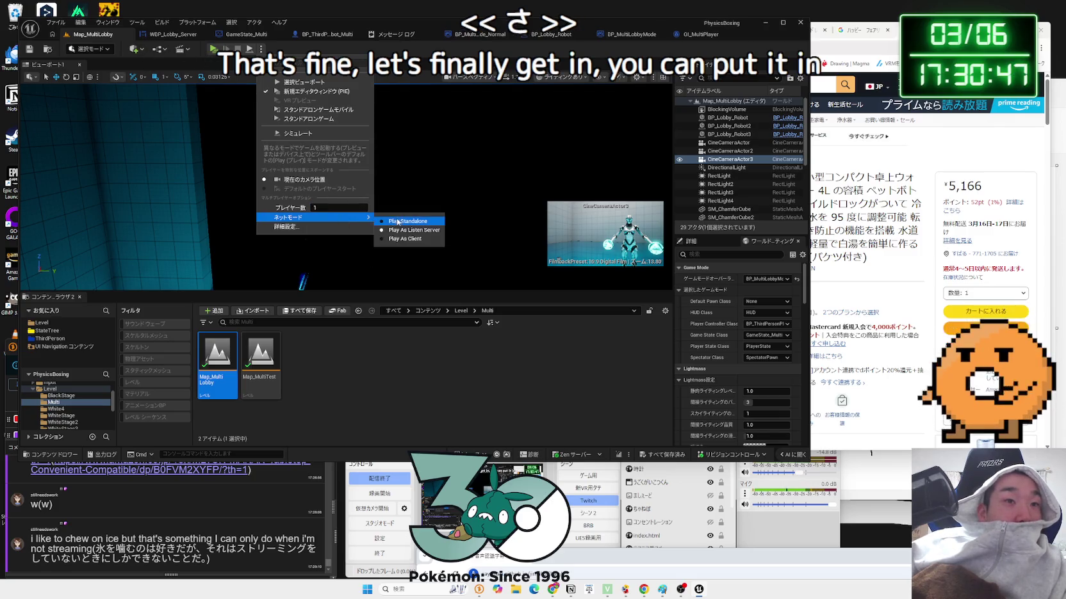
pyautogui.click(403, 221)
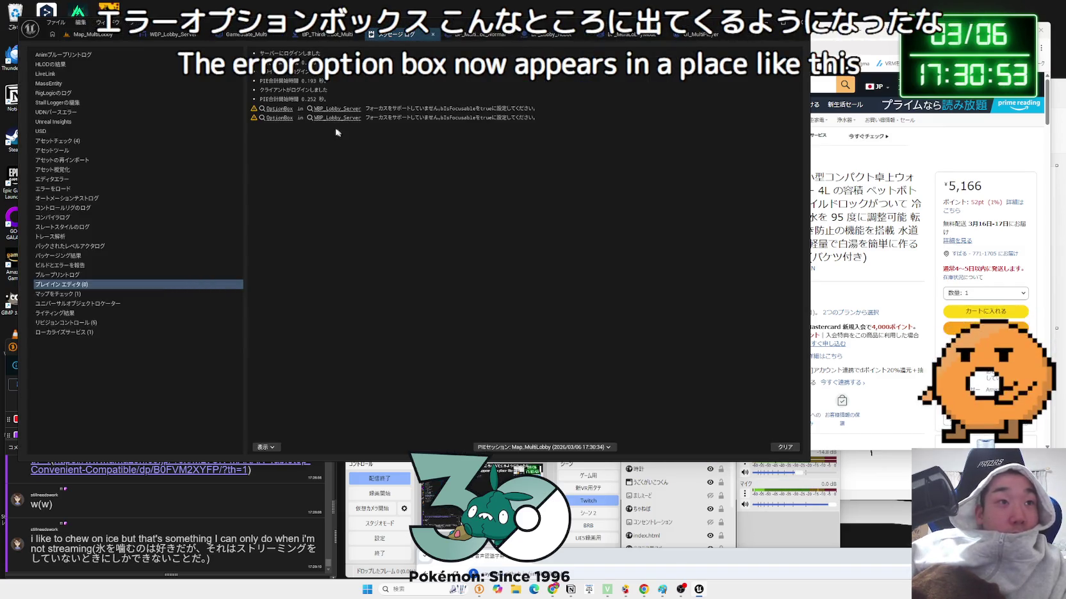
# Open WBP_Lobby_Server from the OptionBox focus warning and view its Designer layout.
pyautogui.click(280, 110)
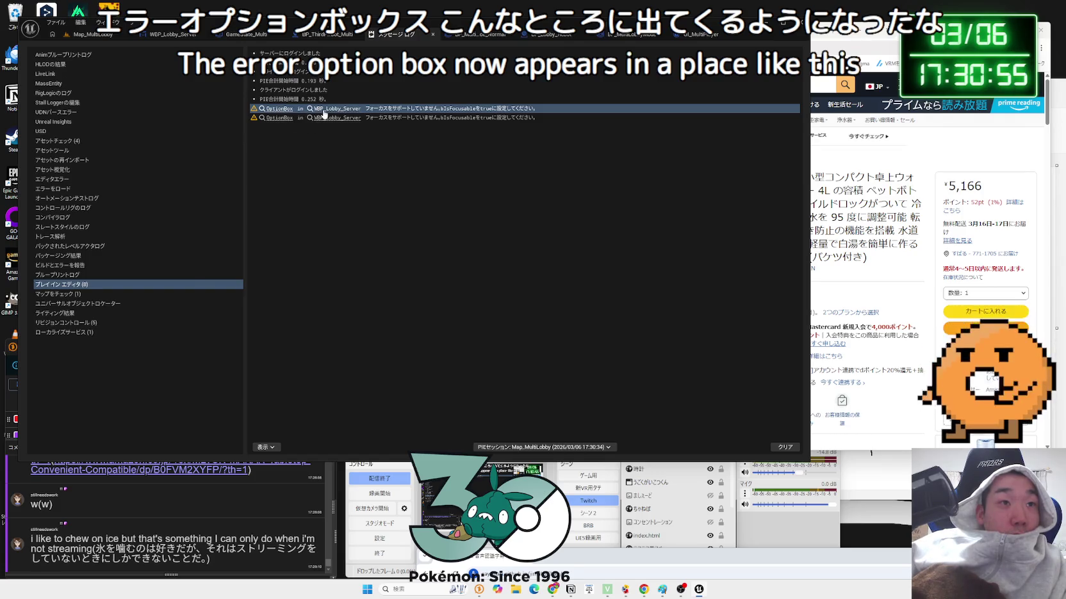
pyautogui.click(324, 114)
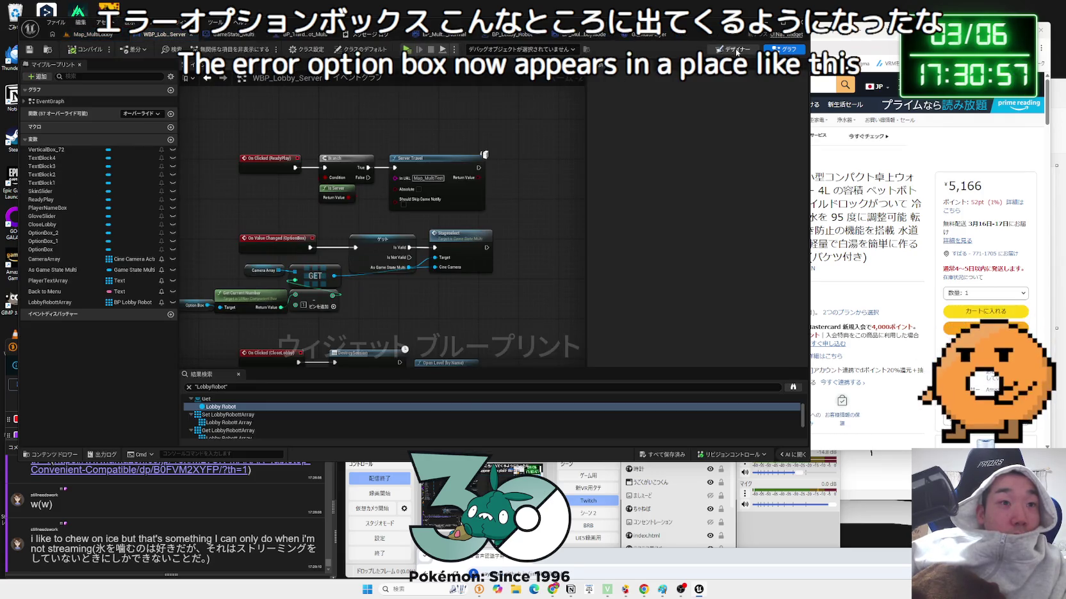
pyautogui.click(736, 49)
pyautogui.click(99, 369)
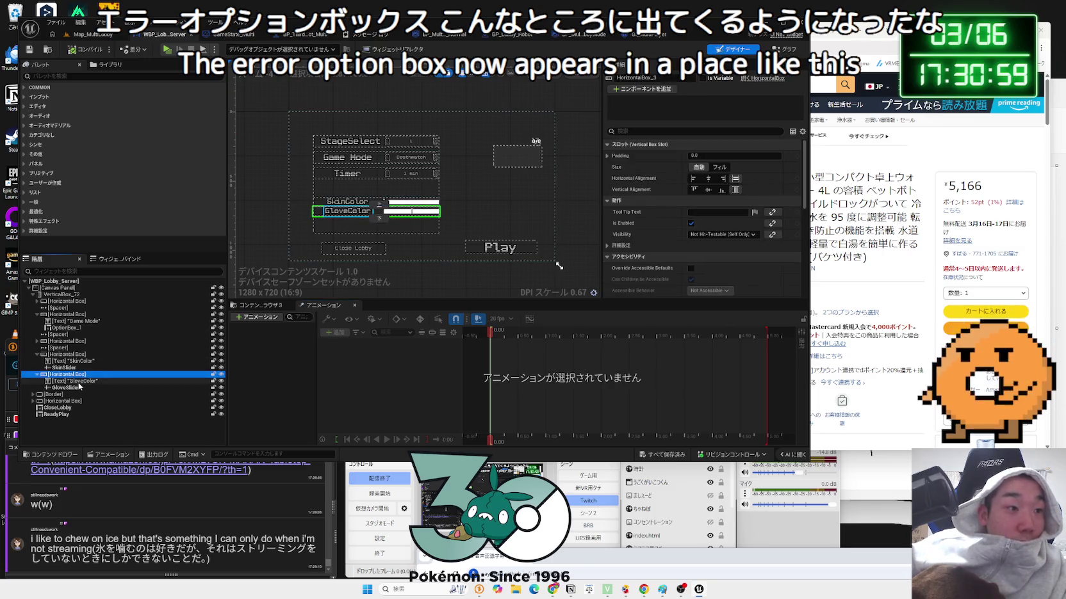
# Enable Is Focusable on the Game Mode OptionBox_1 and compile the widget.
pyautogui.click(65, 401)
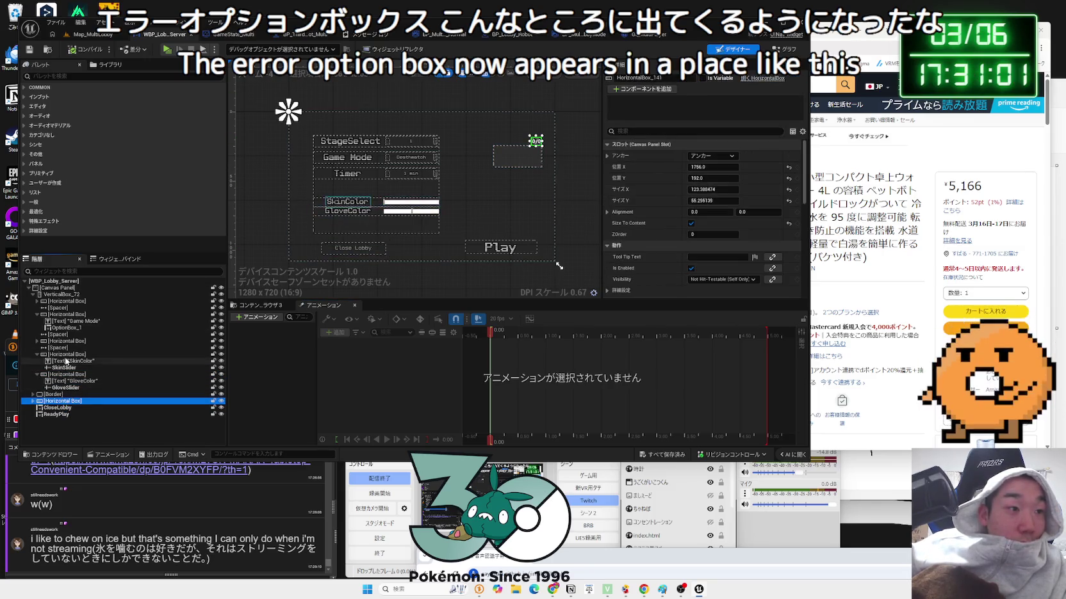
pyautogui.click(65, 328)
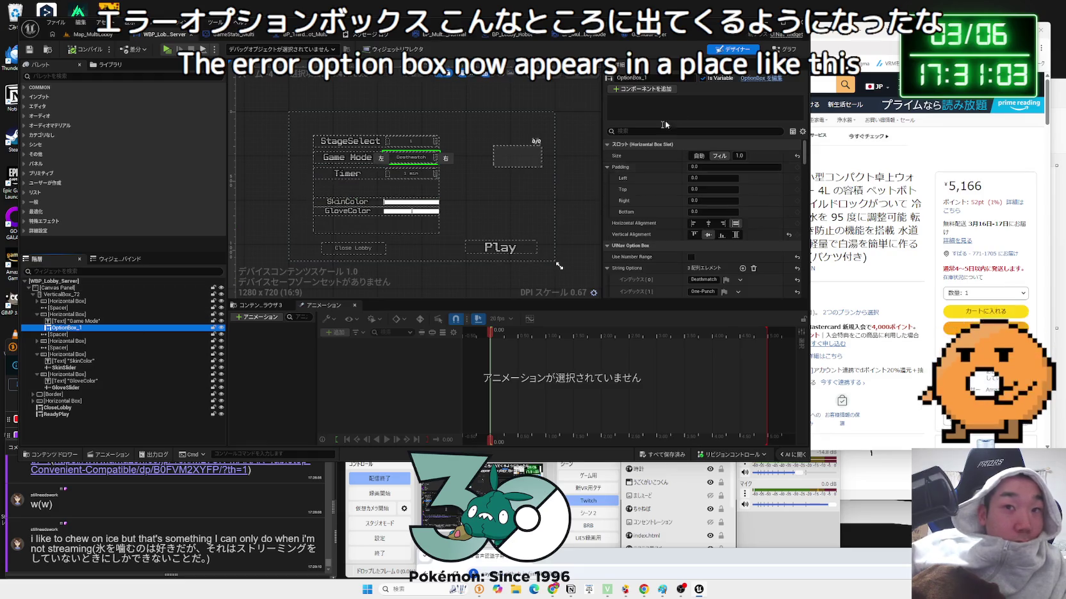
pyautogui.write('focu')
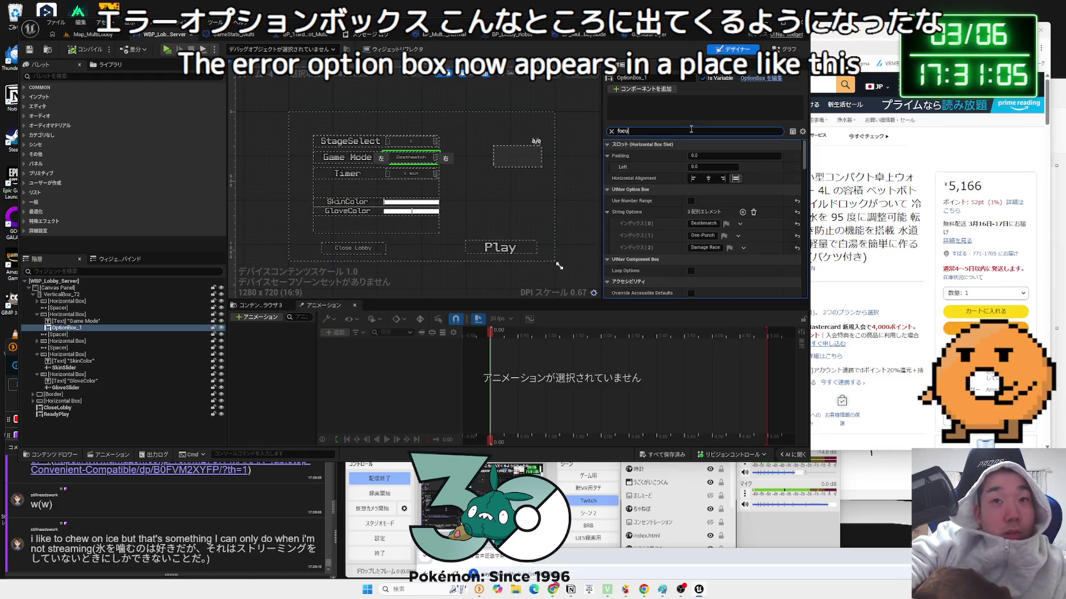
pyautogui.write('s')
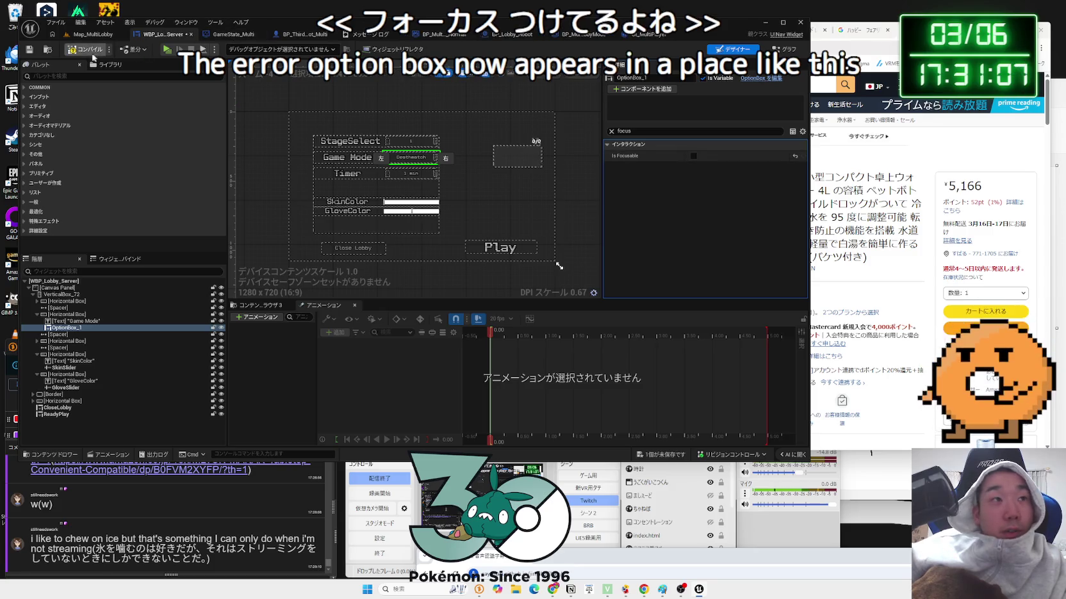
pyautogui.click(693, 156)
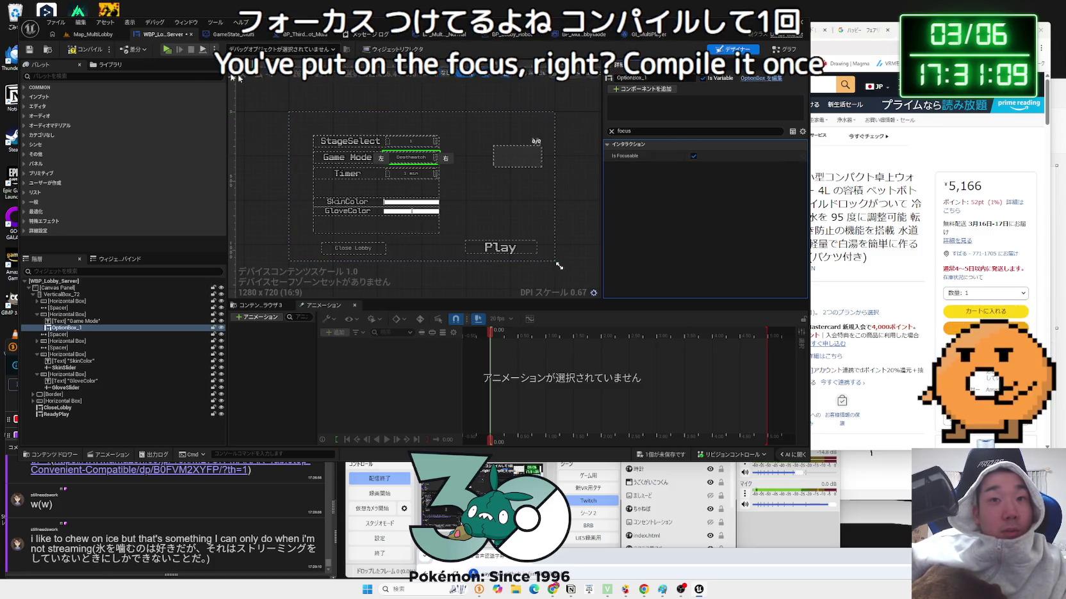
pyautogui.click(96, 51)
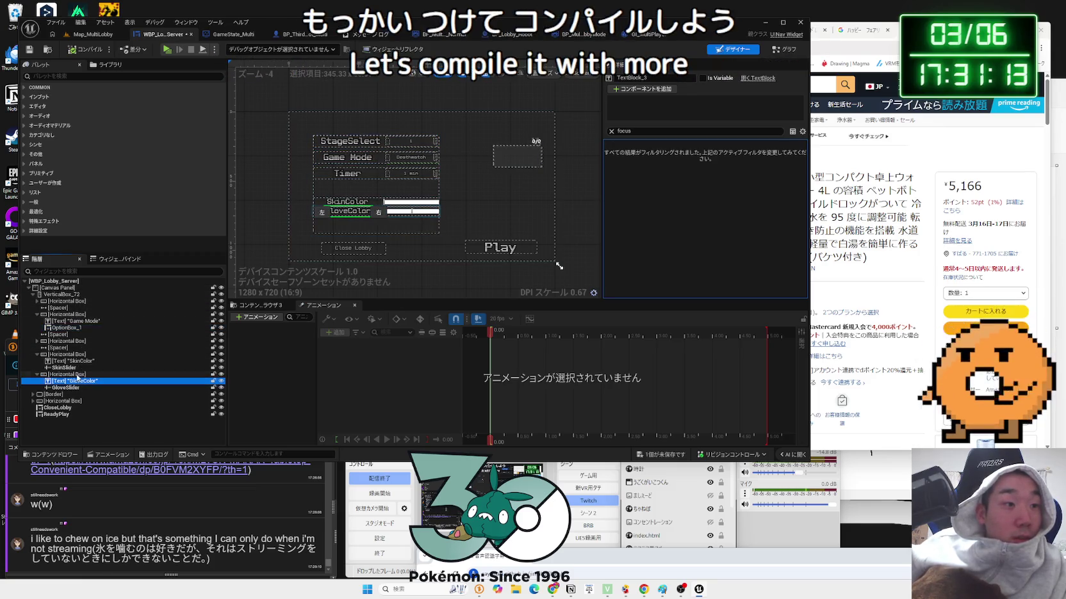
# Toggle Is Focusable on the StageSelect and Timer option boxes, leaving both focusable.
pyautogui.click(58, 308)
pyautogui.click(59, 302)
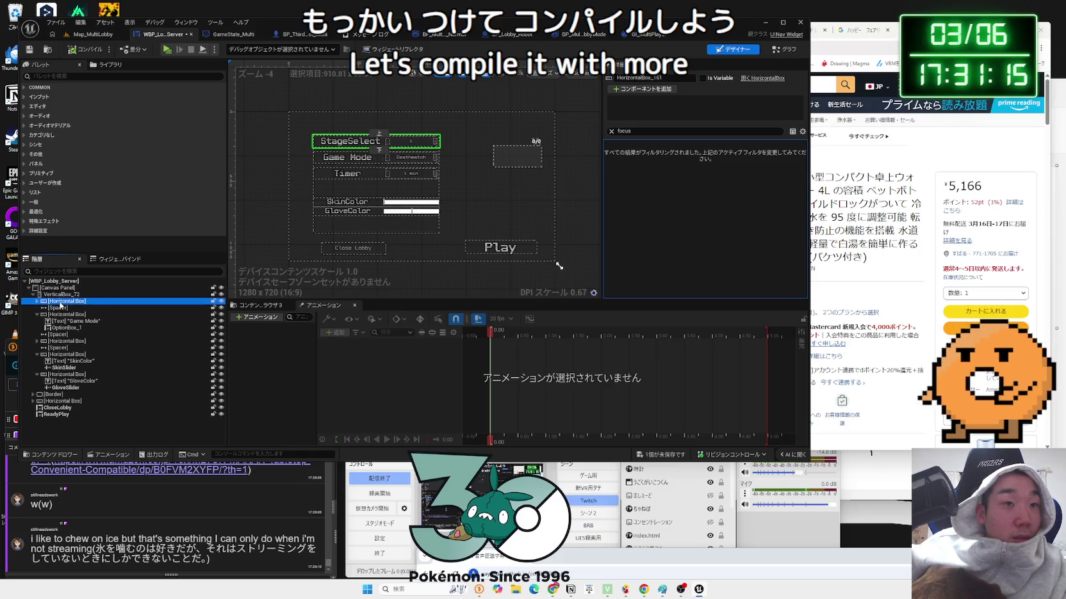
pyautogui.click(82, 327)
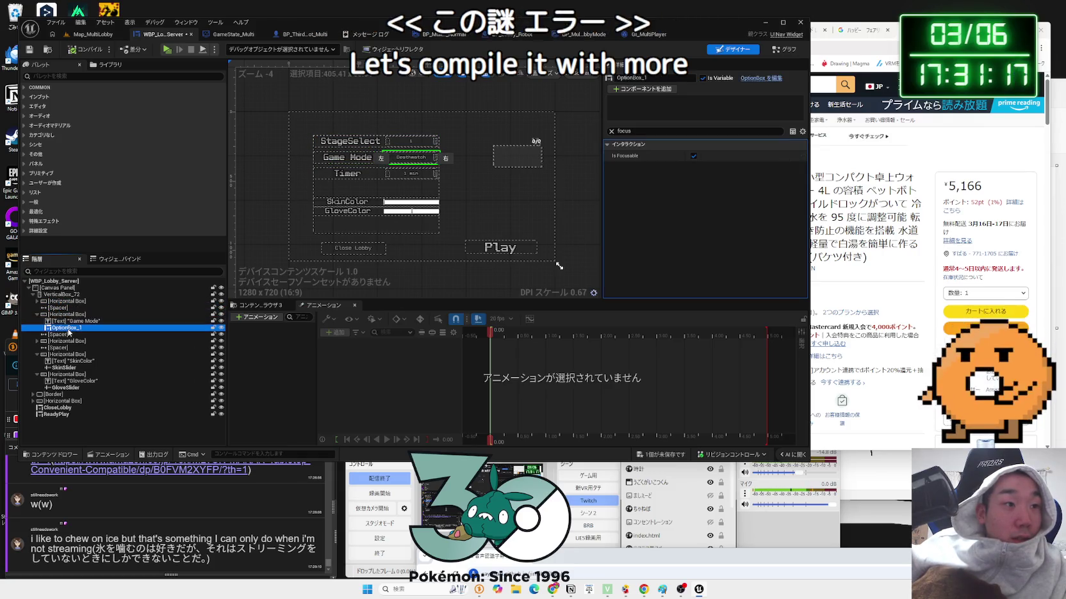
pyautogui.scroll(3, 398, 186)
pyautogui.click(487, 168)
pyautogui.click(430, 105)
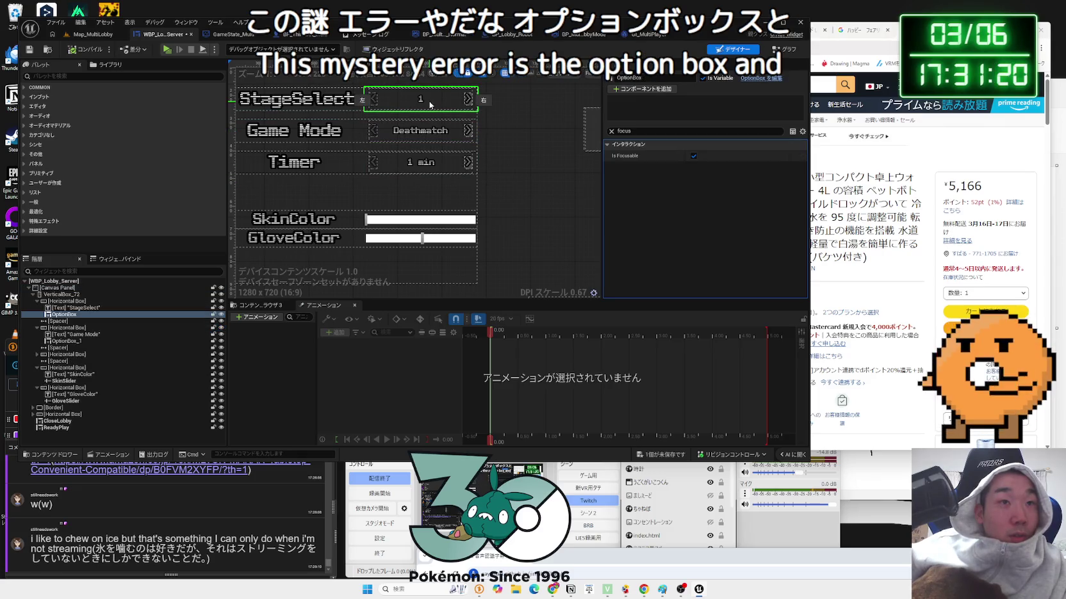
pyautogui.click(694, 156)
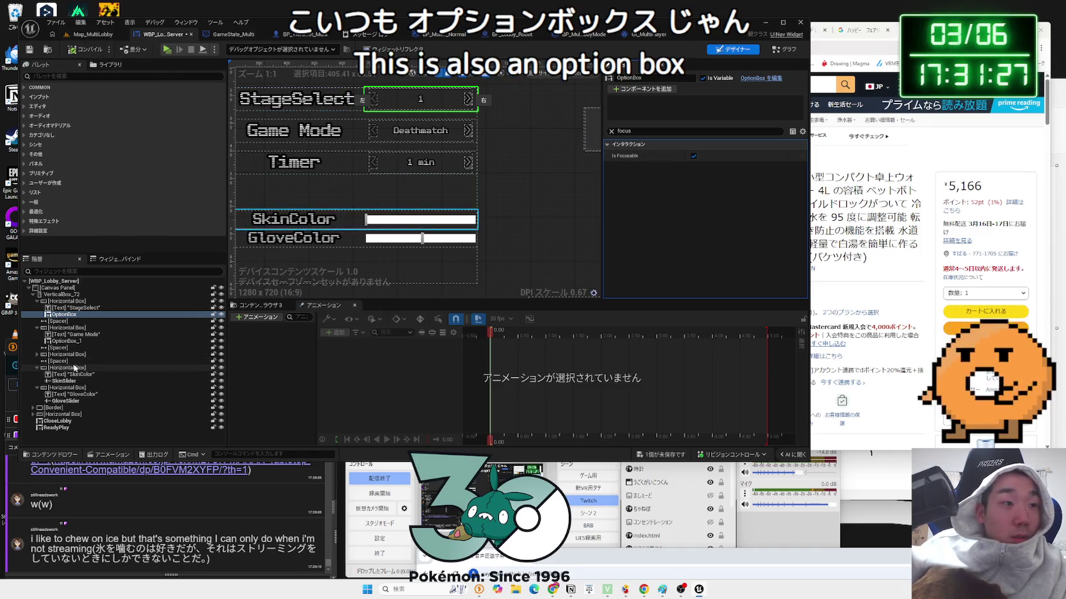
pyautogui.click(421, 166)
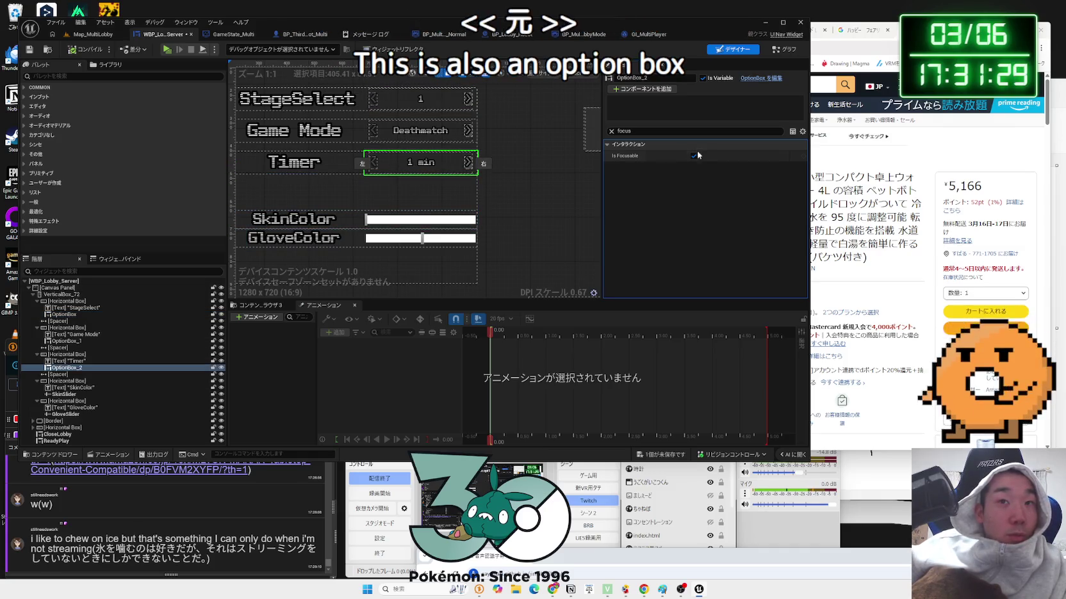
pyautogui.click(694, 156)
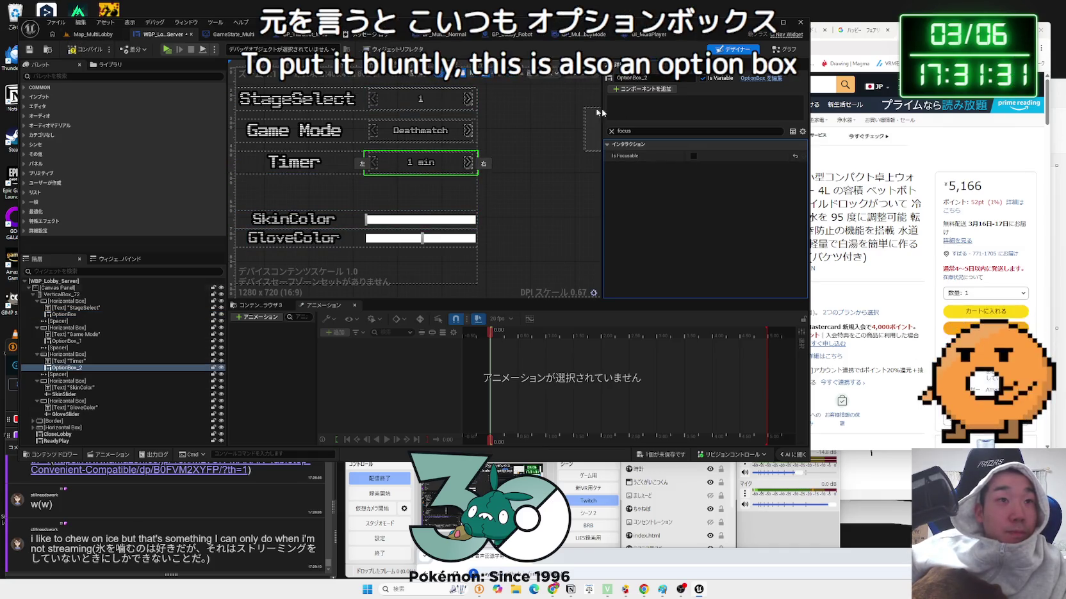
pyautogui.click(693, 155)
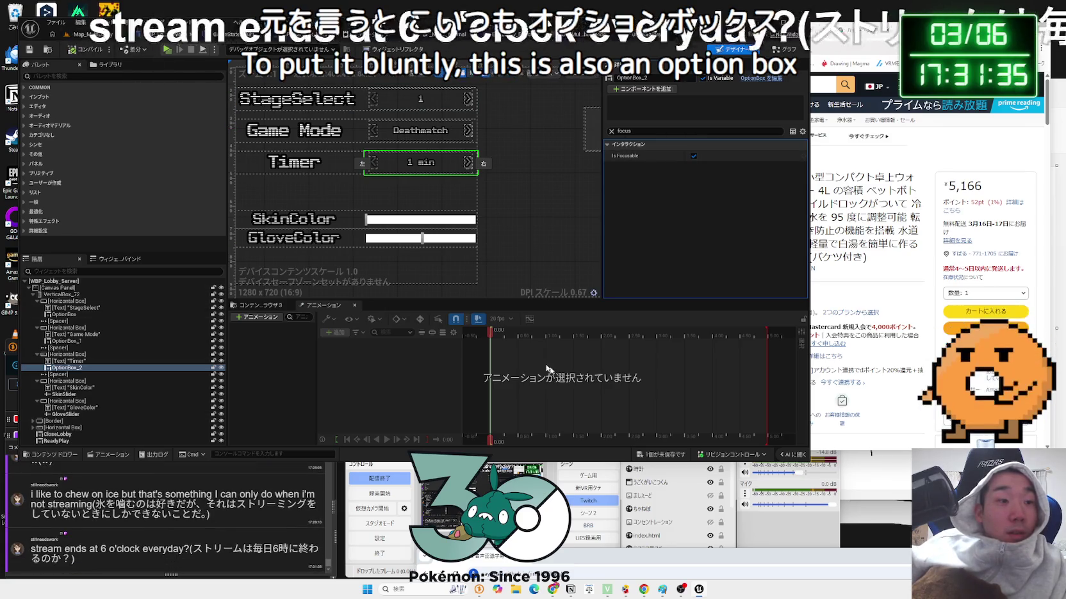
# Save the lobby widget and collapse the SkinColor and GloveColor rows in the Hierarchy.
pyautogui.click(679, 454)
pyautogui.click(573, 382)
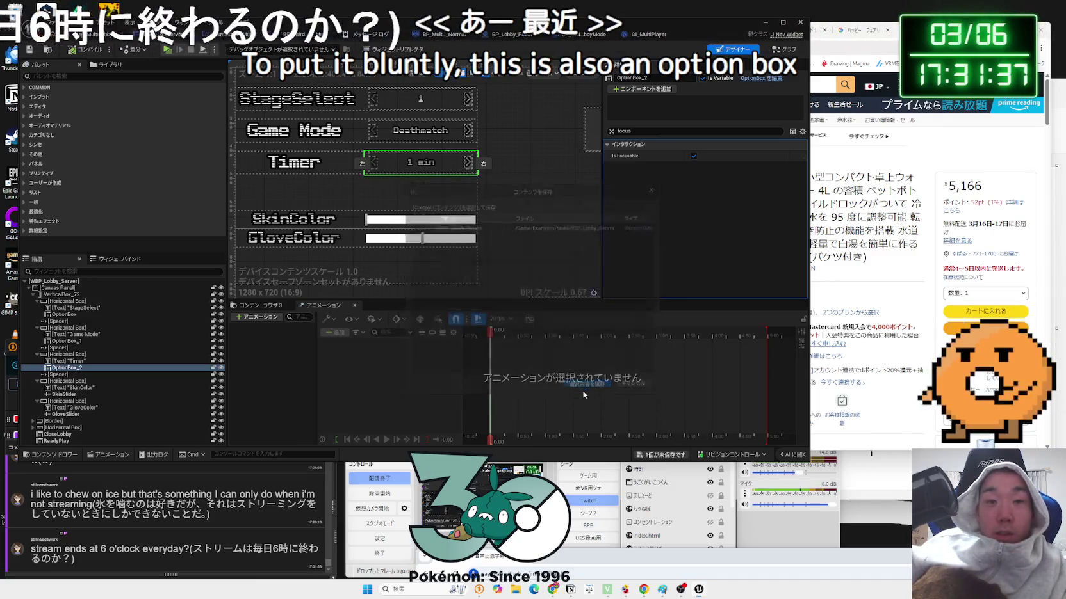
pyautogui.scroll(-1, 492, 180)
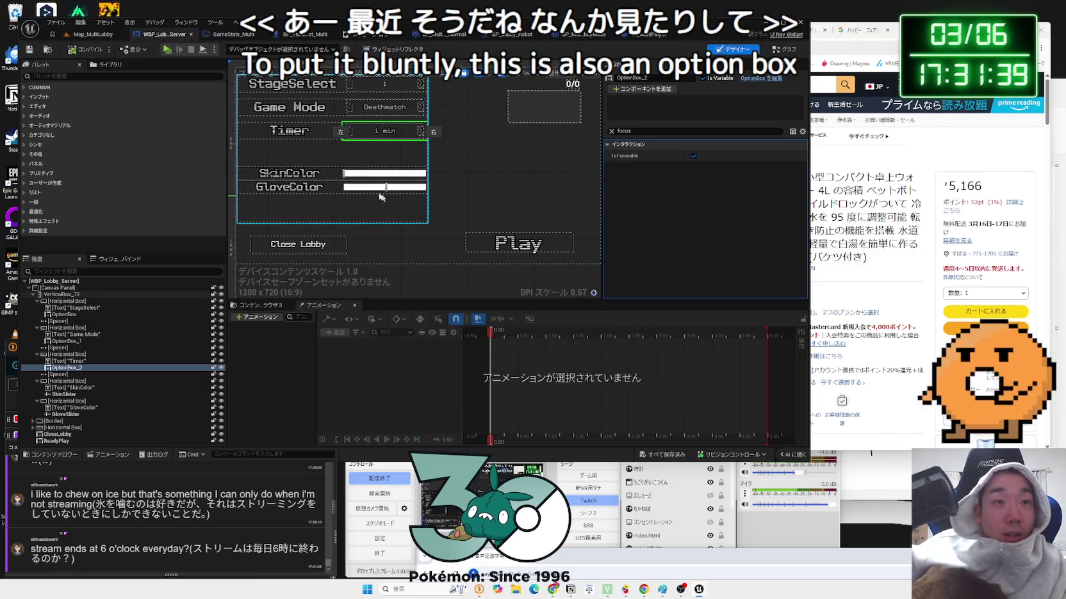
pyautogui.click(318, 184)
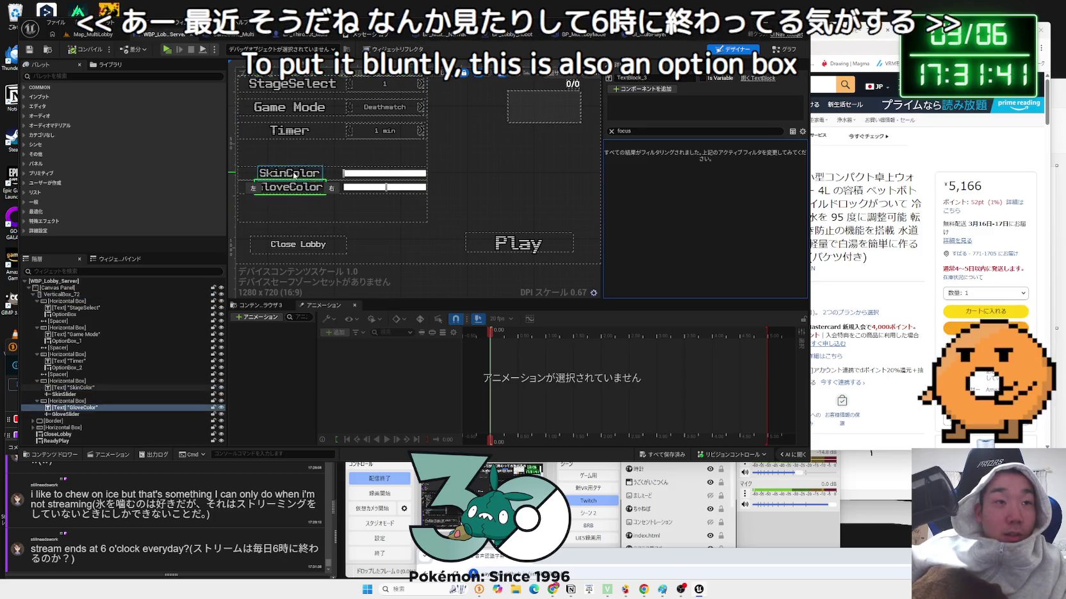
pyautogui.click(291, 173)
pyautogui.click(66, 408)
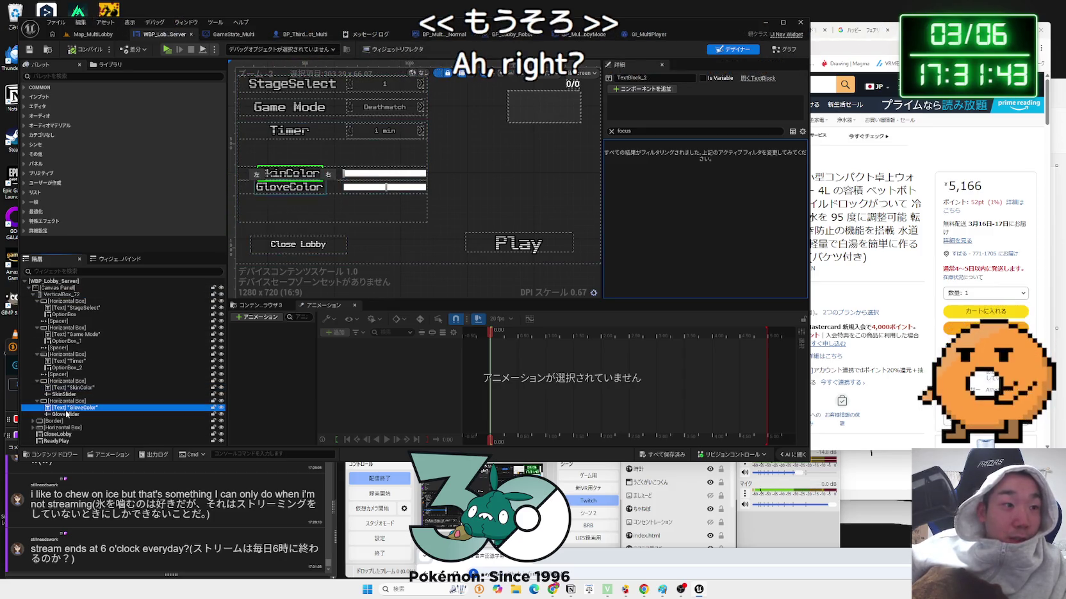
pyautogui.click(66, 403)
pyautogui.click(36, 401)
pyautogui.click(52, 394)
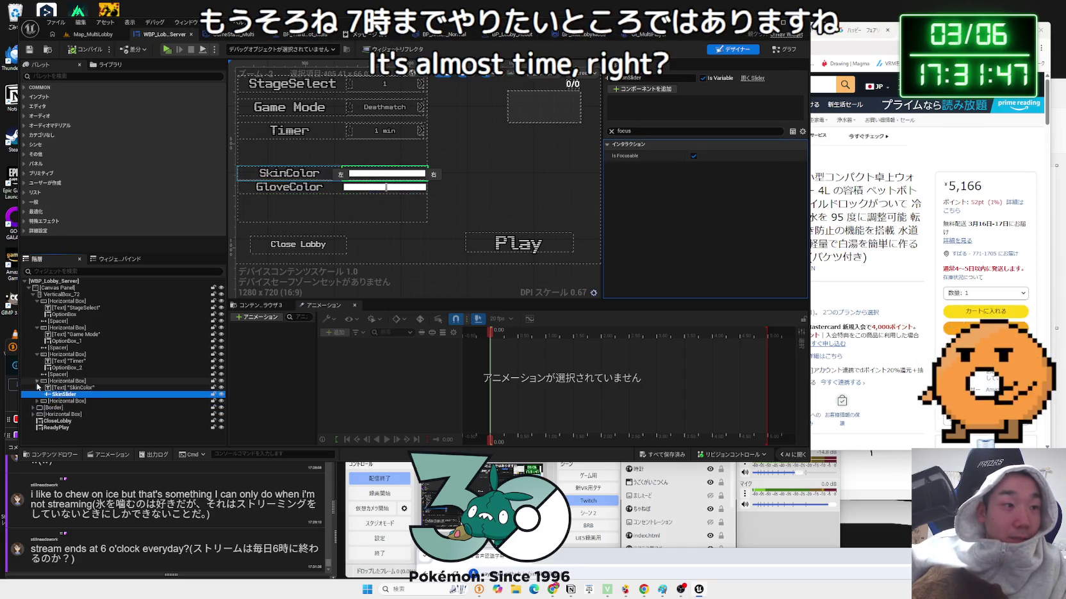
pyautogui.click(37, 381)
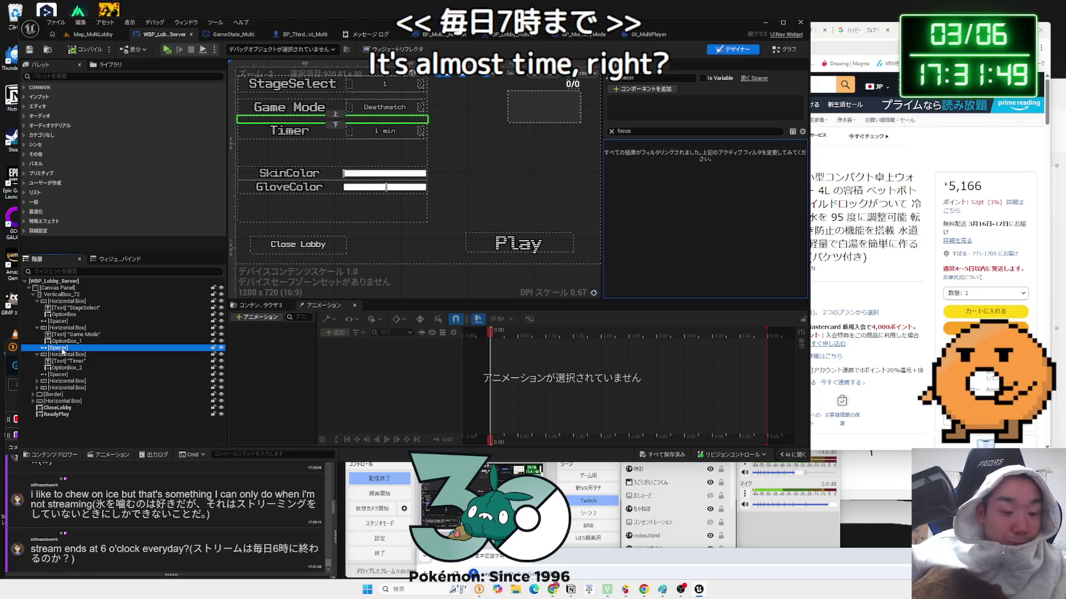
pyautogui.click(58, 381)
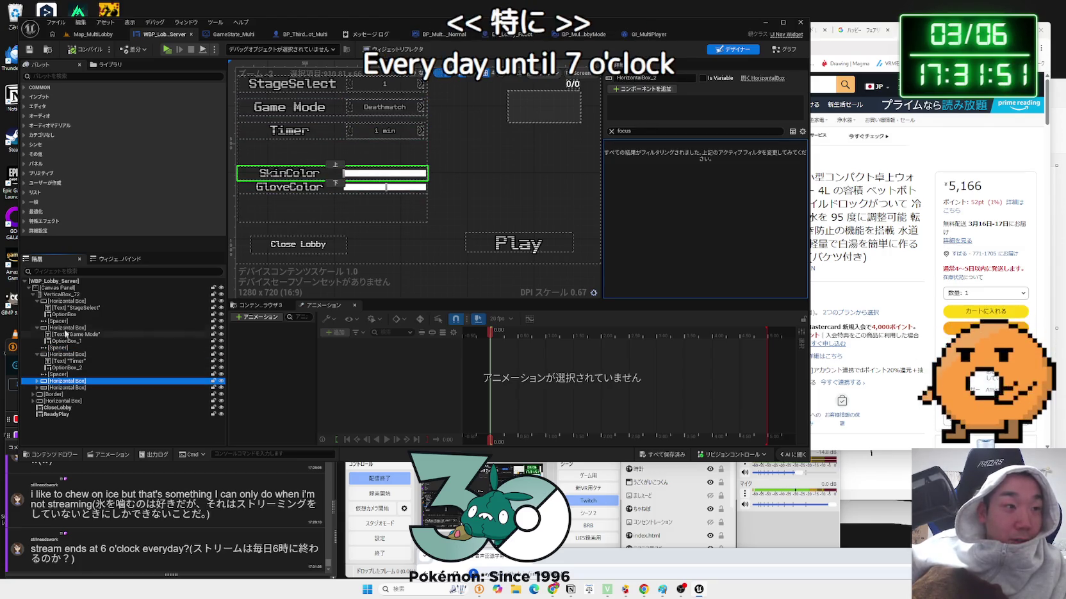
# Add a spacer between the SkinColor and GloveColor rows with Size Y 20.
pyautogui.click(60, 294)
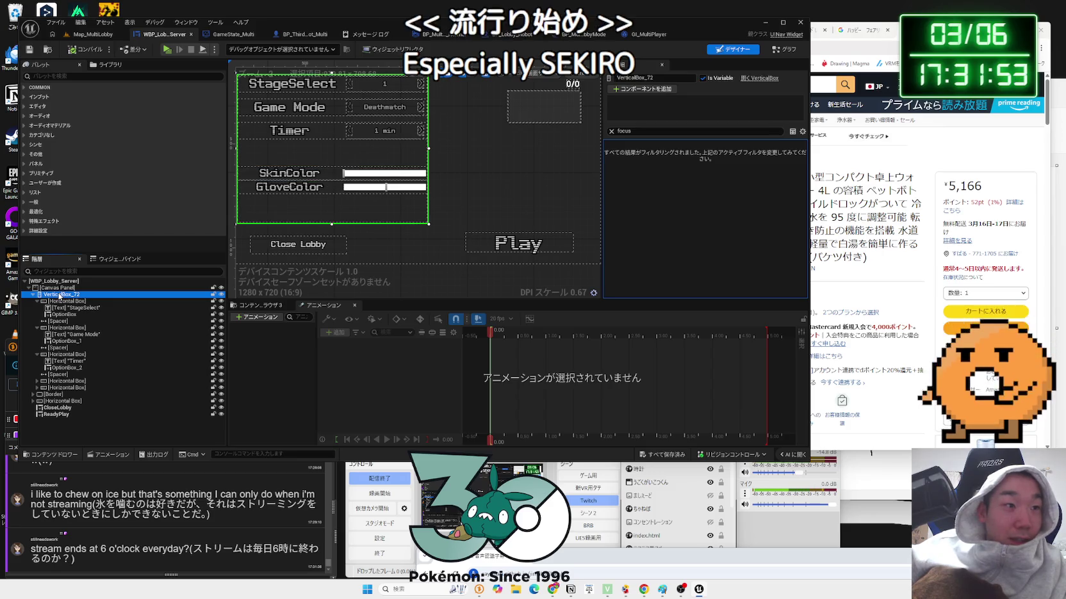
pyautogui.hotkey('ctrl', 'v')
pyautogui.moveTo(61, 388); pyautogui.dragTo(58, 388)
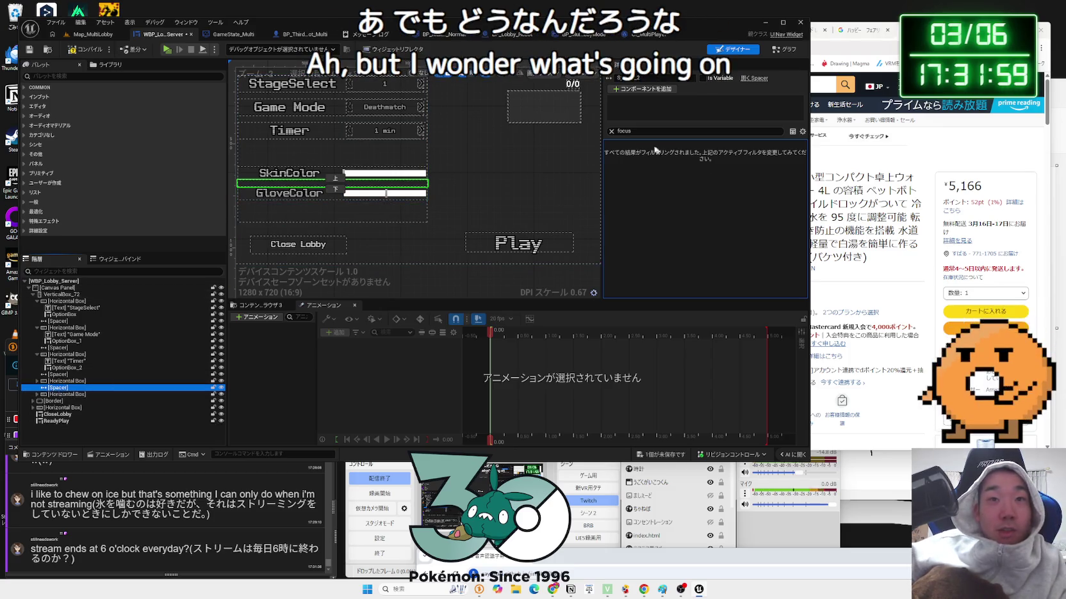
pyautogui.click(612, 131)
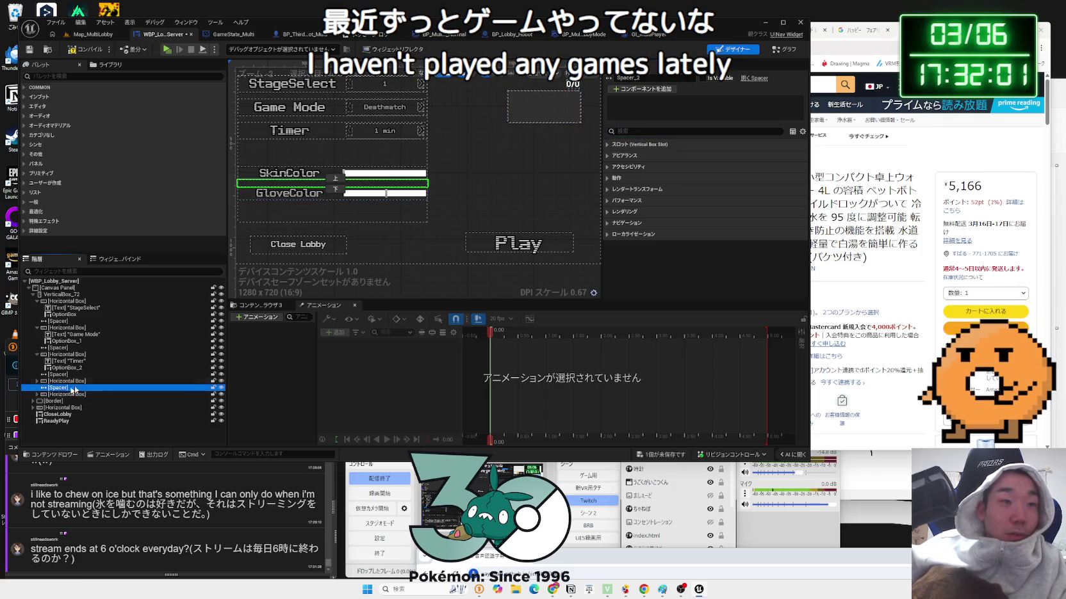
pyautogui.click(607, 145)
pyautogui.click(609, 200)
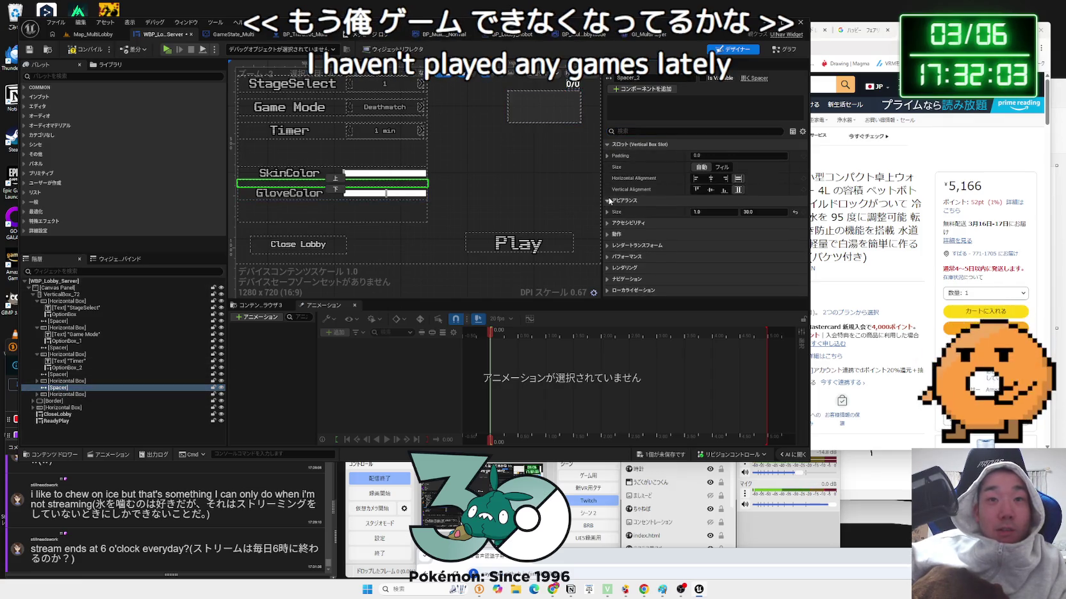
pyautogui.click(616, 223)
pyautogui.click(617, 222)
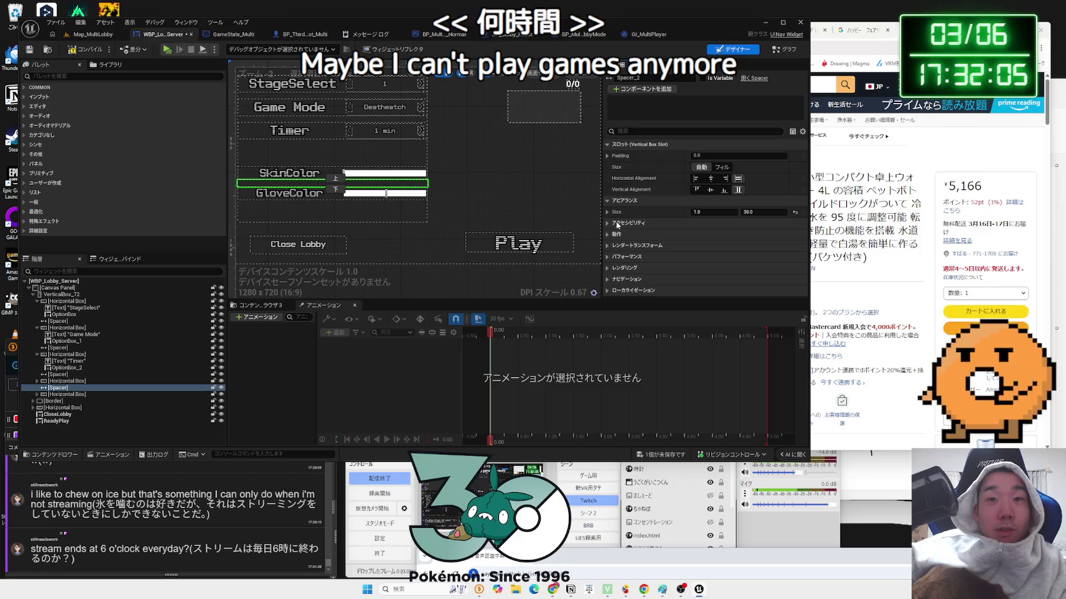
pyautogui.click(775, 213)
pyautogui.write('20')
pyautogui.press('Return')
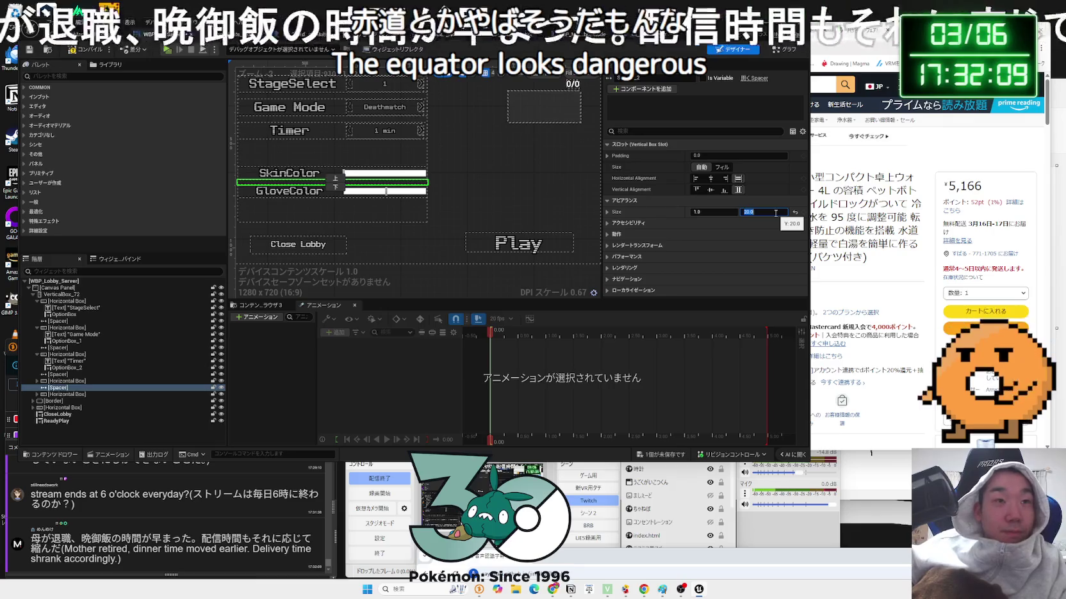
# Save the WBP_Lobby_Server widget and bring up the Notion boxing-game design notes.
pyautogui.click(367, 154)
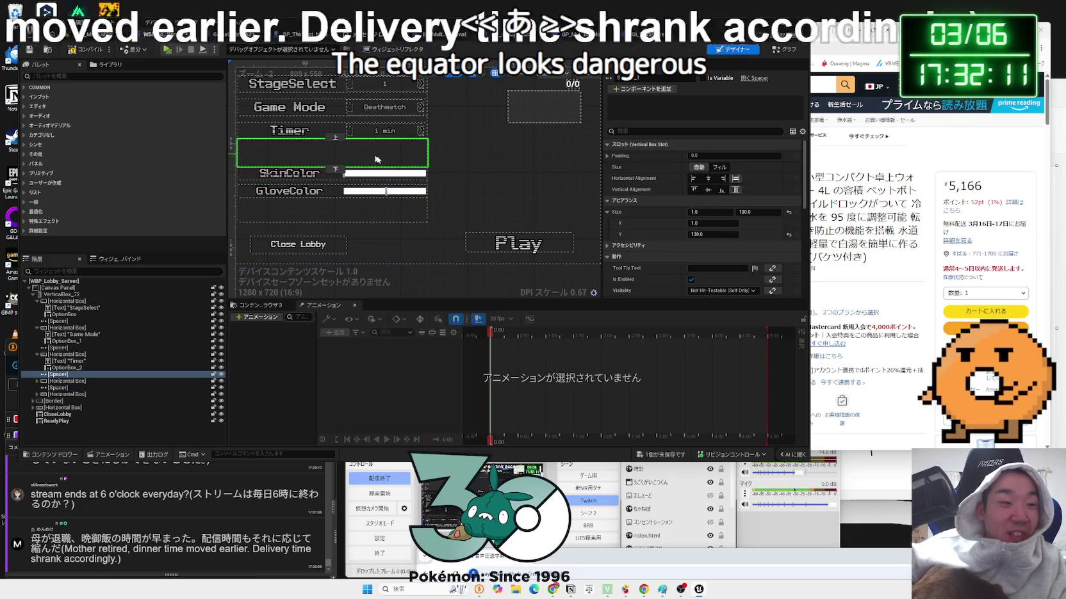
pyautogui.click(659, 455)
pyautogui.click(588, 387)
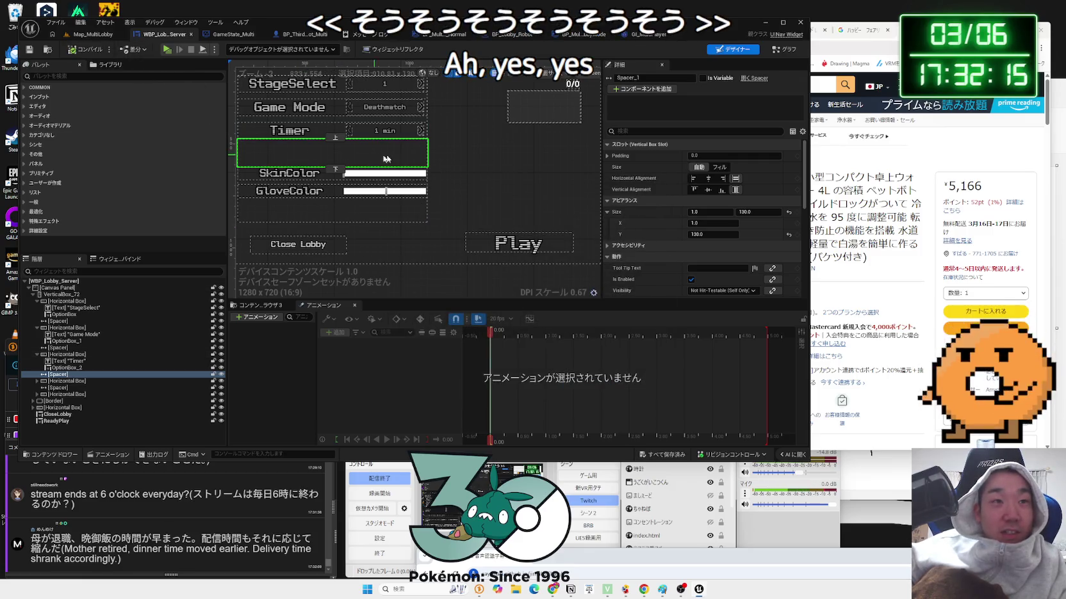
pyautogui.click(454, 164)
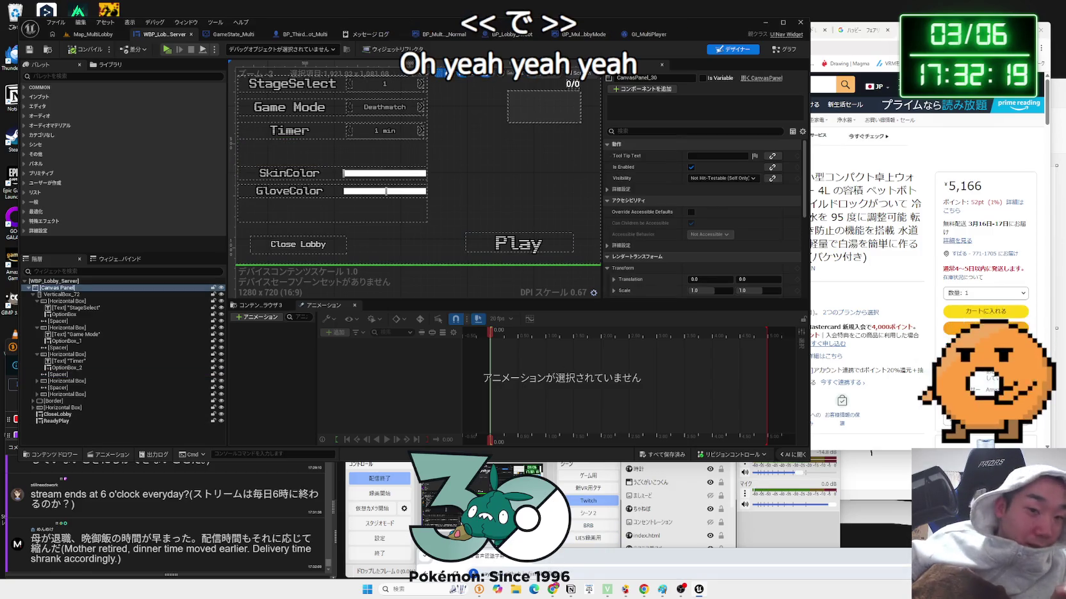
pyautogui.click(570, 590)
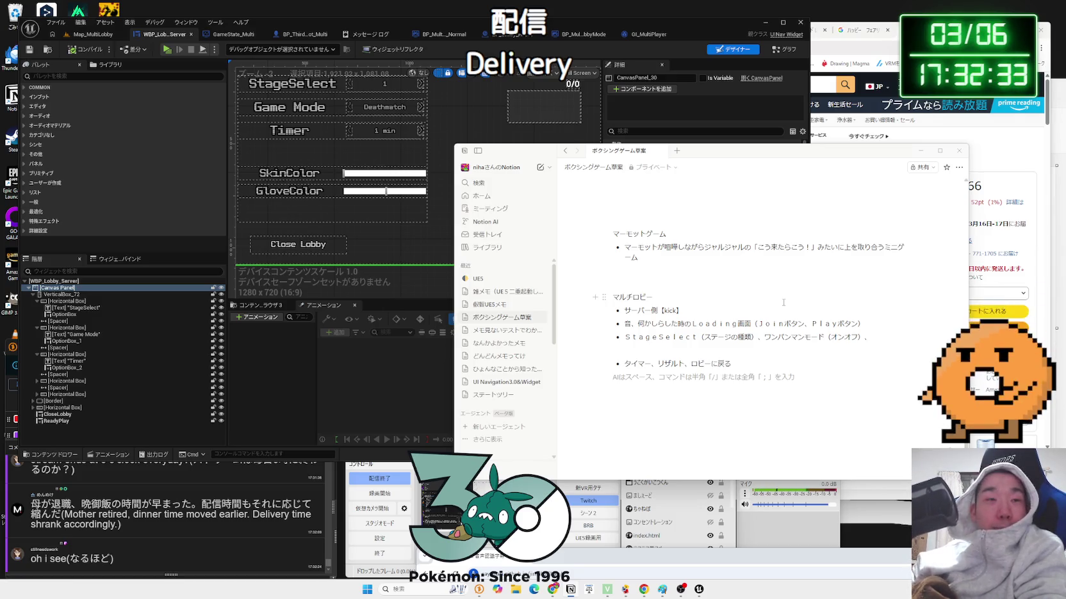
# Review the StageSelect (range 1–3) and Game Mode (Deathmatch, One-Punch, Damage Race) option box details.
pyautogui.click(399, 174)
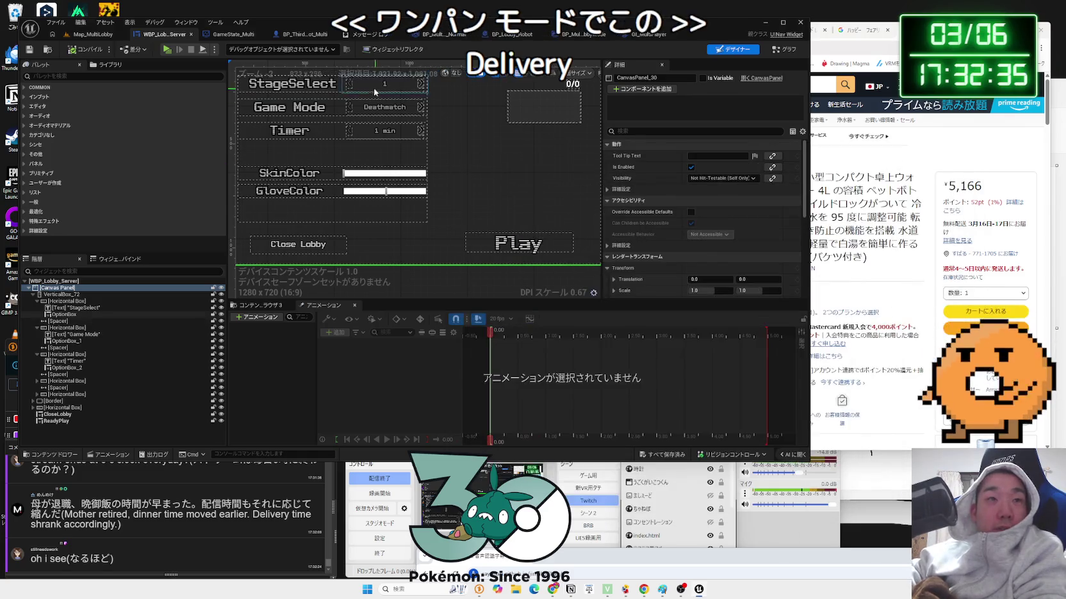
pyautogui.scroll(3, 399, 174)
pyautogui.click(399, 161)
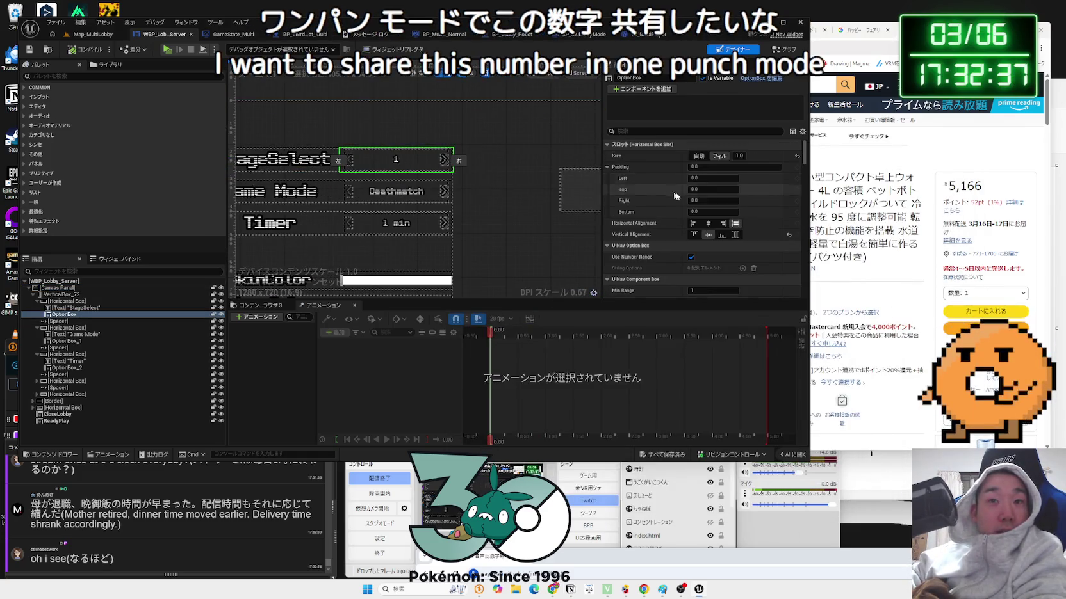
pyautogui.scroll(-2, 704, 213)
pyautogui.scroll(-1, 700, 216)
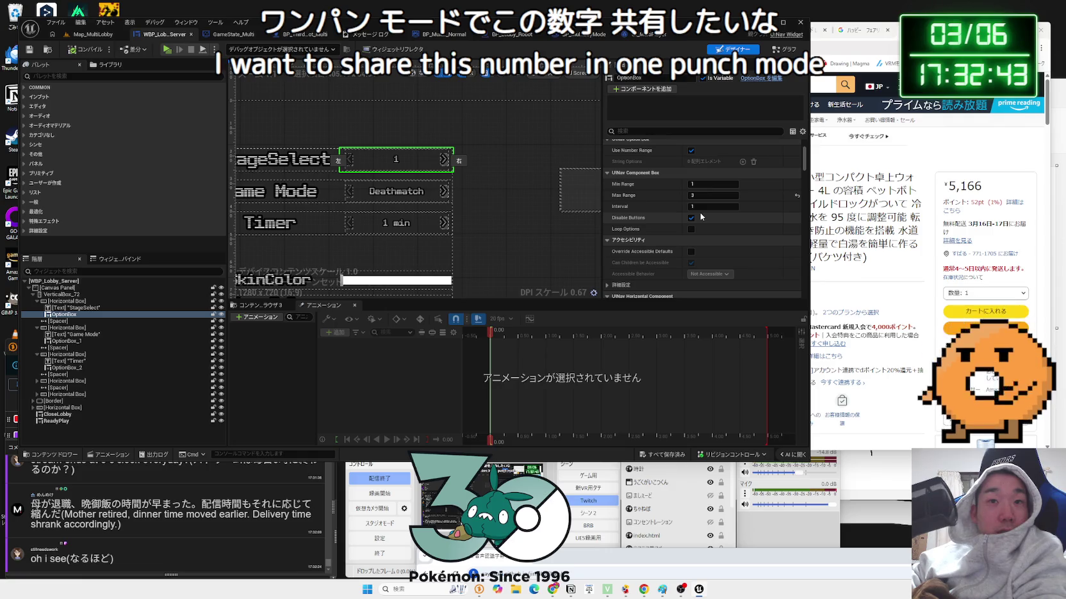
pyautogui.click(386, 194)
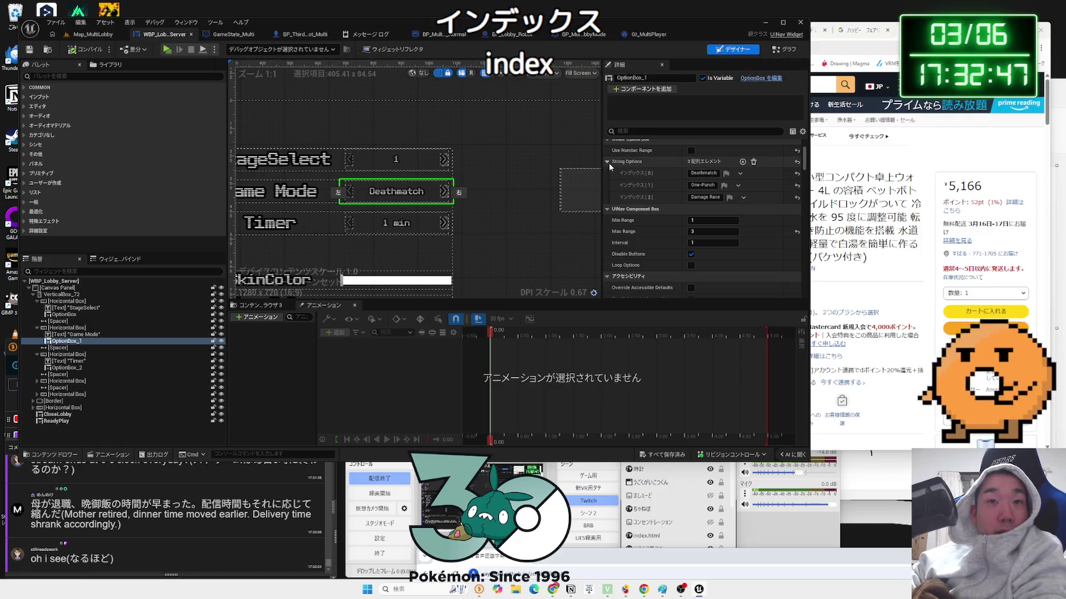
pyautogui.click(607, 162)
# Recheck the StageSelect option box, then return to the Map_MultiLobby level.
pyautogui.click(396, 160)
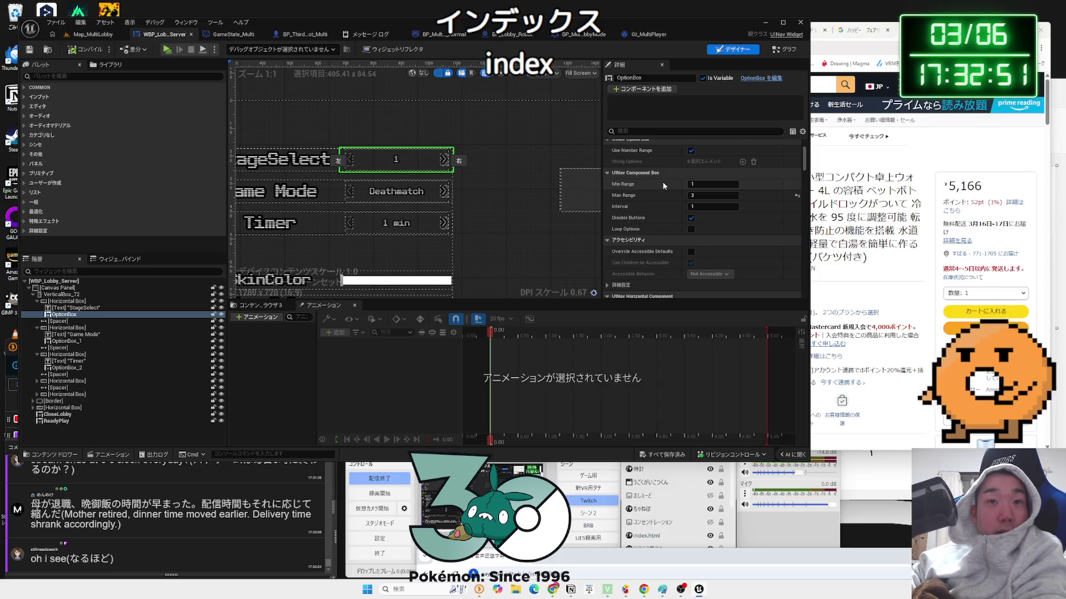
pyautogui.scroll(1, 663, 186)
pyautogui.scroll(1, 663, 186)
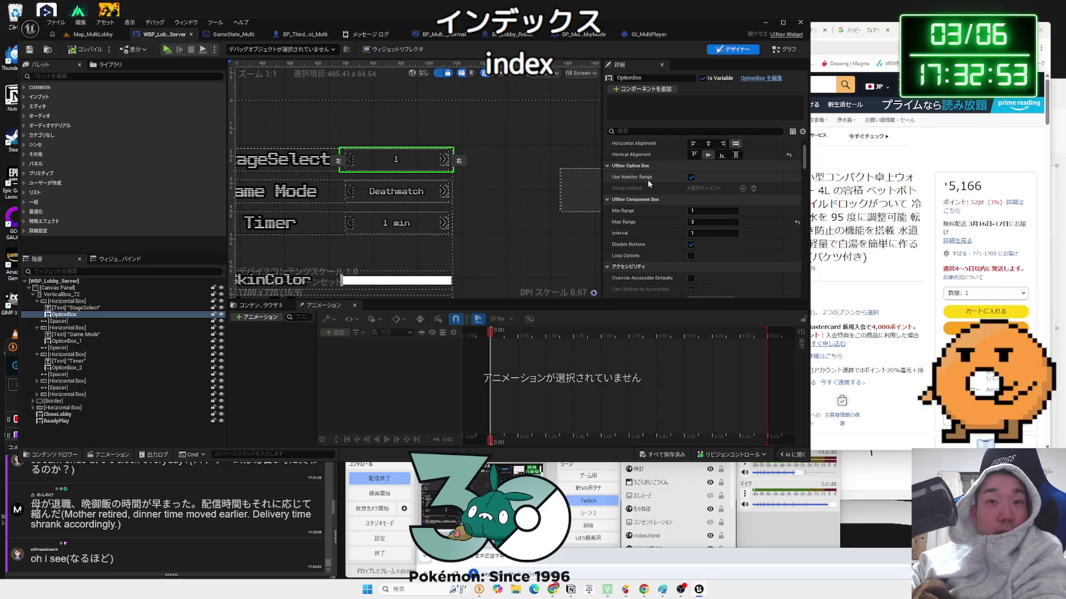
pyautogui.scroll(-2, 649, 184)
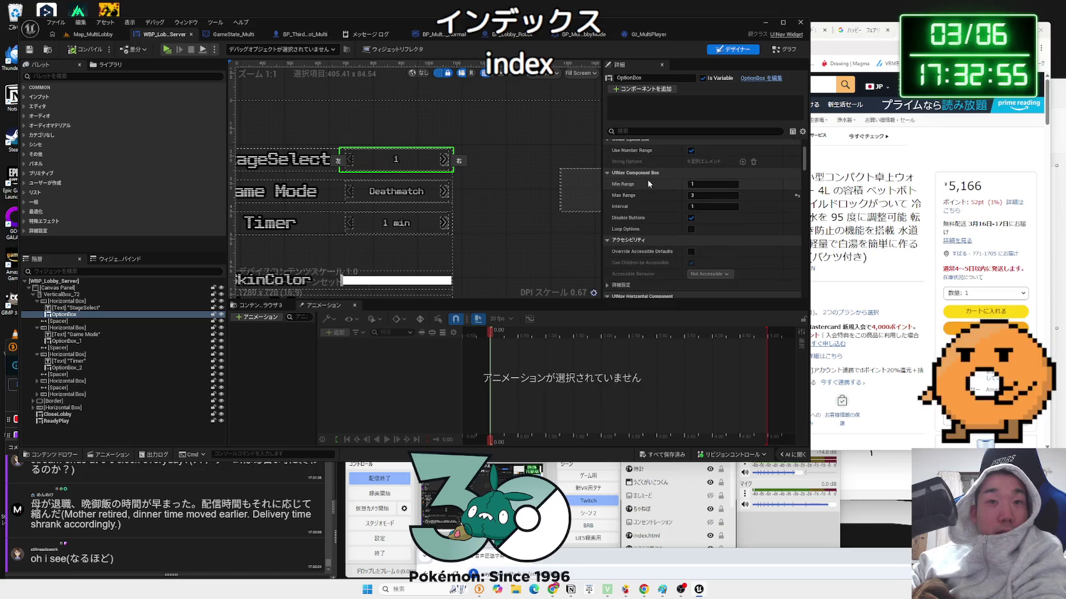
pyautogui.scroll(-2, 649, 184)
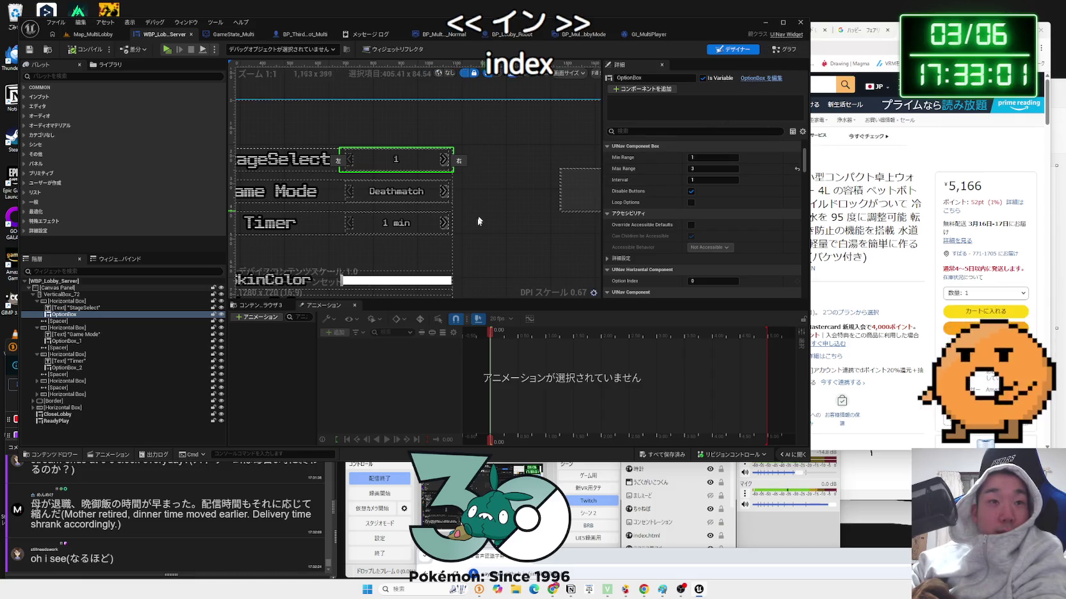
pyautogui.scroll(-2, 474, 123)
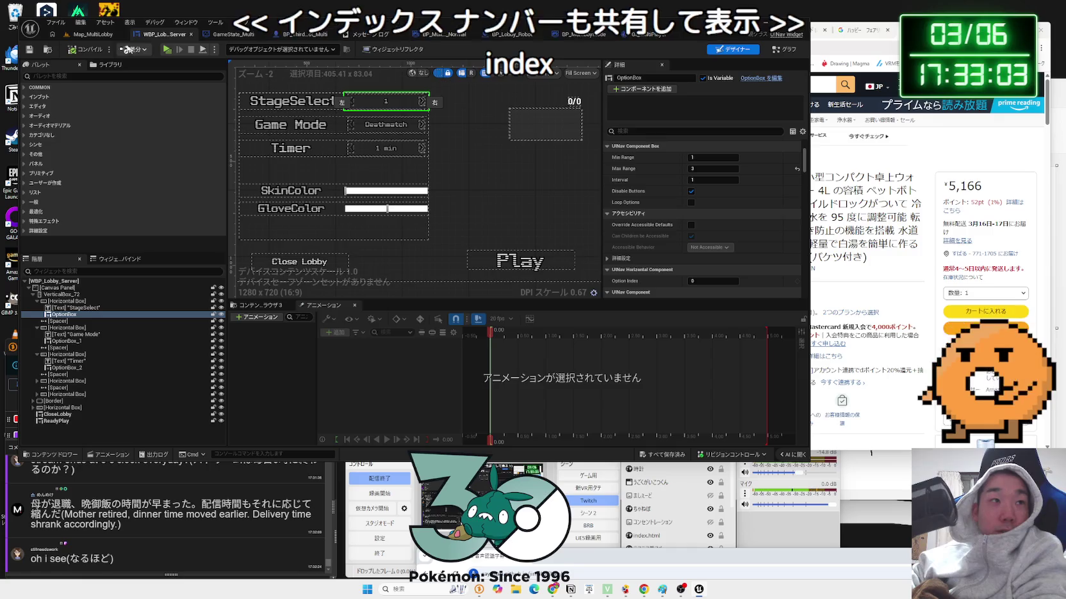
pyautogui.click(92, 34)
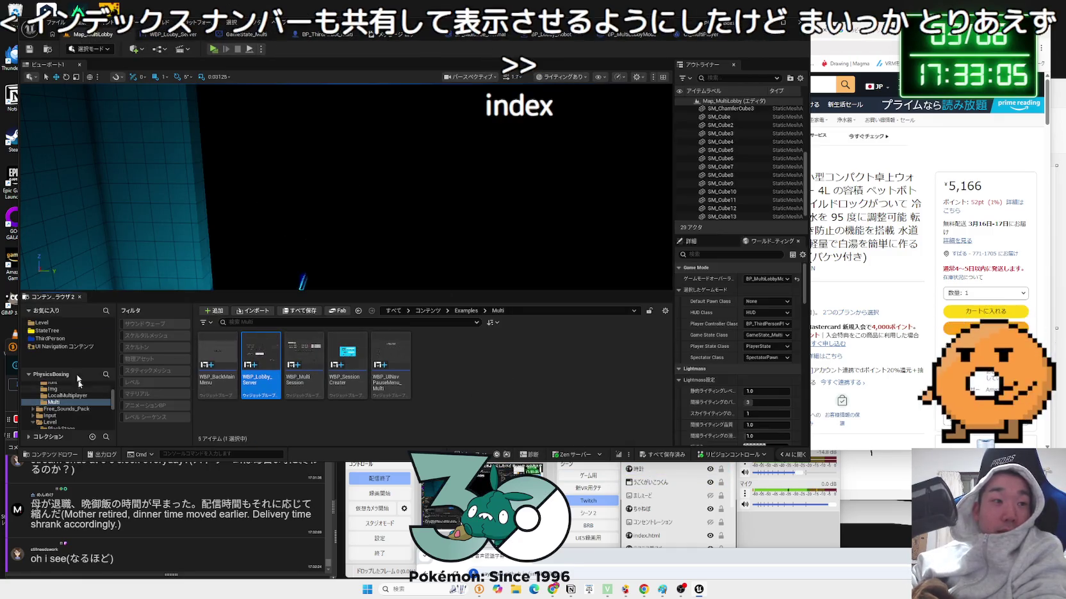
# Open the Map_MainMenu level, run a quick play test and exit back to the editor.
pyautogui.click(41, 323)
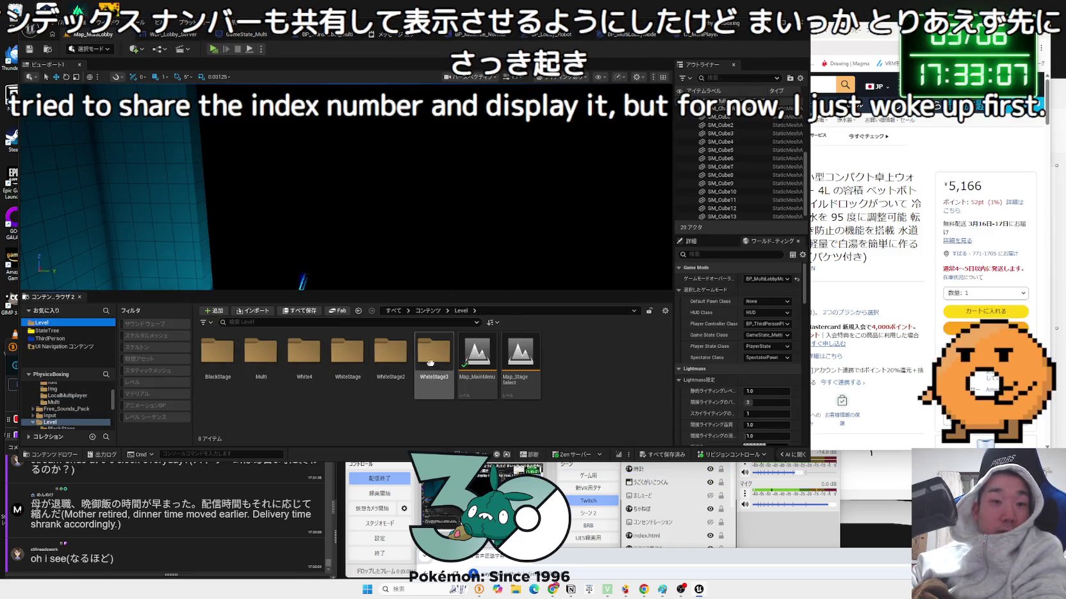
pyautogui.doubleClick(470, 362)
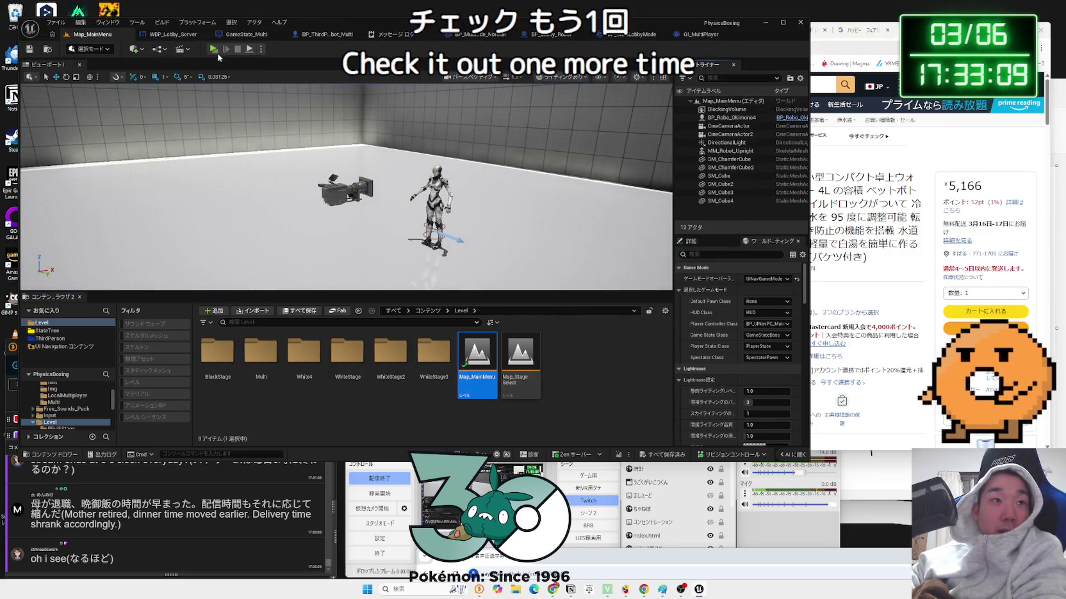
pyautogui.click(215, 50)
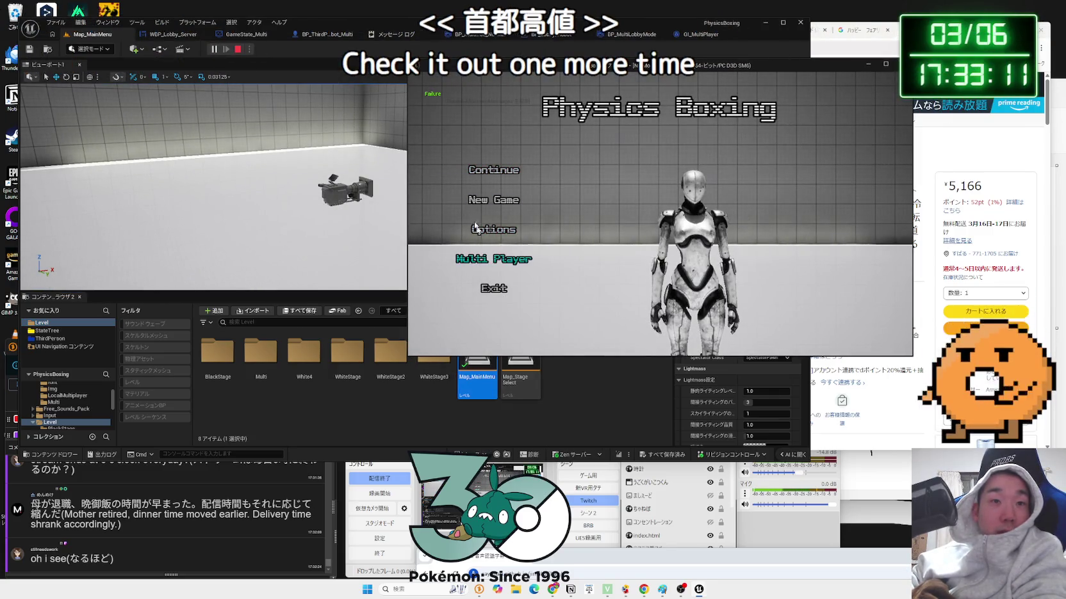
pyautogui.click(494, 290)
pyautogui.click(712, 234)
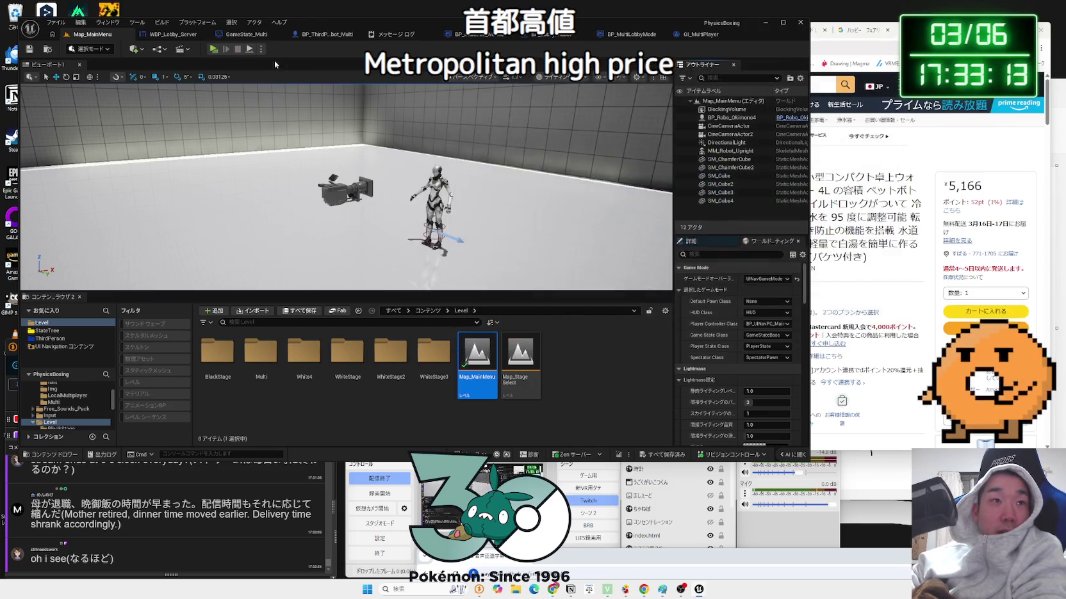
# Switch the play mode to Standalone and launch the three game previews.
pyautogui.click(261, 50)
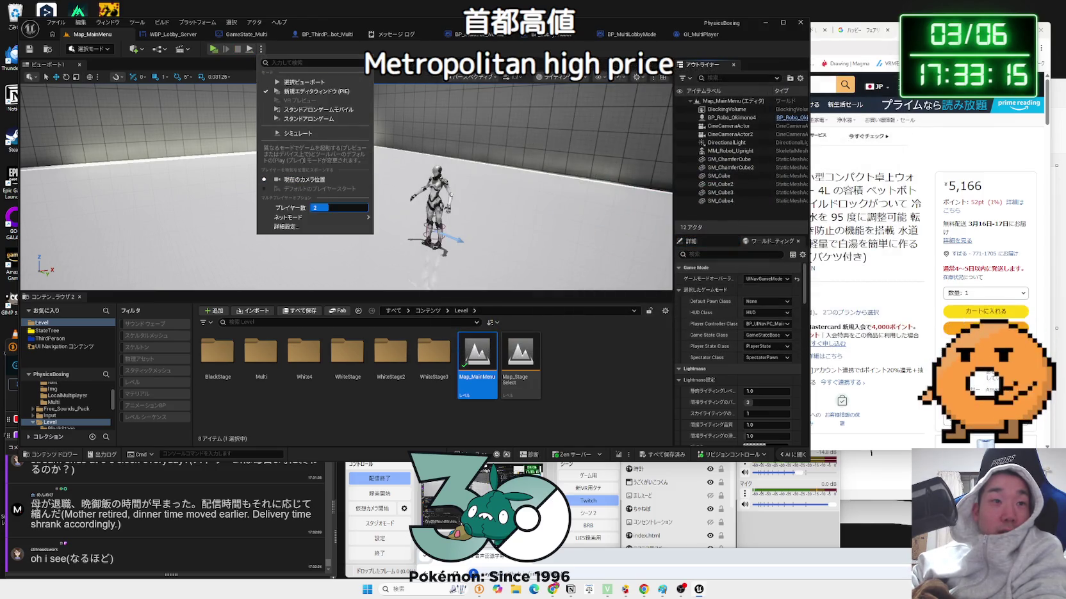
pyautogui.moveTo(301, 217)
pyautogui.click(408, 221)
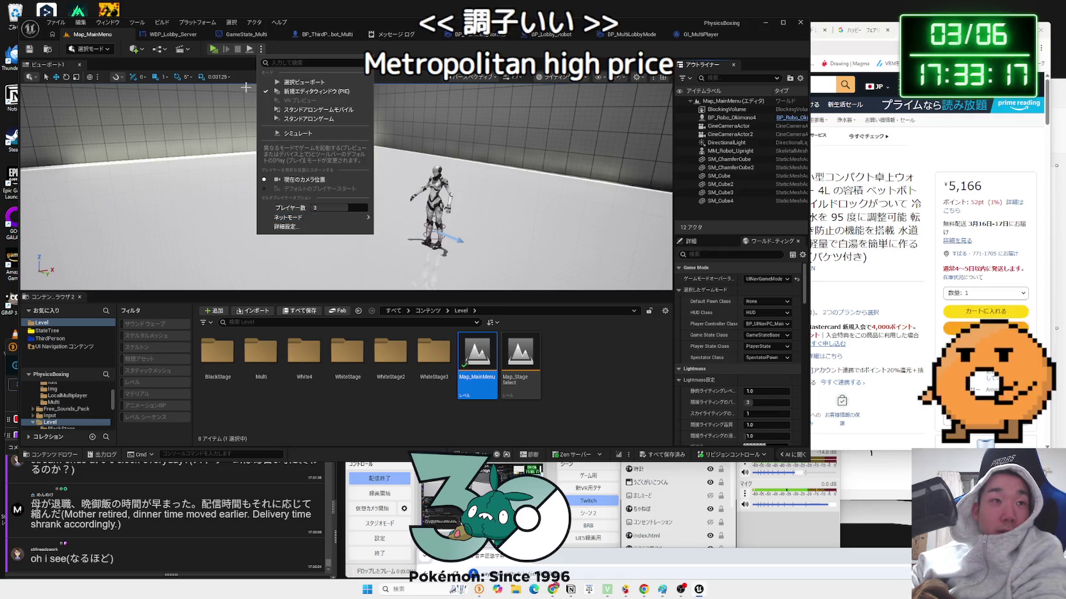
pyautogui.click(214, 50)
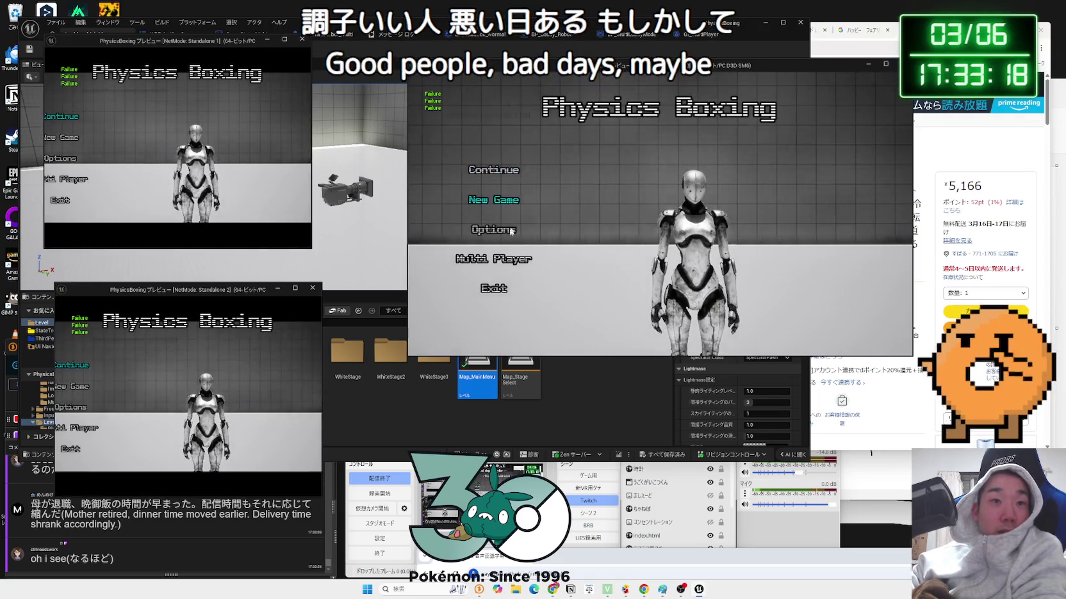
# Enter Multi Player in all three instances, widening and arranging the standalone windows.
pyautogui.click(445, 243)
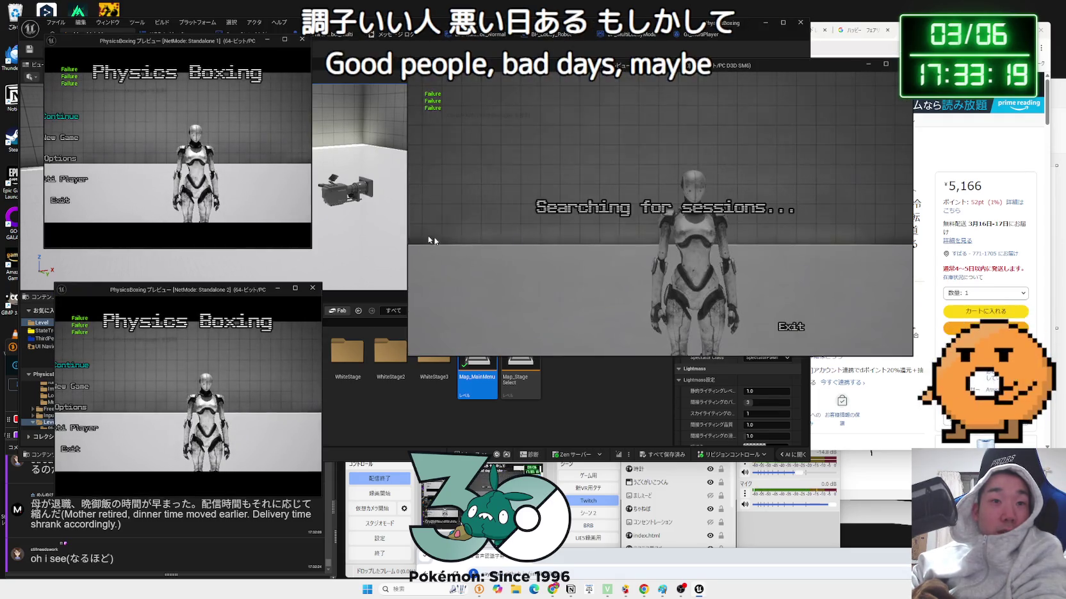
pyautogui.click(130, 177)
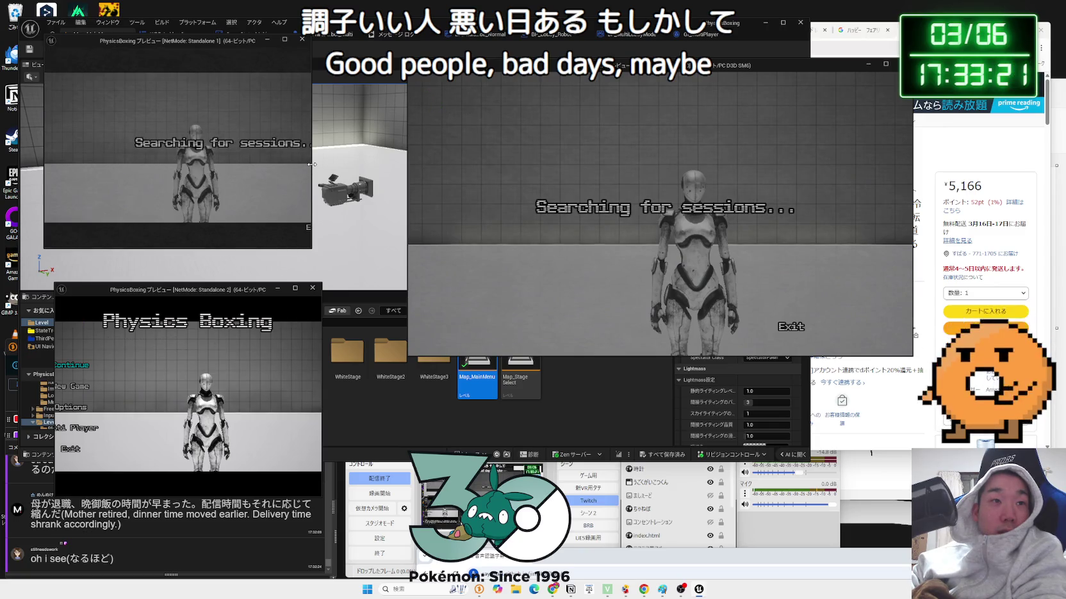
pyautogui.moveTo(310, 166); pyautogui.dragTo(382, 166)
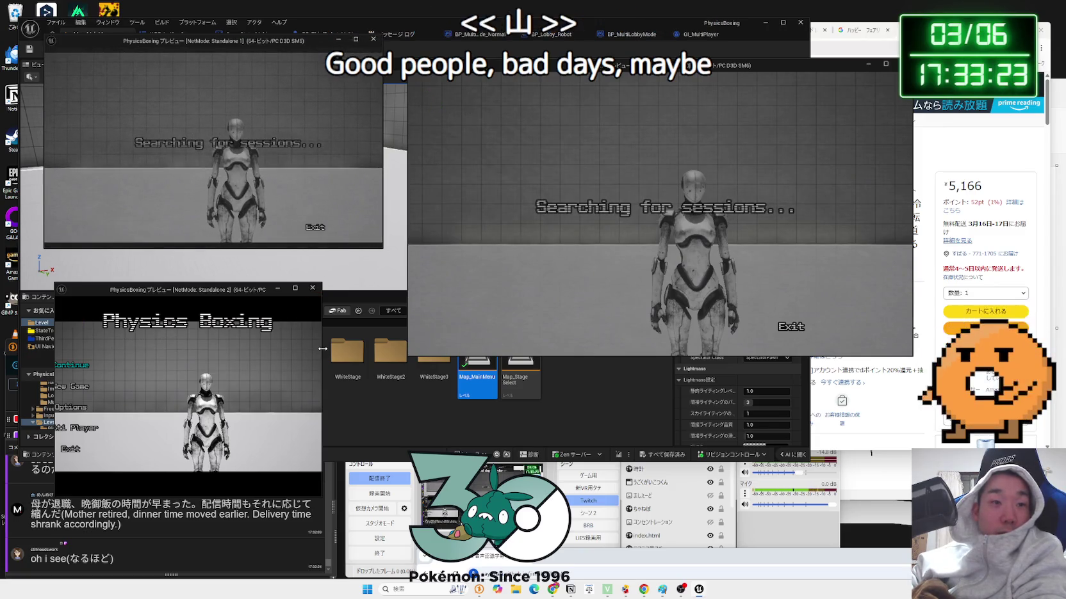
pyautogui.moveTo(322, 349); pyautogui.dragTo(411, 352)
pyautogui.moveTo(320, 288); pyautogui.dragTo(322, 274)
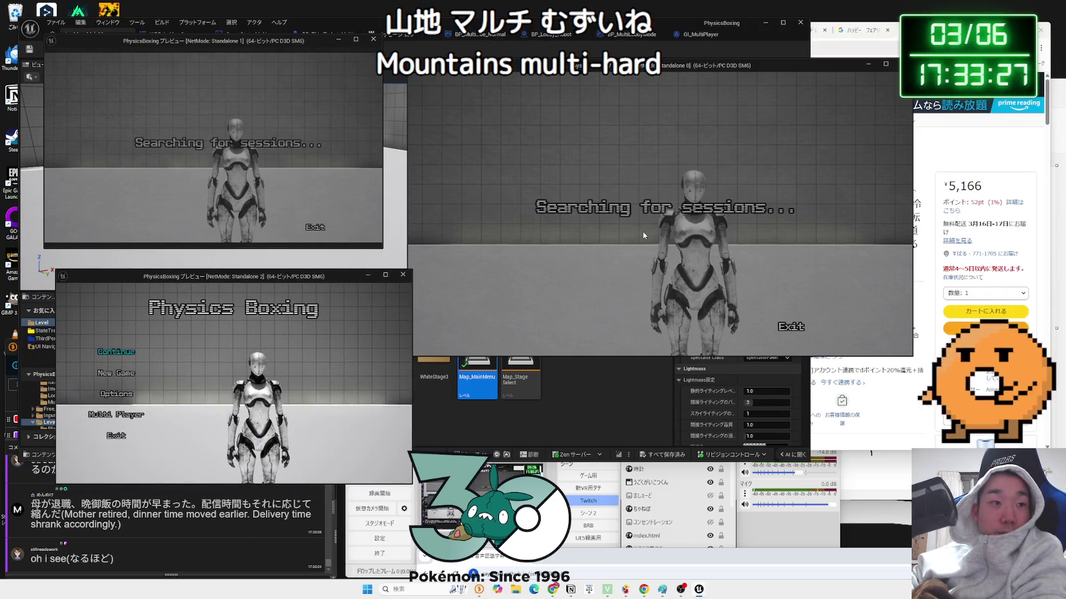
pyautogui.click(136, 415)
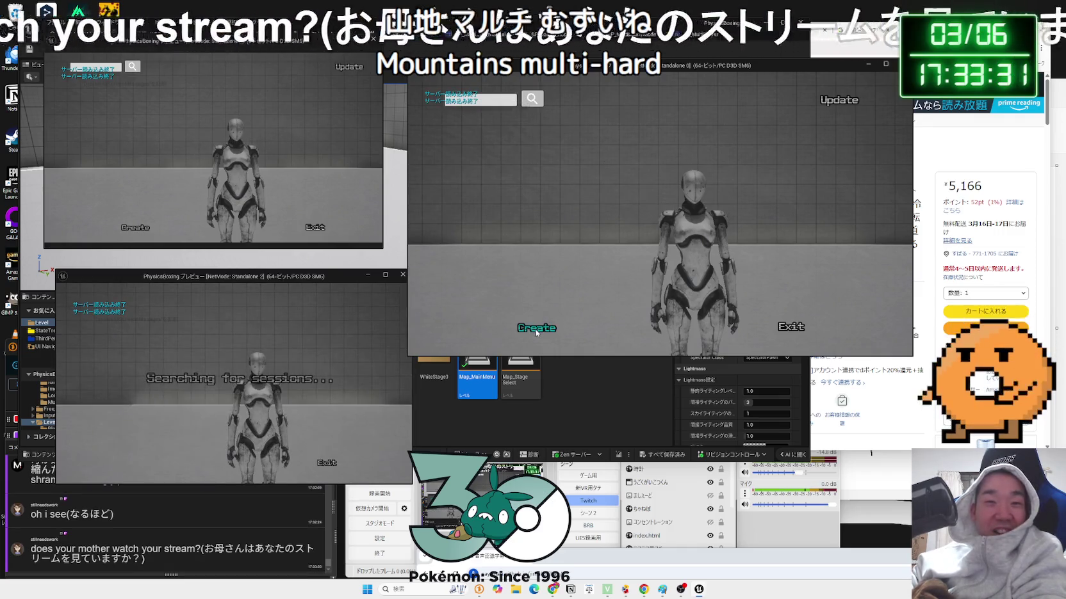
pyautogui.click(548, 324)
pyautogui.write('1234')
pyautogui.click(686, 225)
pyautogui.write('1234')
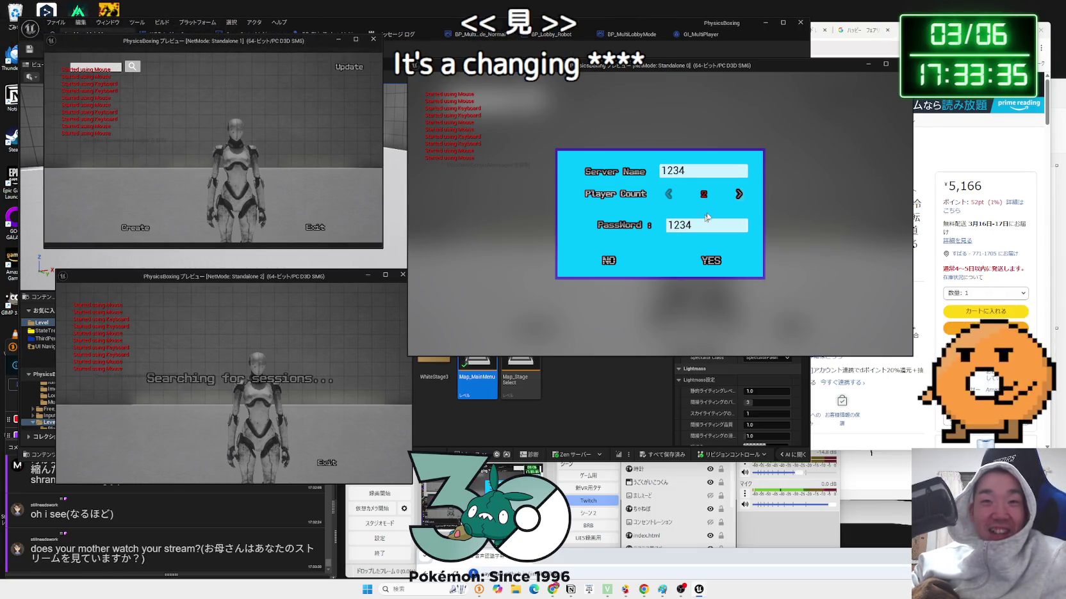
pyautogui.click(719, 253)
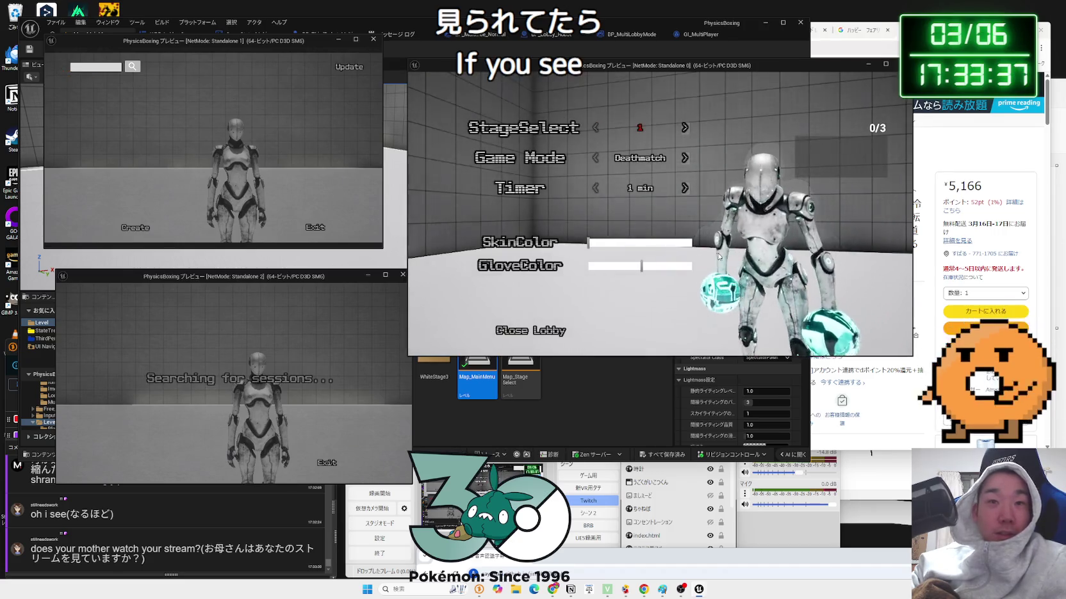
# Refresh the session list, fail with a wrong password, then join session 1234 with the corrected password.
pyautogui.hotkey('alt', 'Tab')
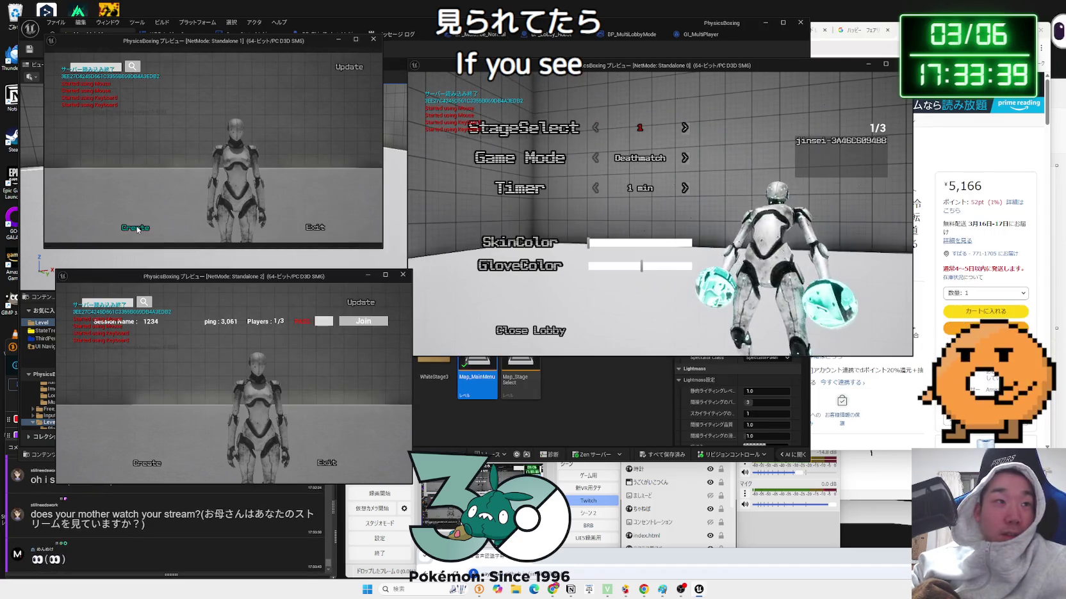
pyautogui.click(141, 226)
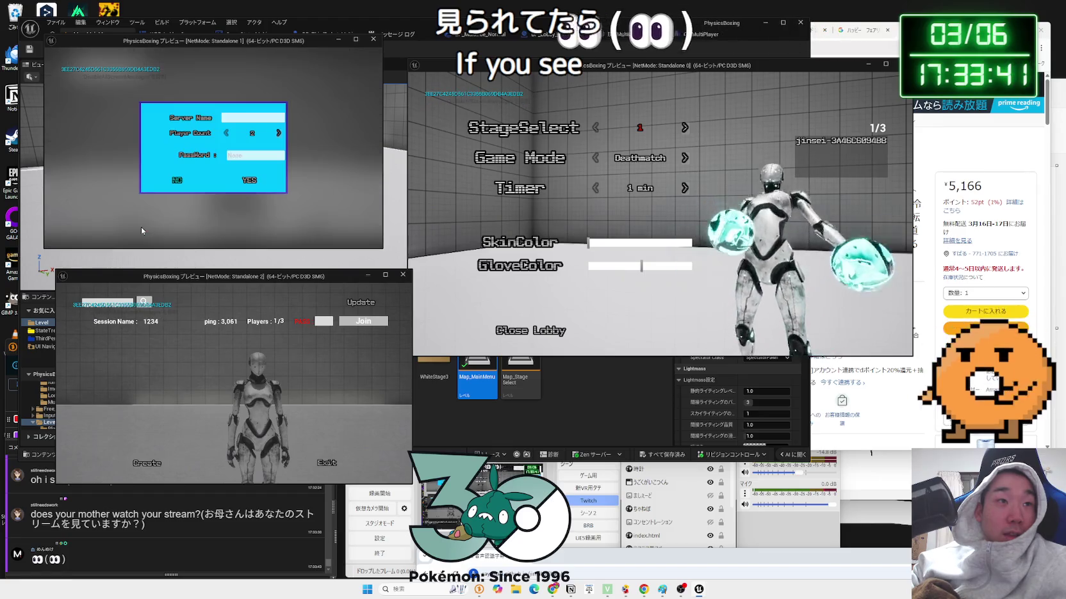
pyautogui.click(179, 185)
pyautogui.click(343, 70)
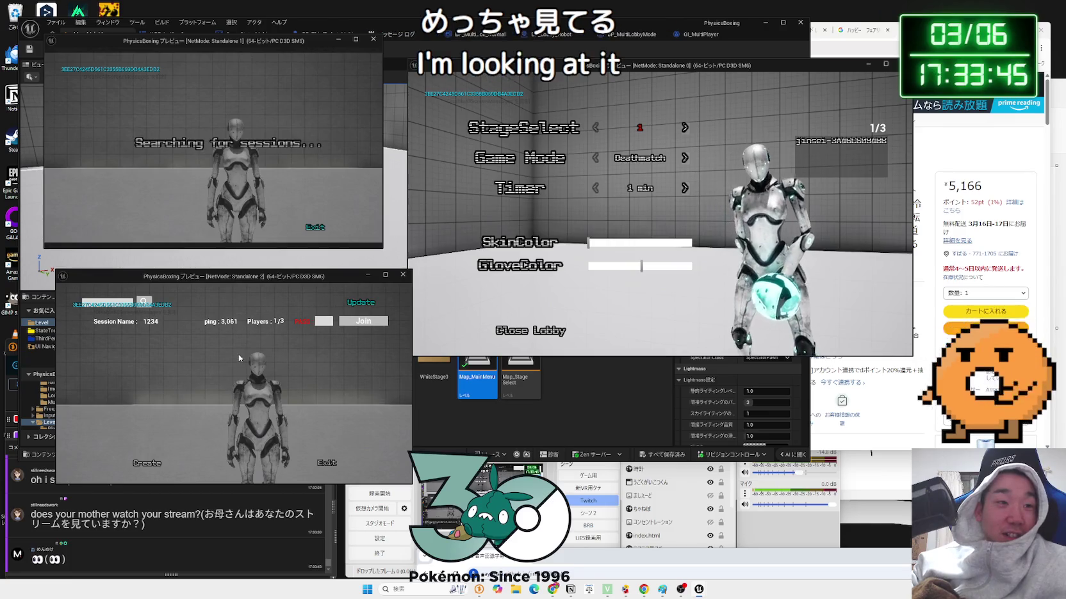
pyautogui.click(363, 320)
pyautogui.click(232, 402)
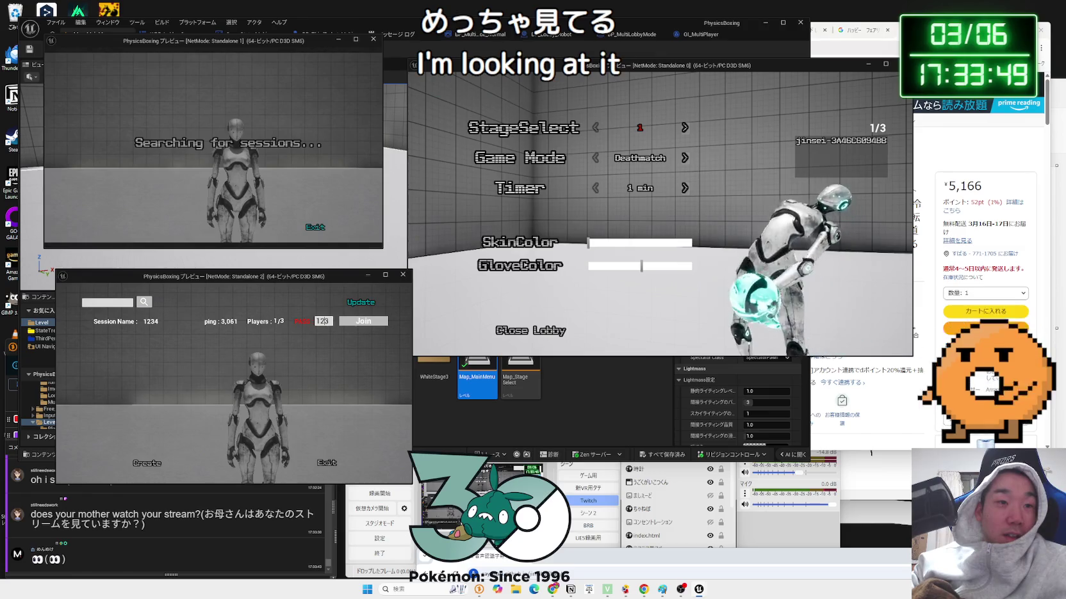
pyautogui.click(524, 331)
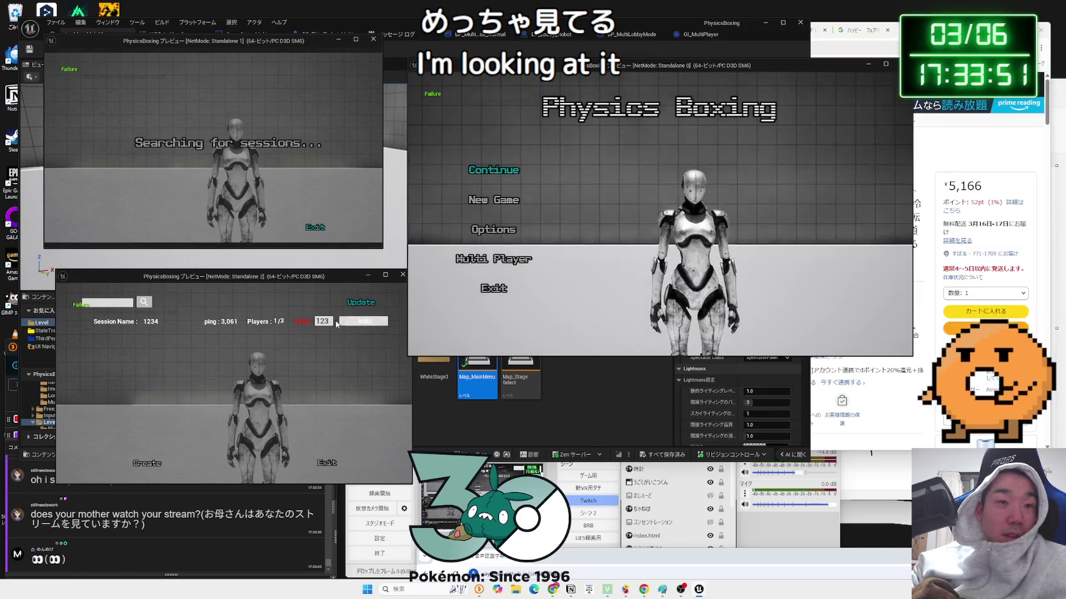
pyautogui.write('4')
pyautogui.click(357, 323)
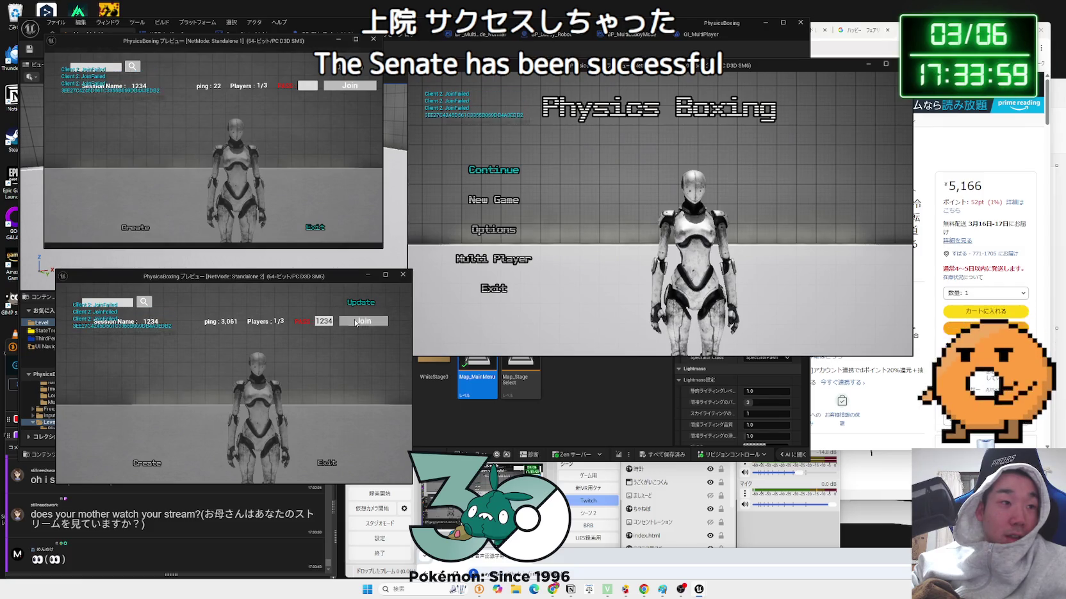
# Exit the game in the second instance and close all preview windows.
pyautogui.click(321, 460)
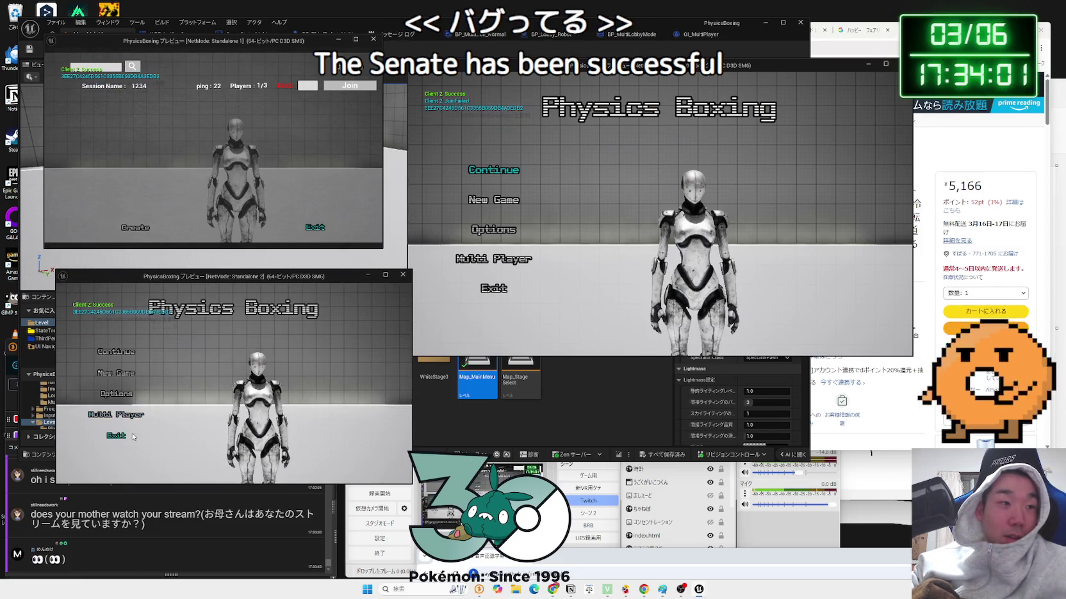
pyautogui.click(255, 461)
pyautogui.click(276, 398)
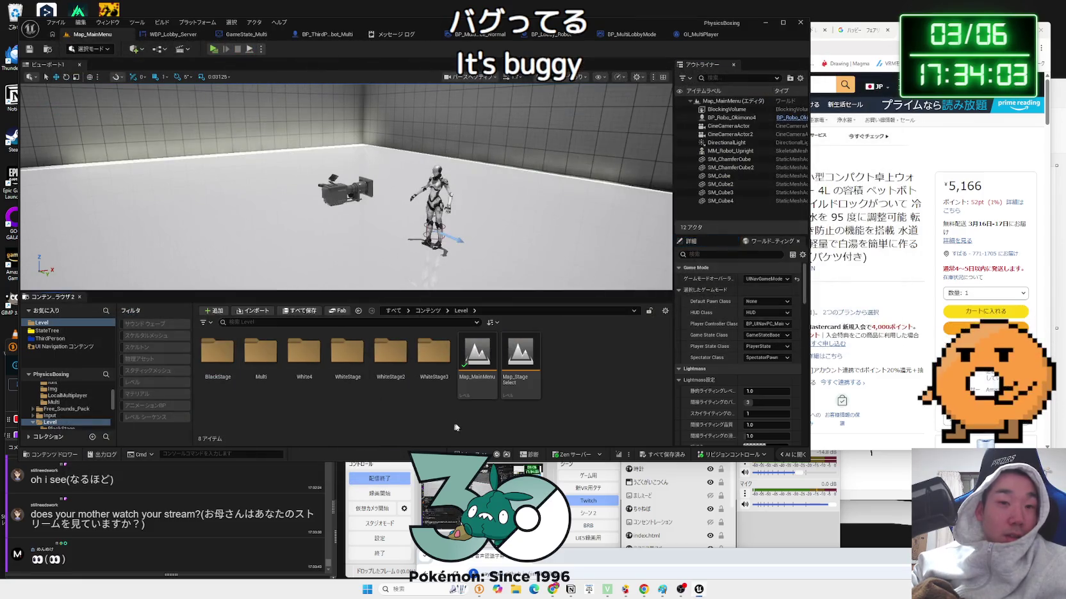
# Check the message log and review the robot, lobby server widget, BP_Lobby_Robot and BP_MultiLobbyMode tabs.
pyautogui.click(402, 38)
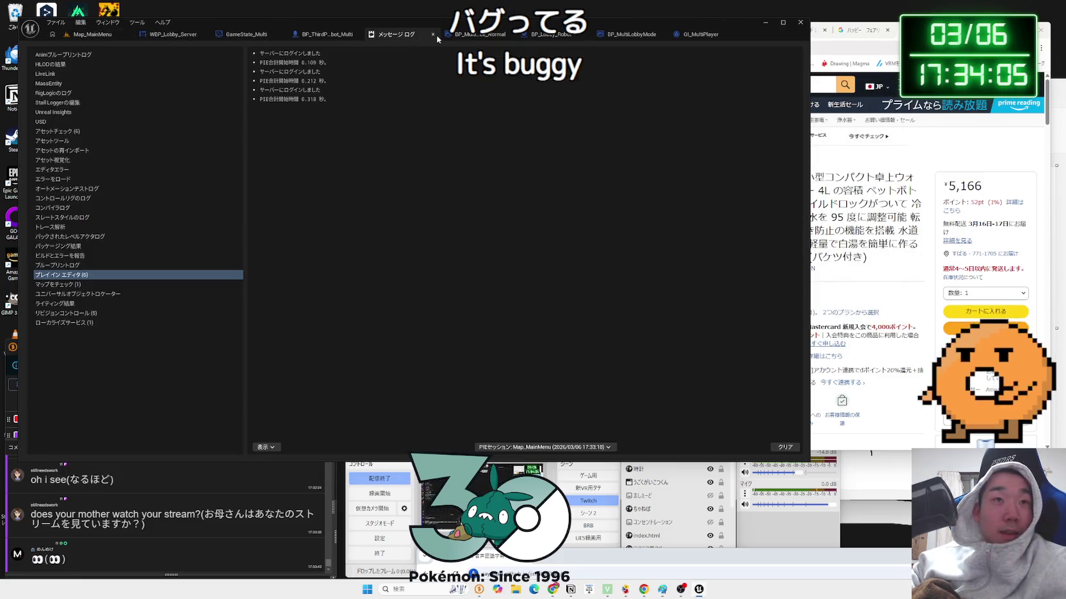
pyautogui.click(434, 36)
pyautogui.click(322, 35)
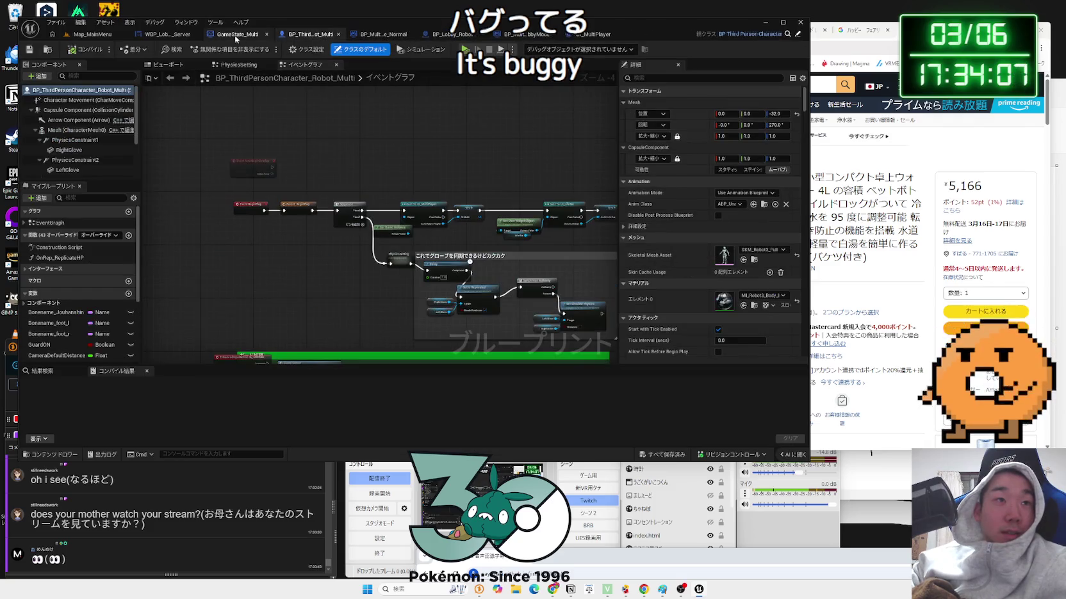
pyautogui.click(167, 35)
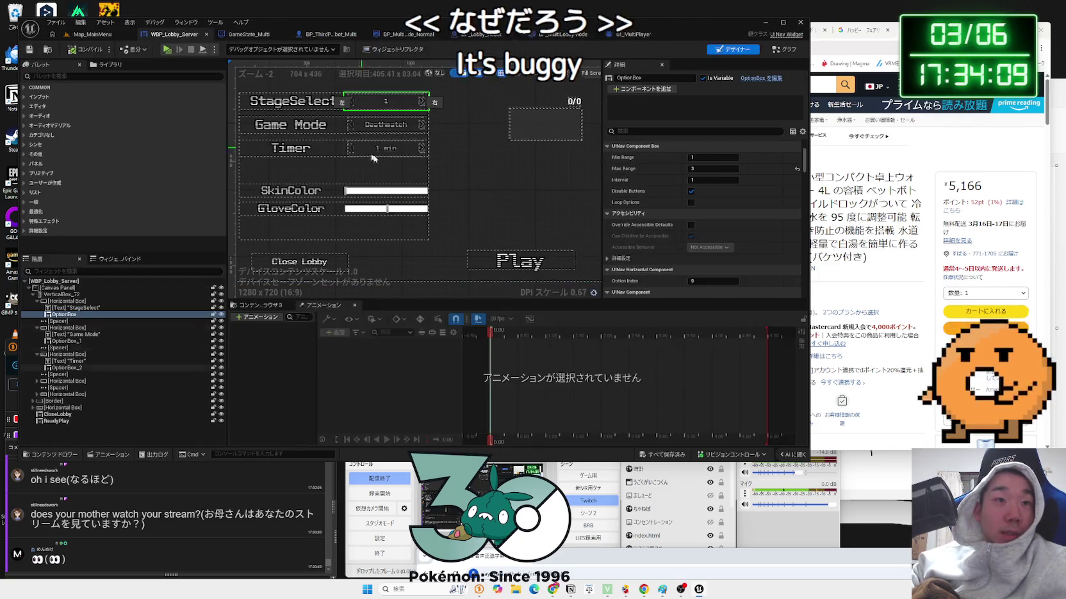
pyautogui.click(480, 35)
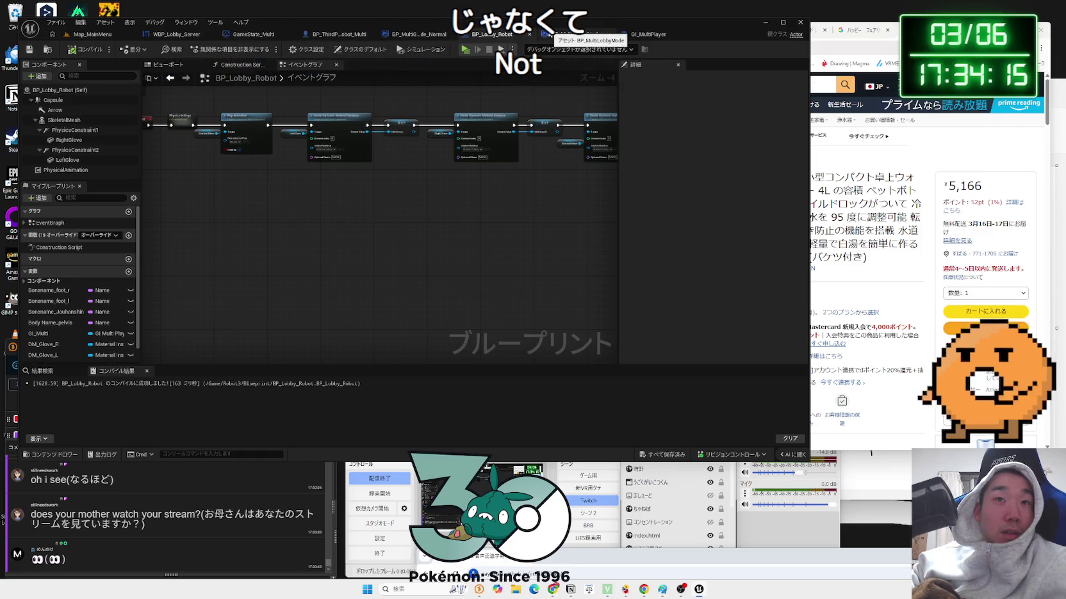
pyautogui.click(572, 37)
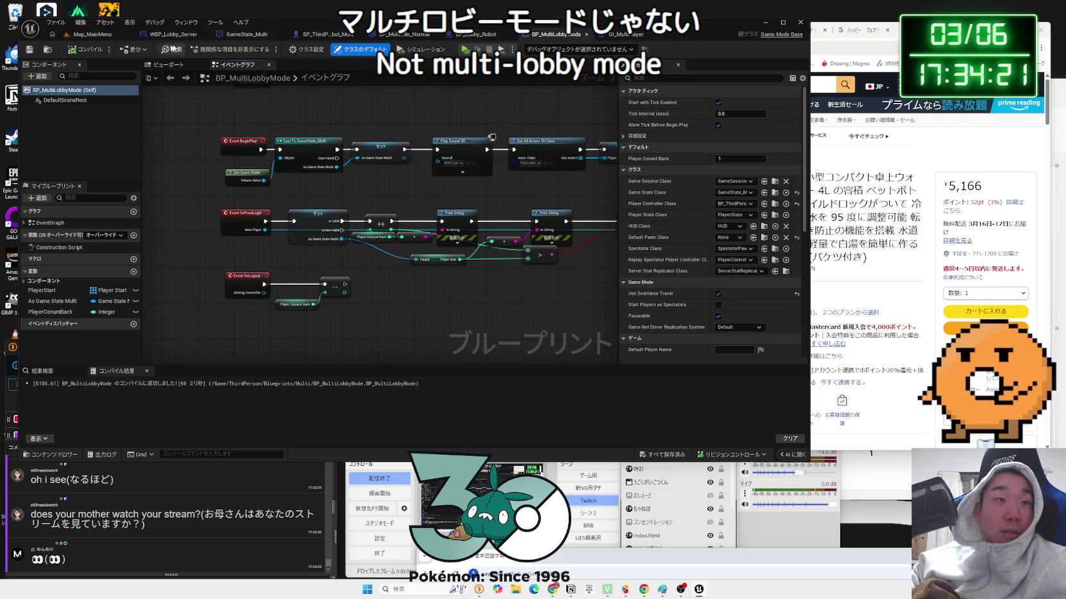
# From Map_MainMenu, browse Examples > Multi and open the WBP_MultiSession widget blueprint.
pyautogui.click(90, 34)
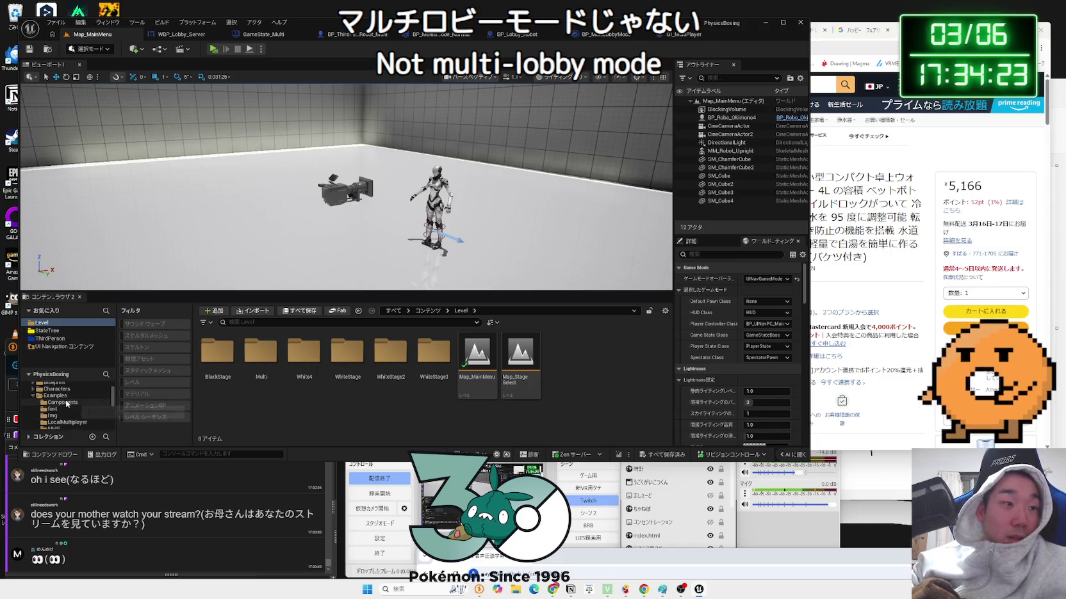
pyautogui.click(55, 408)
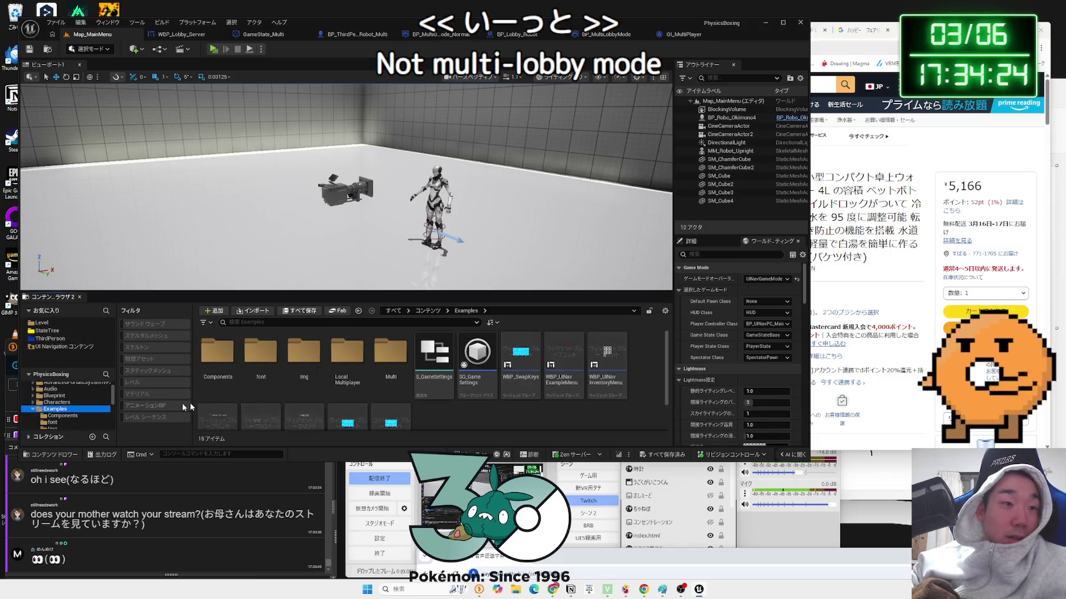
pyautogui.click(352, 364)
pyautogui.click(255, 369)
pyautogui.doubleClick(392, 360)
pyautogui.click(437, 381)
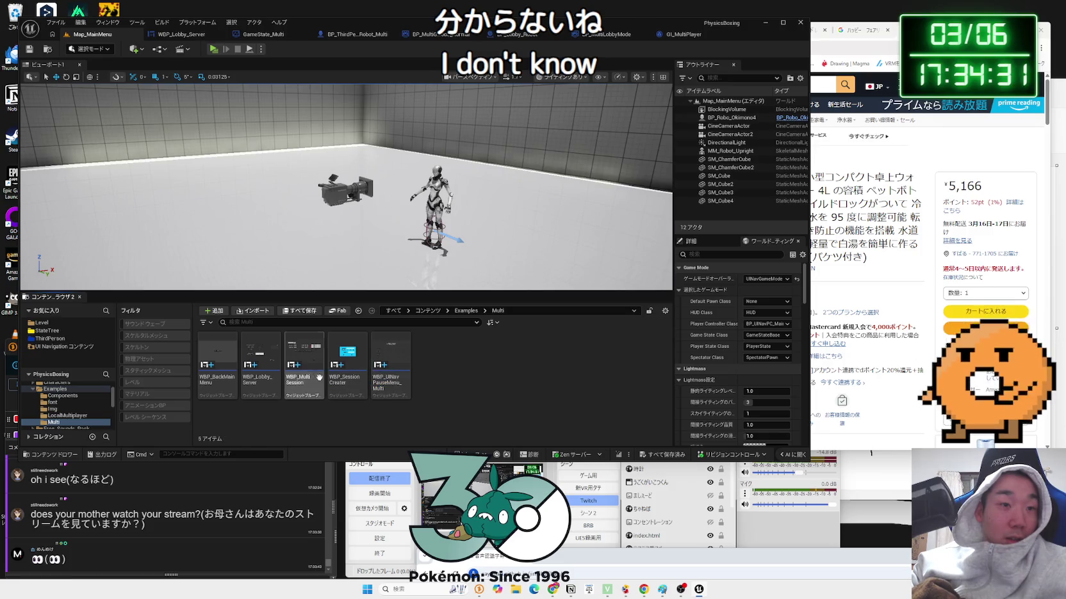
pyautogui.doubleClick(304, 377)
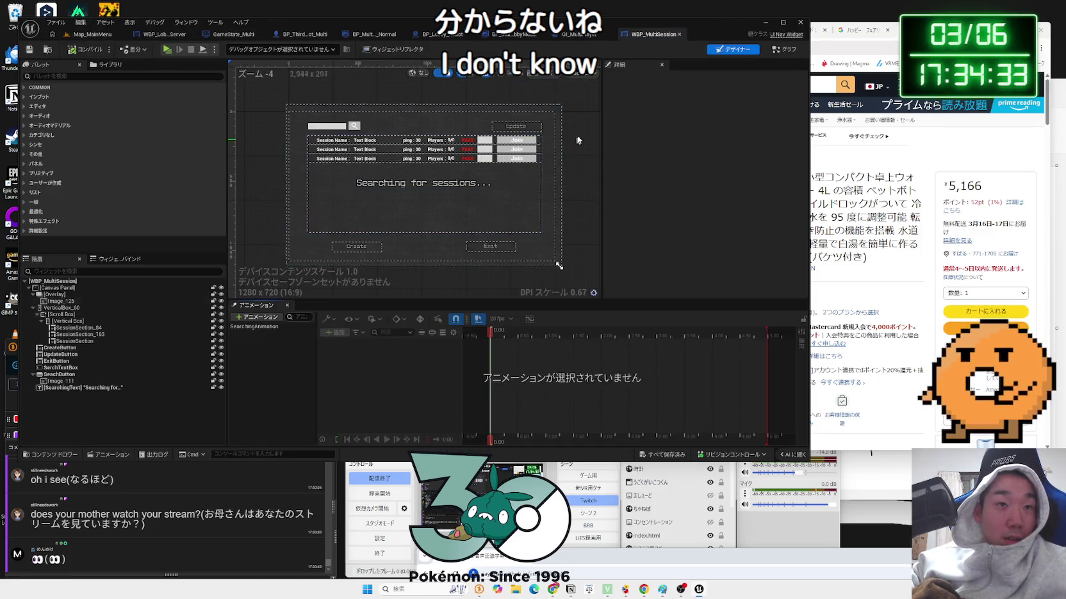
# Scroll through the WBP_MultiSession event graph.
pyautogui.click(784, 50)
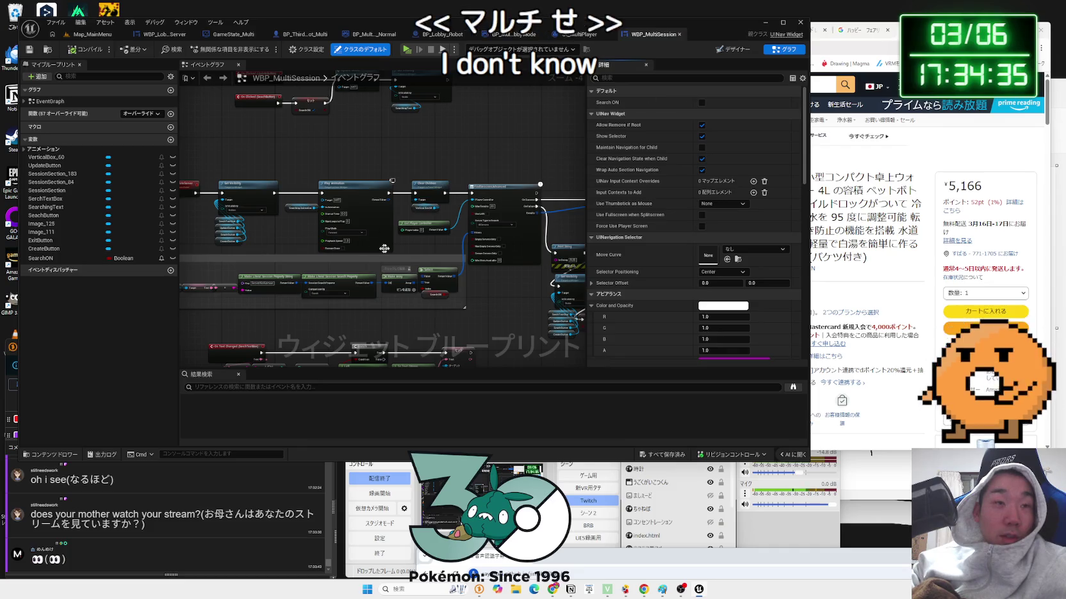
pyautogui.scroll(3, 379, 248)
pyautogui.click(357, 259)
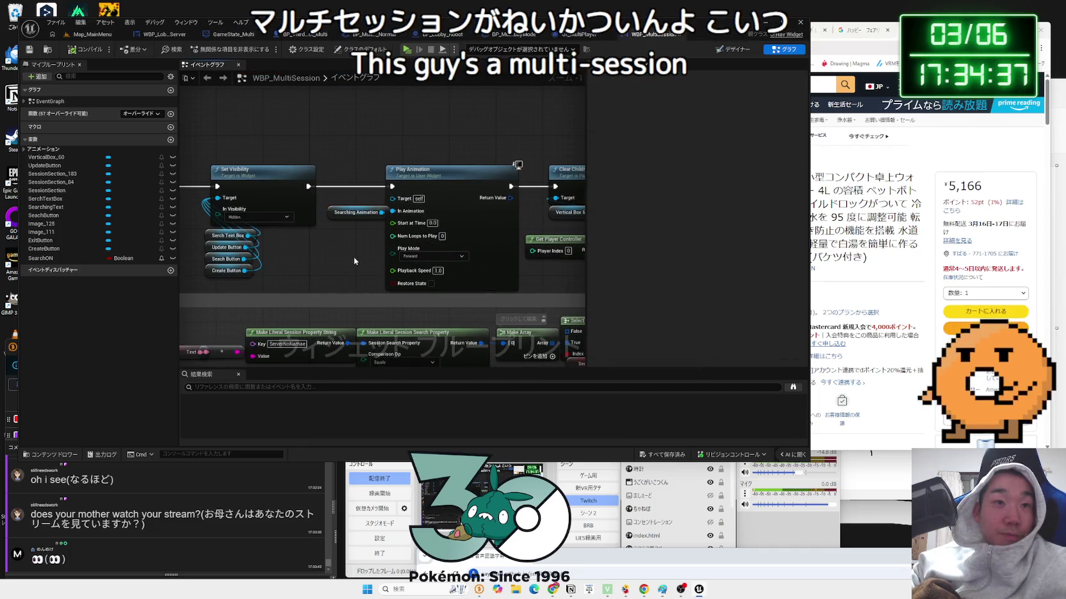
pyautogui.scroll(-4, 356, 258)
pyautogui.scroll(-2, 474, 174)
pyautogui.scroll(3, 313, 281)
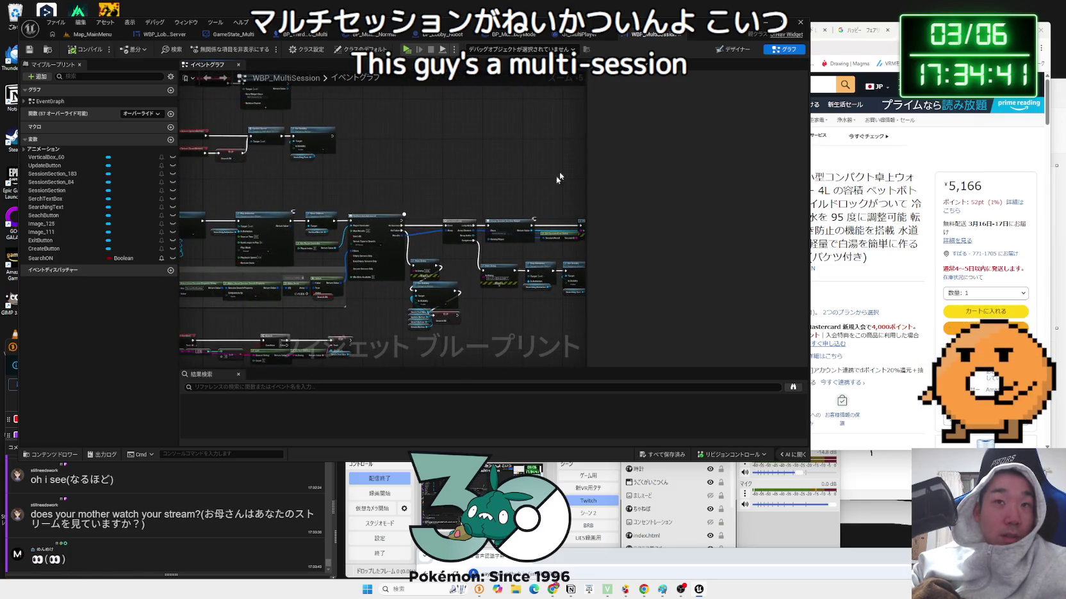
# Toggle WBP_MultiSession between designer and graph, then show Map_MainMenu's Examples > Components folder.
pyautogui.click(727, 49)
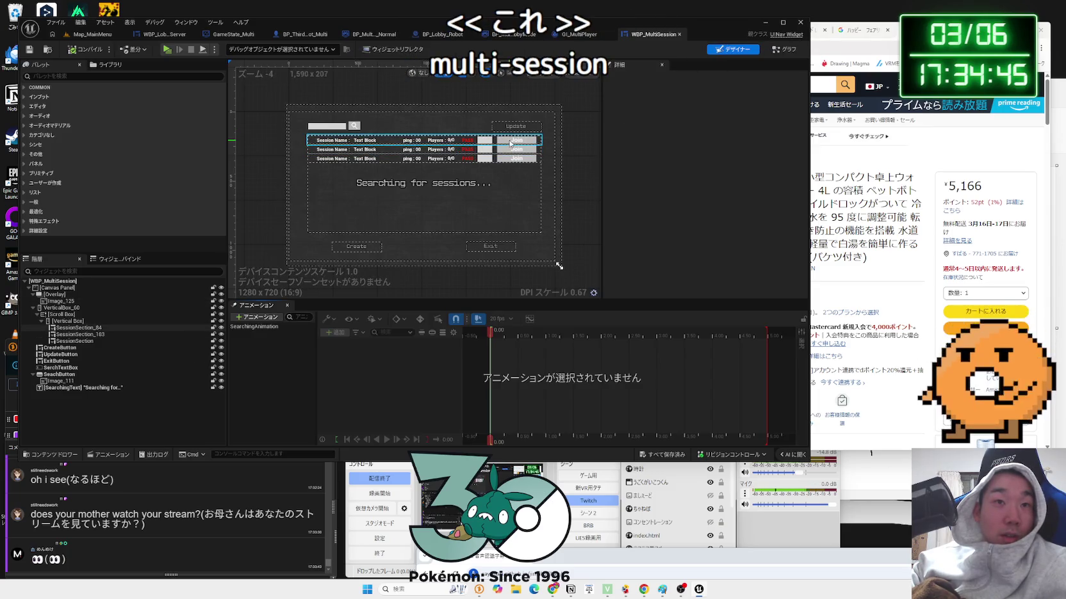
pyautogui.click(779, 52)
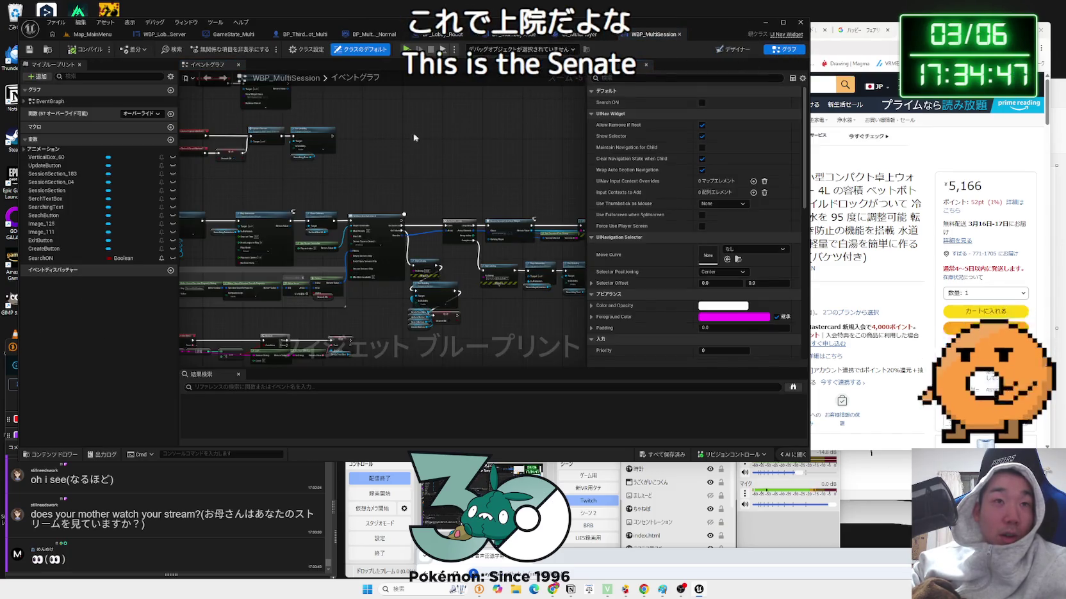
pyautogui.click(118, 34)
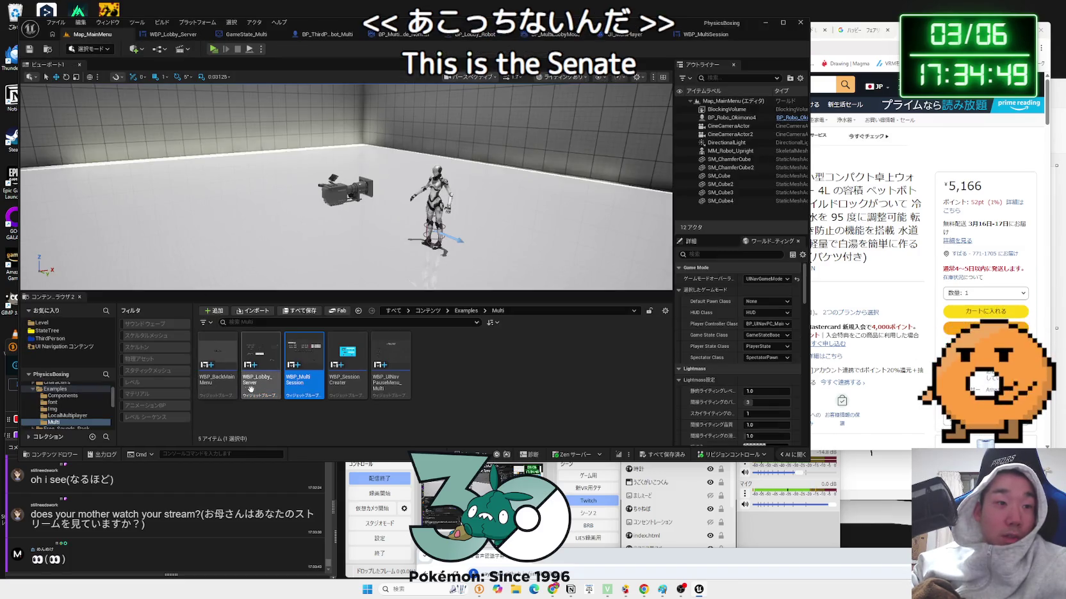
pyautogui.hotkey('alt', 'Left')
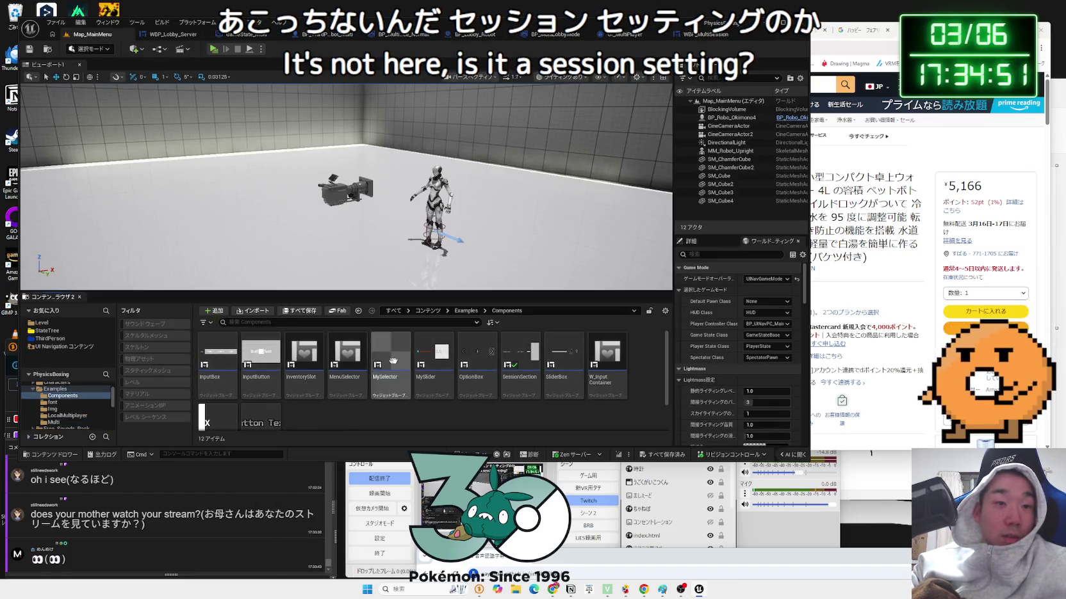
# Open the SessionSection widget blueprint in its event graph.
pyautogui.click(521, 364)
pyautogui.doubleClick(522, 368)
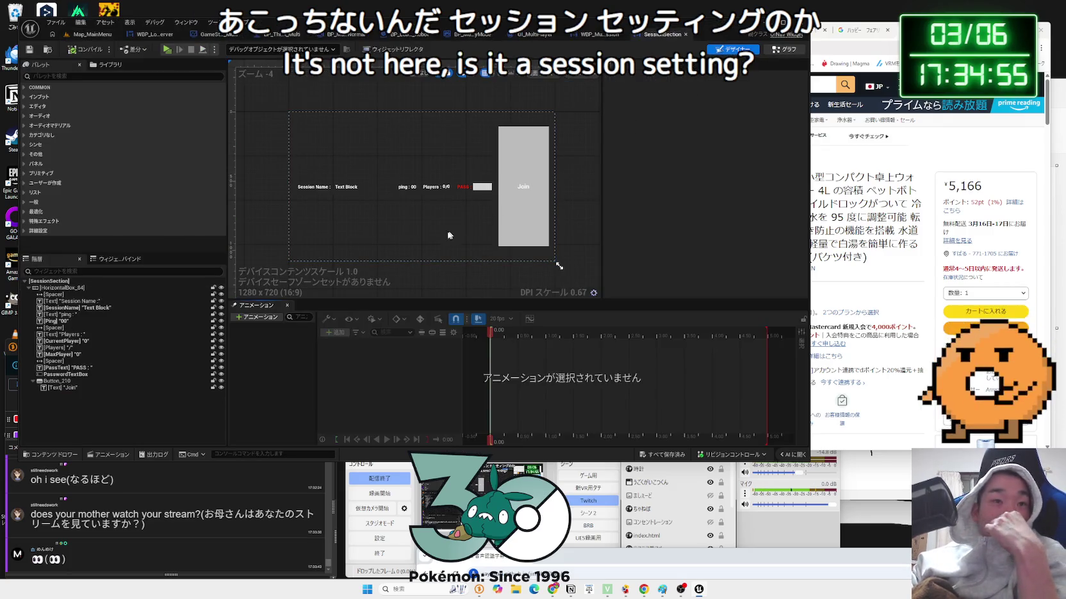
pyautogui.hotkey('ctrl', 'shift', 'g')
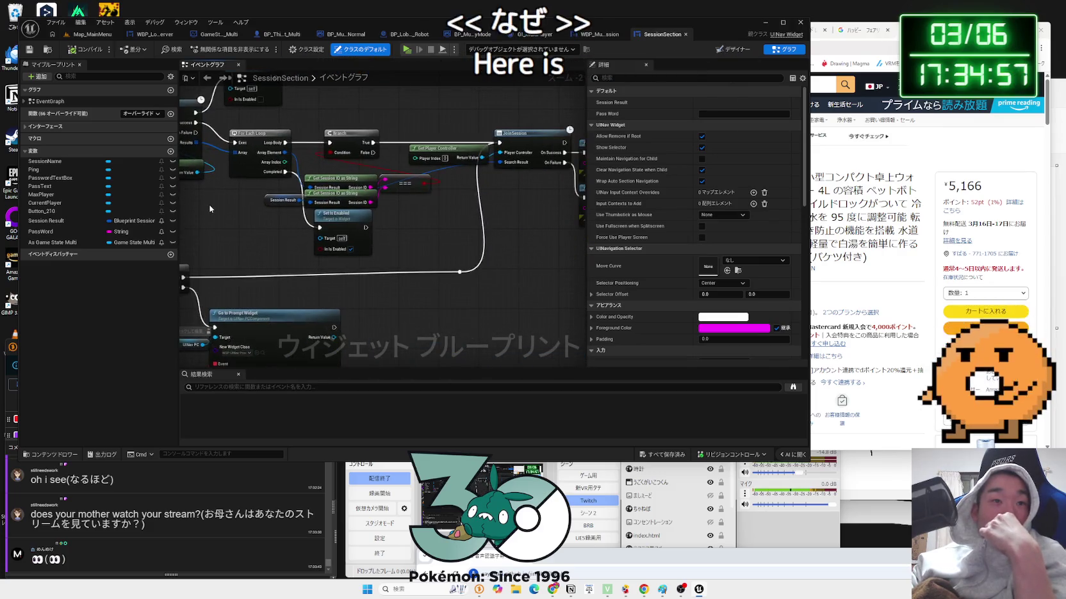
# Pan around the FindSessions, Set Is Enabled and completed-branch nodes.
pyautogui.moveTo(214, 215); pyautogui.dragTo(351, 279)
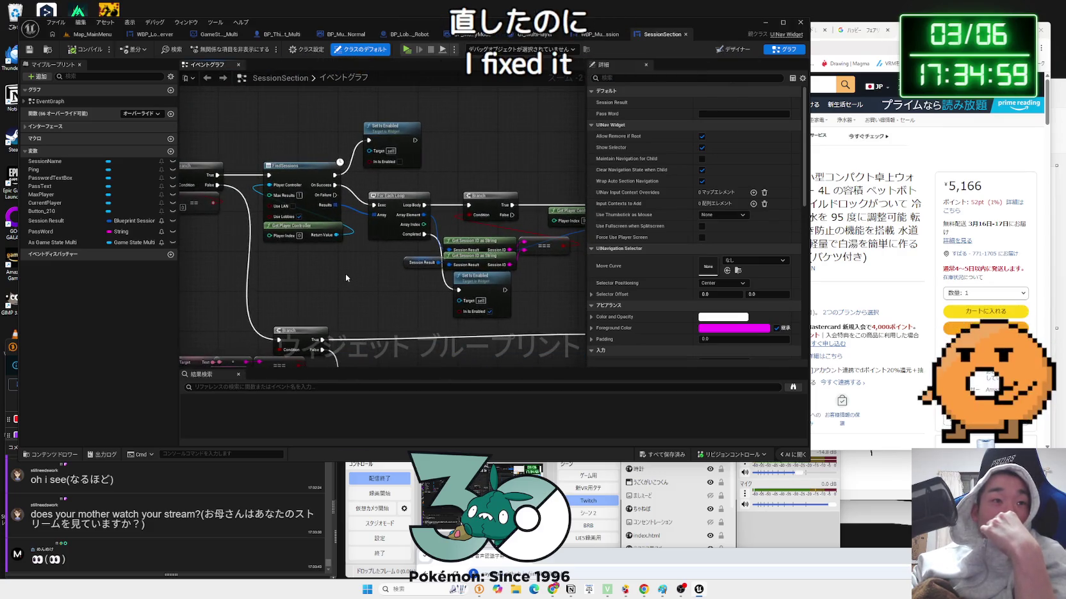
pyautogui.scroll(2, 343, 272)
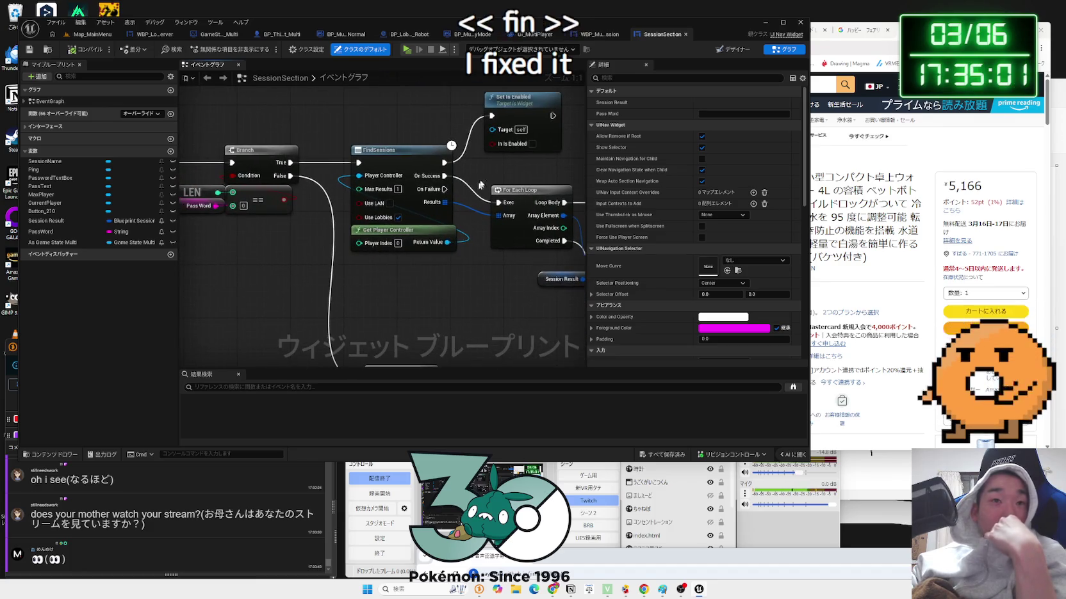
pyautogui.click(527, 113)
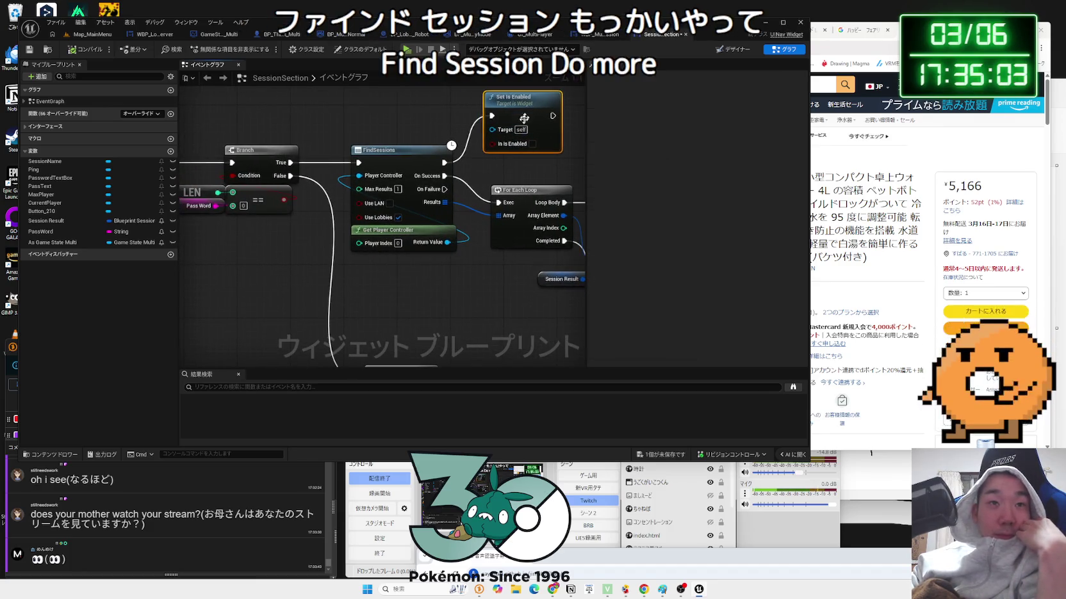
pyautogui.moveTo(502, 174)
pyautogui.mouseDown()
pyautogui.moveTo(449, 147)
pyautogui.moveTo(409, 211)
pyautogui.moveTo(409, 228)
pyautogui.moveTo(460, 285)
pyautogui.mouseUp()
pyautogui.moveTo(294, 102); pyautogui.dragTo(344, 236)
pyautogui.click(344, 237)
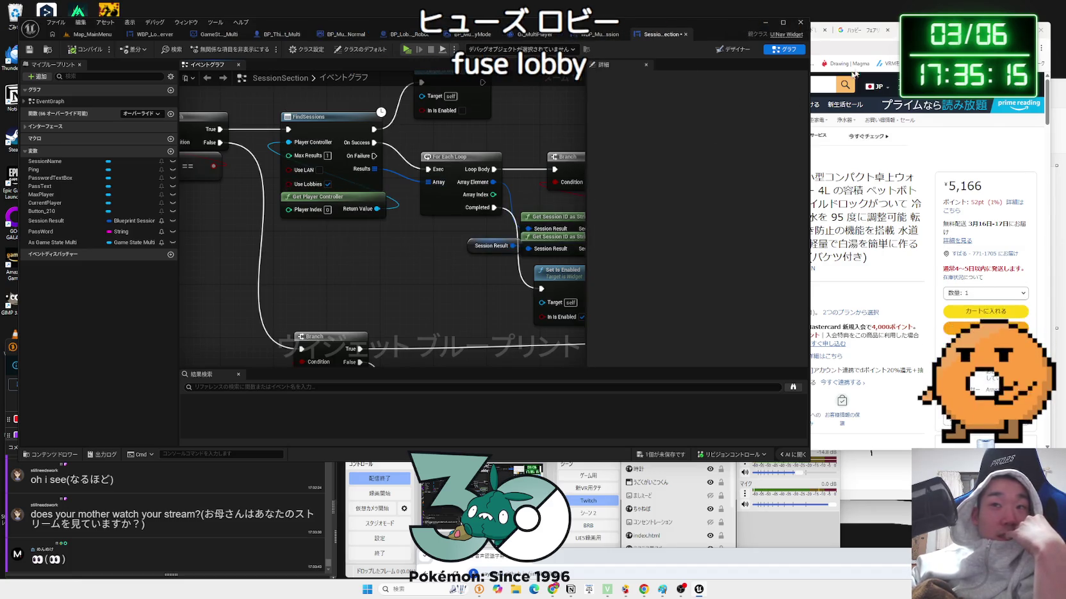
# Google find session "use lobbies" with the phrase use lobbies quoted.
pyautogui.hotkey('alt', 'Tab')
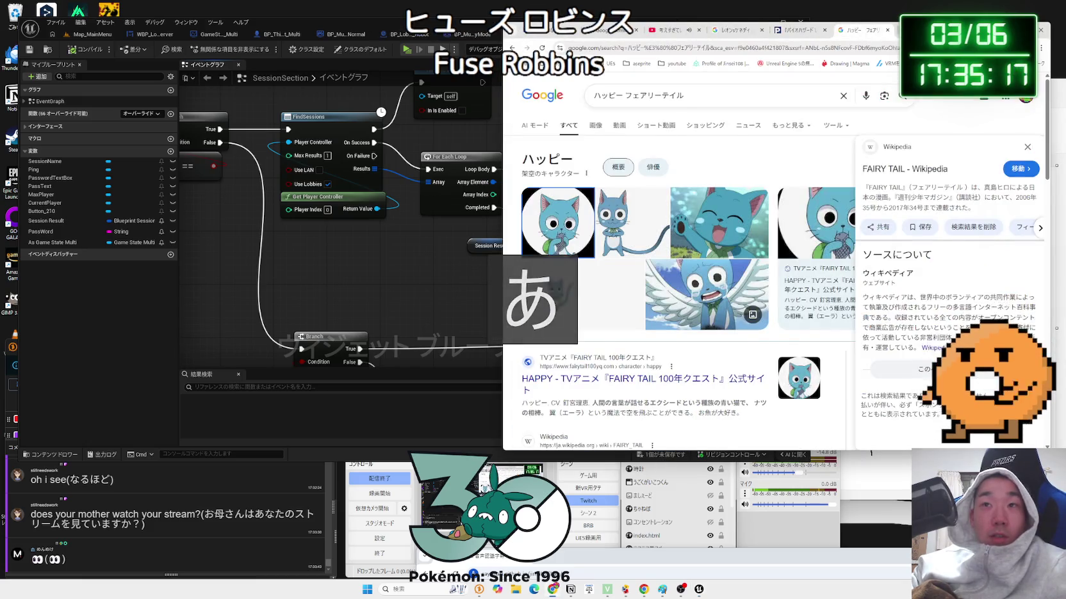
pyautogui.hotkey('alt', 'Tab')
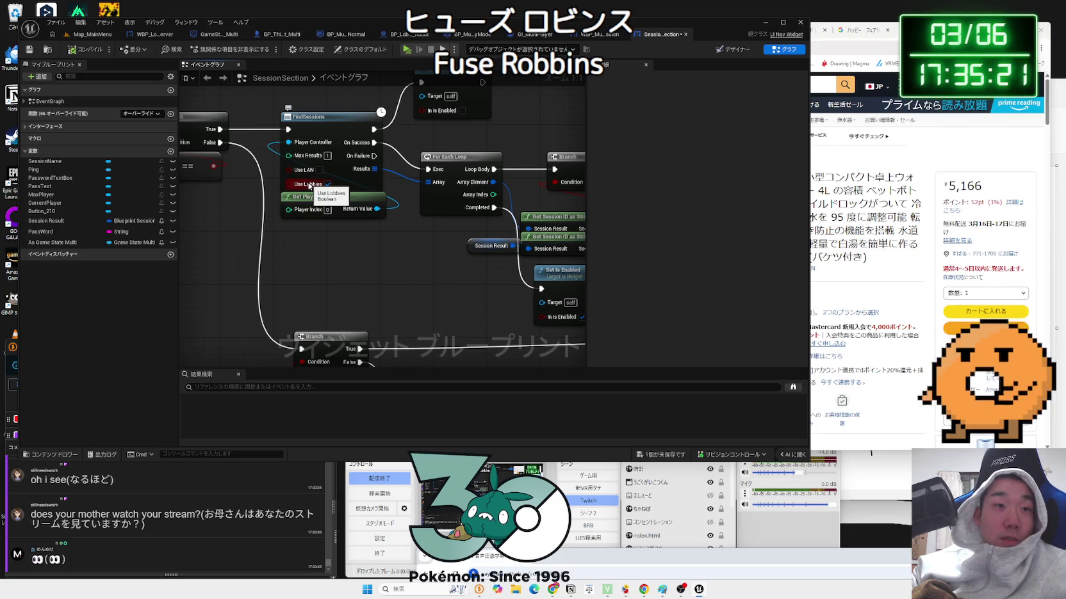
pyautogui.hotkey('alt', 'Tab')
pyautogui.hotkey('ctrl', 't')
pyautogui.write('find ses')
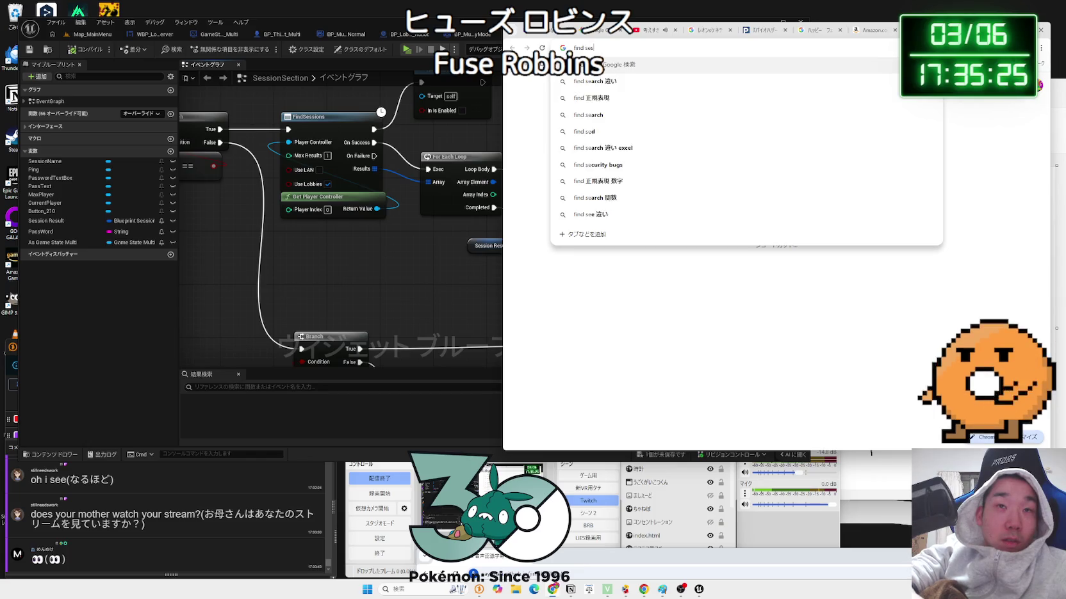
pyautogui.write('sion use lobbie')
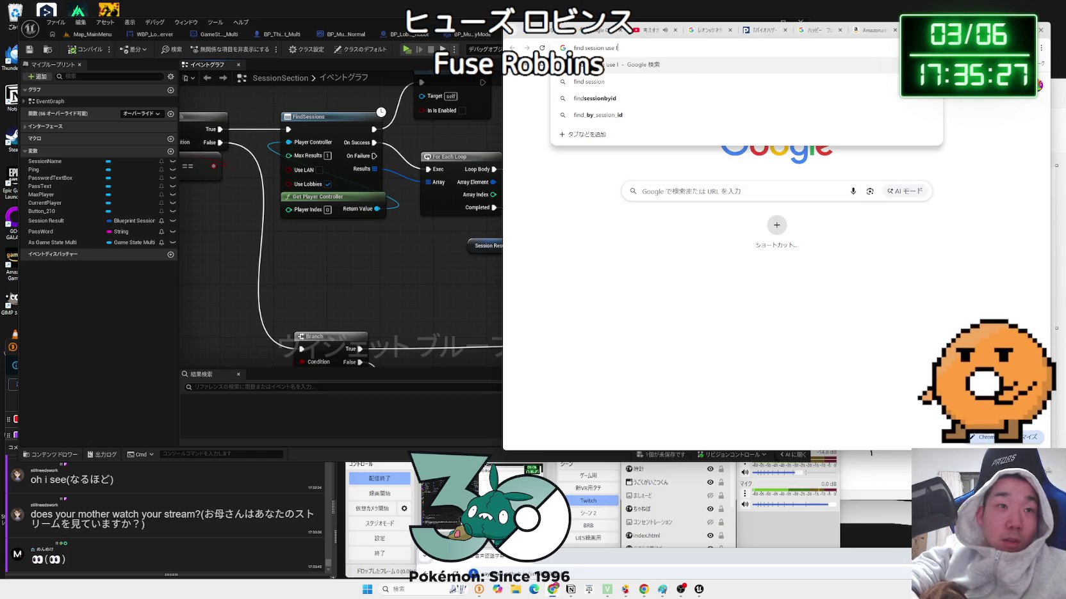
pyautogui.write('s')
pyautogui.press('Return')
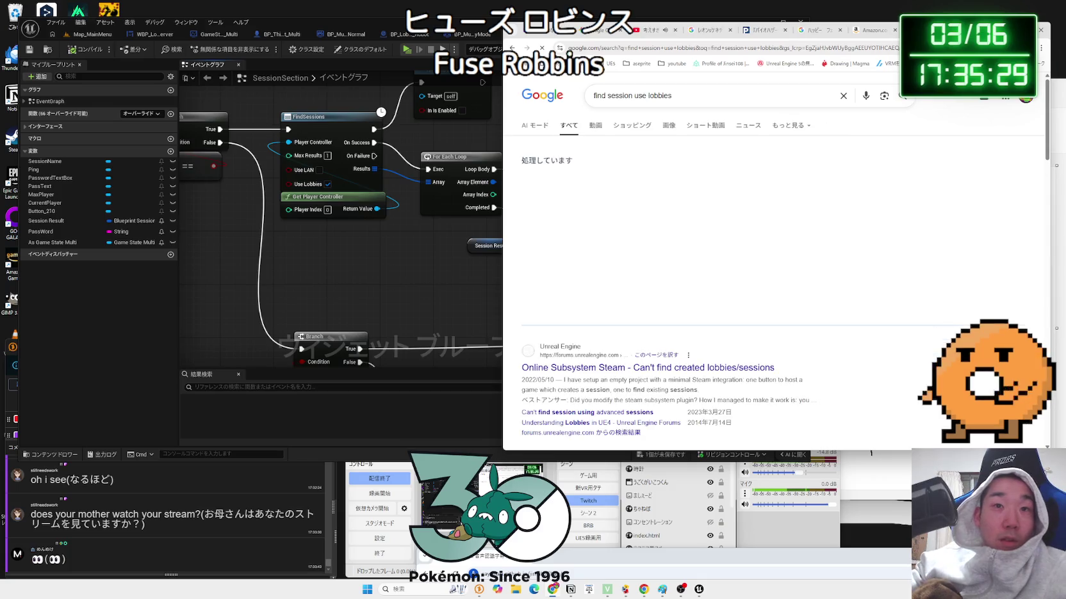
pyautogui.click(746, 91)
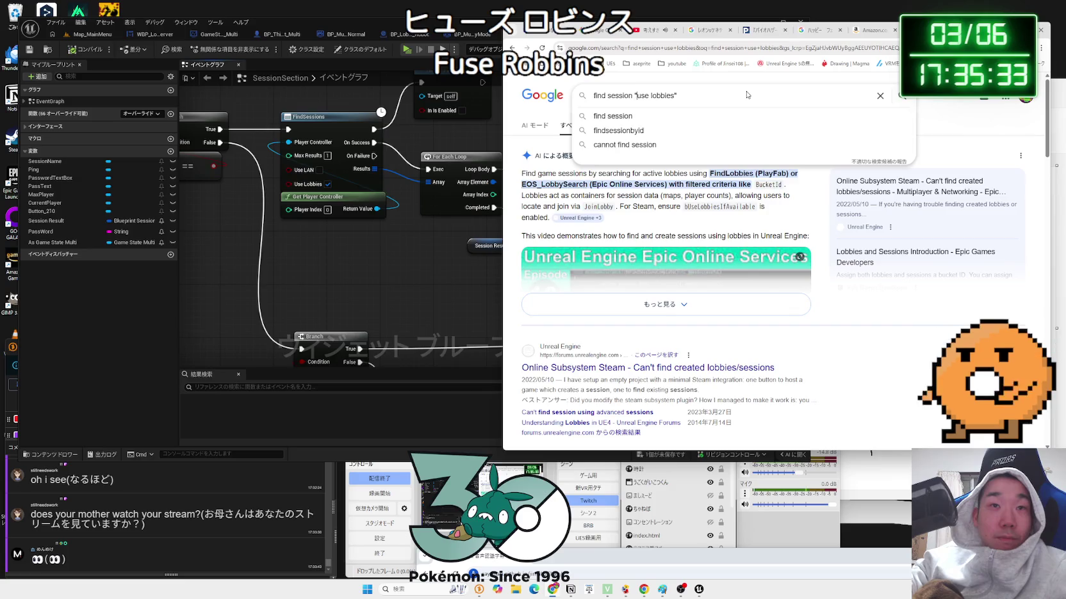
pyautogui.write('"')
pyautogui.press('Return')
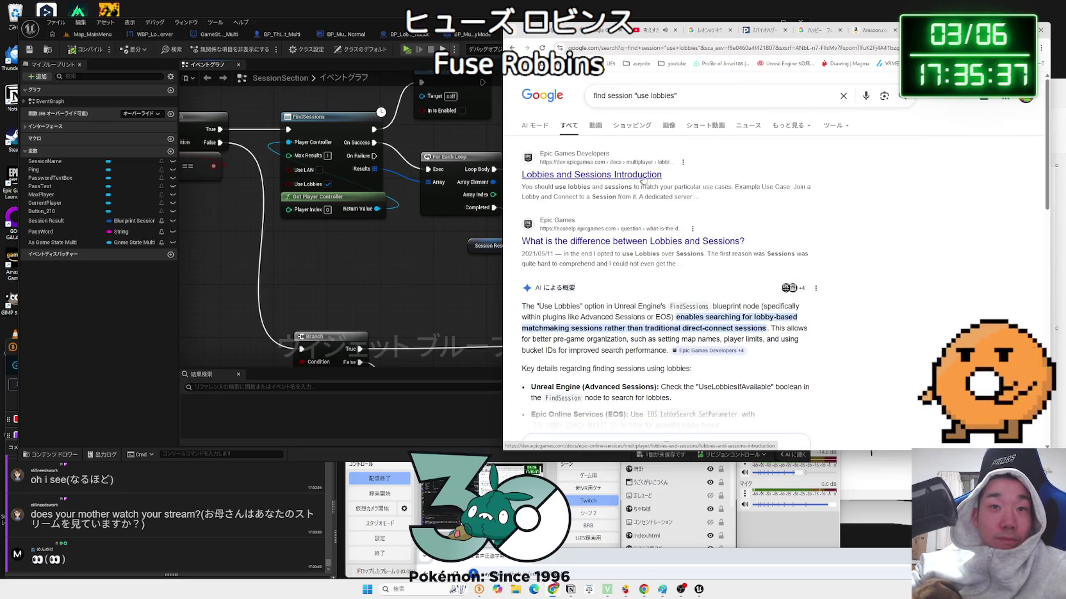
# Open and translate Epic's Lobbies and Sessions Introduction documentation page.
pyautogui.click(646, 175)
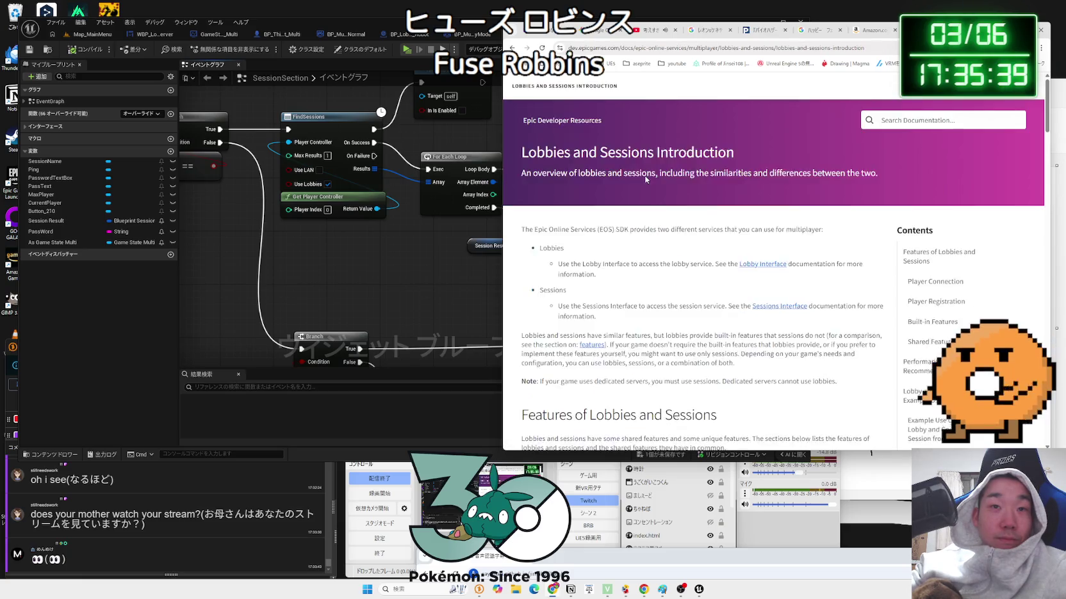
pyautogui.scroll(-3, 697, 183)
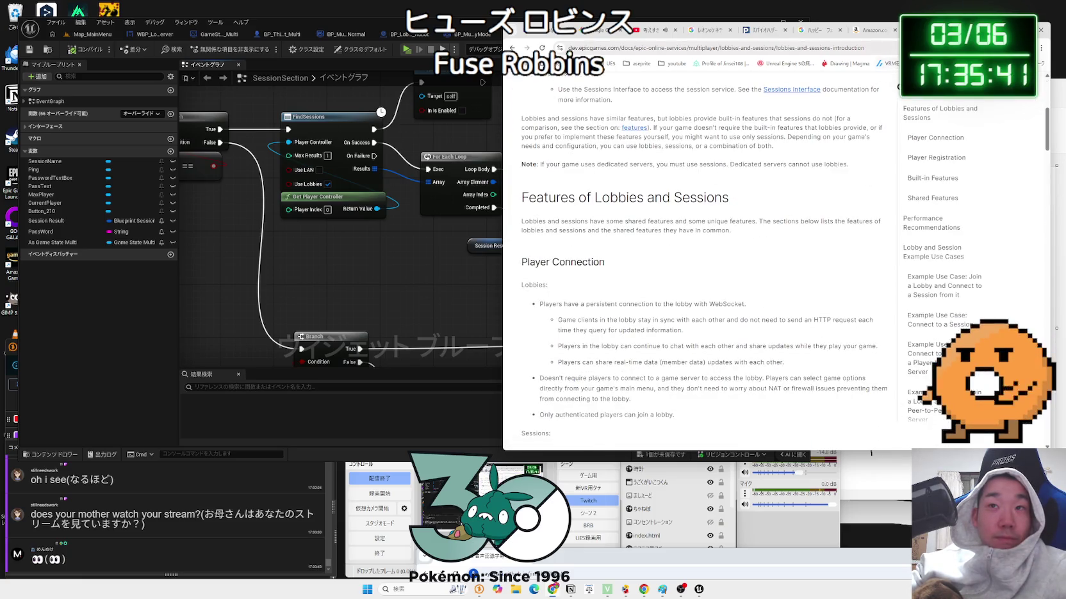
pyautogui.rightClick(813, 125)
pyautogui.click(862, 278)
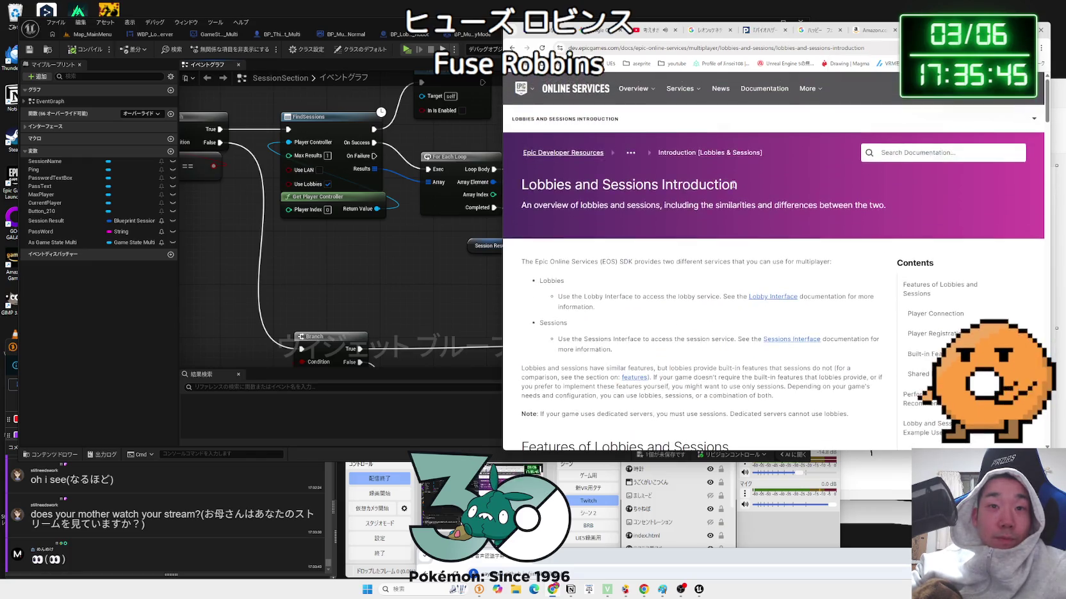
pyautogui.scroll(-5, 733, 185)
# Go back to the search results, switch to the Amazon tab, then return to Unreal.
pyautogui.hotkey('alt', 'Left')
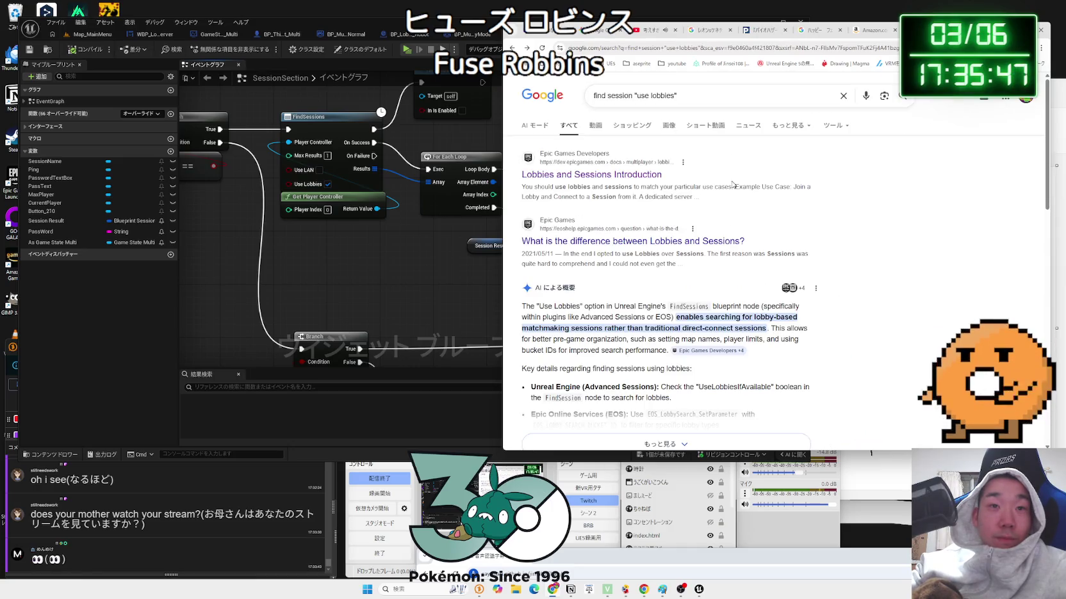
pyautogui.scroll(-10, 670, 225)
pyautogui.scroll(3, 666, 230)
pyautogui.hotkey('ctrl', '9')
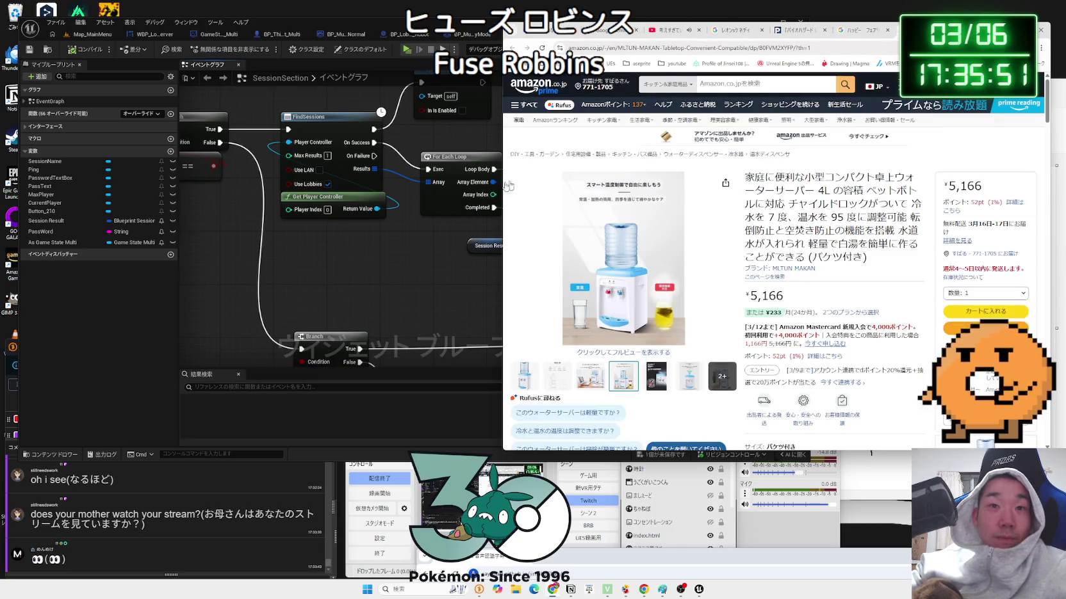
pyautogui.click(387, 266)
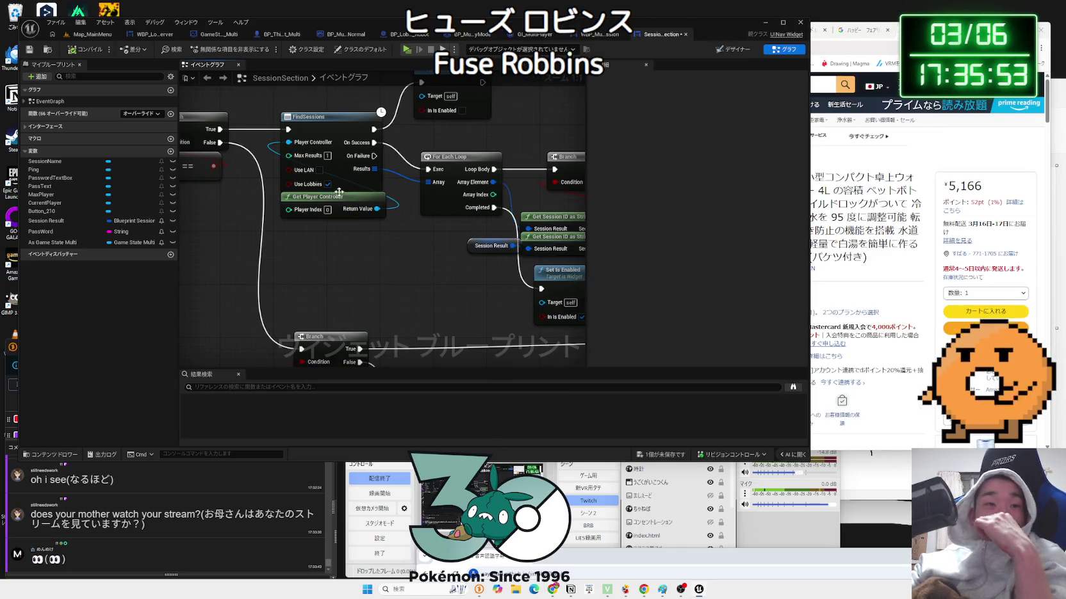
# Pan to the loop nodes and move the Session Result node slightly right.
pyautogui.moveTo(398, 218)
pyautogui.mouseDown()
pyautogui.moveTo(395, 257)
pyautogui.moveTo(363, 259)
pyautogui.mouseUp()
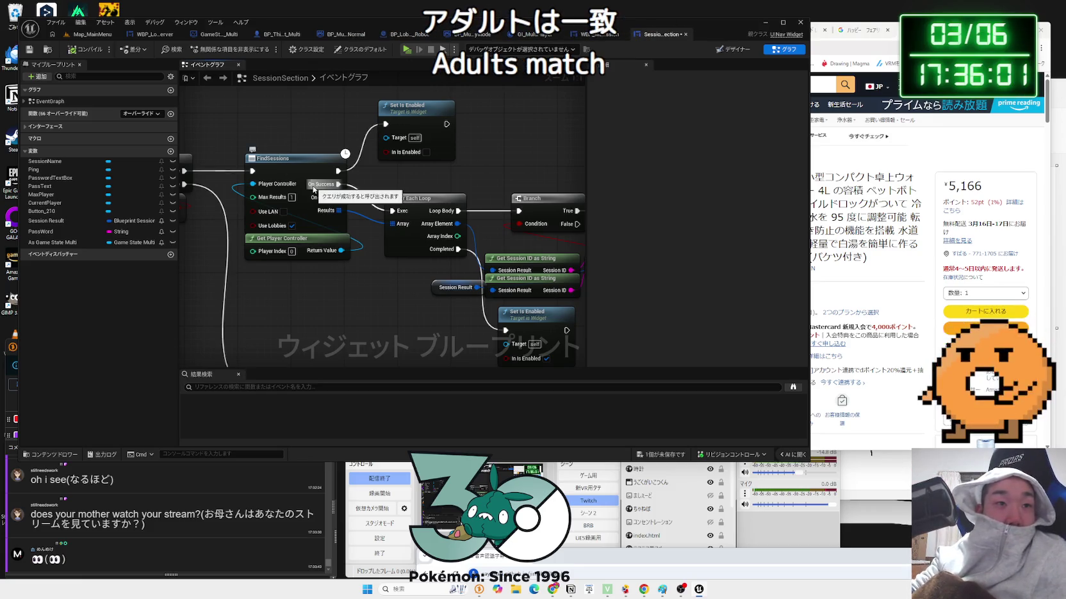
pyautogui.scroll(-2, 313, 189)
pyautogui.scroll(1, 283, 203)
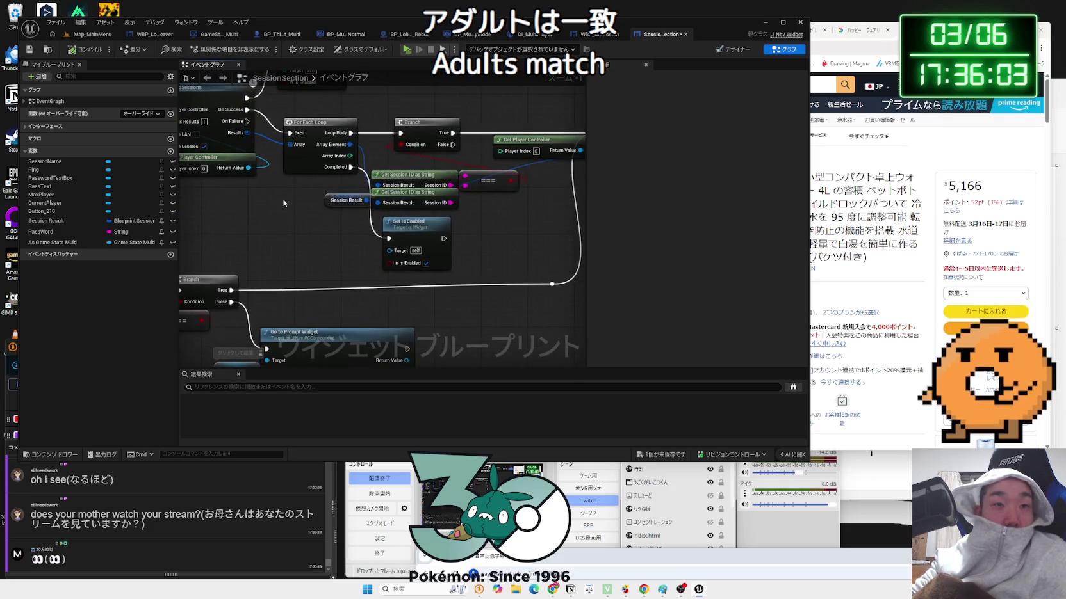
pyautogui.moveTo(284, 203); pyautogui.dragTo(296, 269)
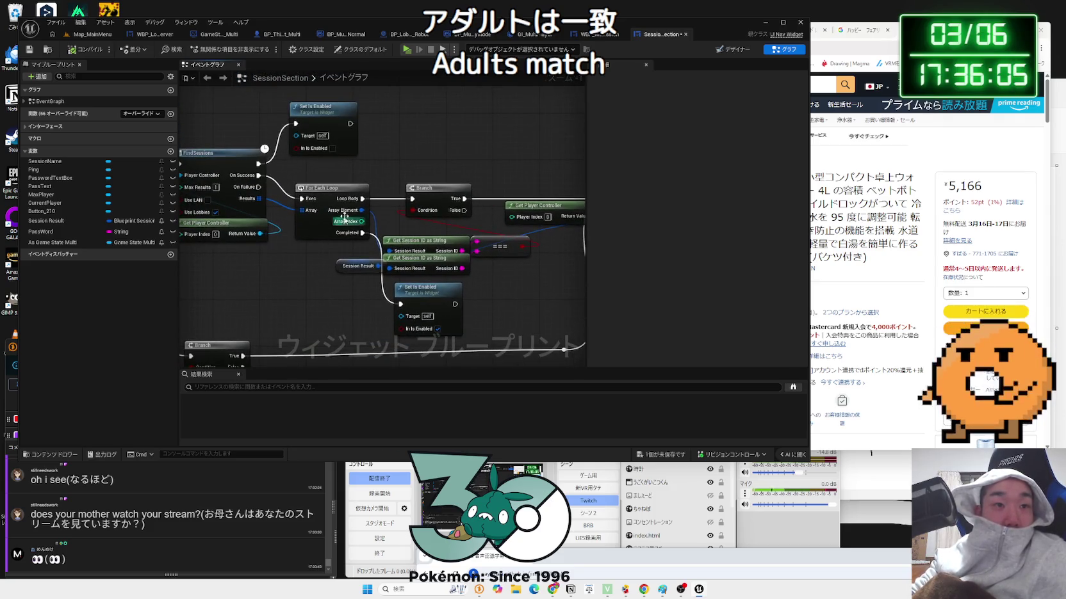
pyautogui.scroll(1, 339, 269)
pyautogui.click(325, 268)
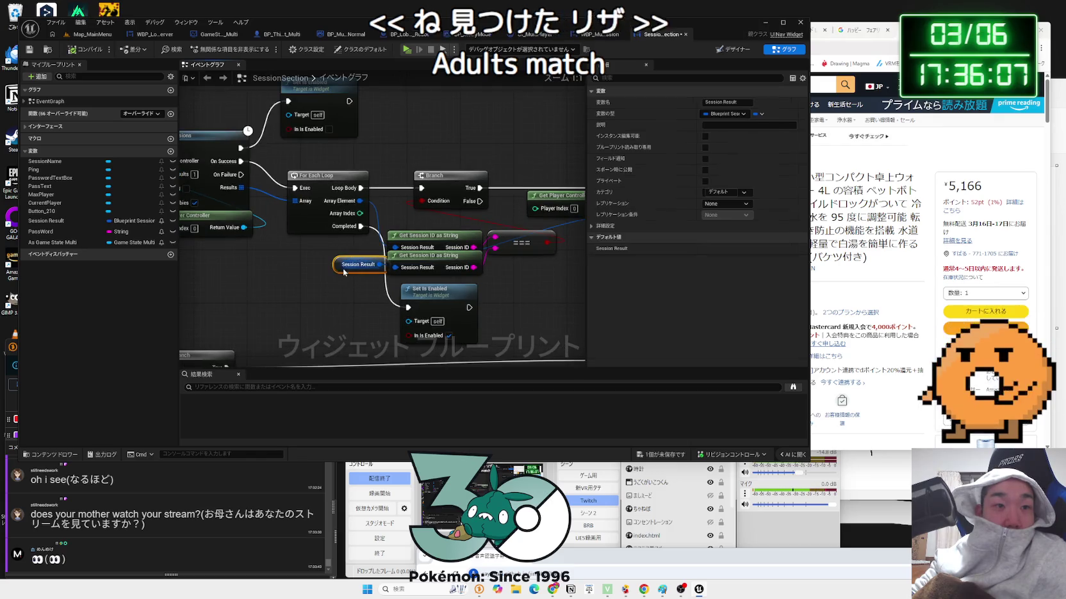
pyautogui.moveTo(324, 268)
pyautogui.mouseDown()
pyautogui.moveTo(314, 285)
pyautogui.moveTo(341, 276)
pyautogui.mouseUp()
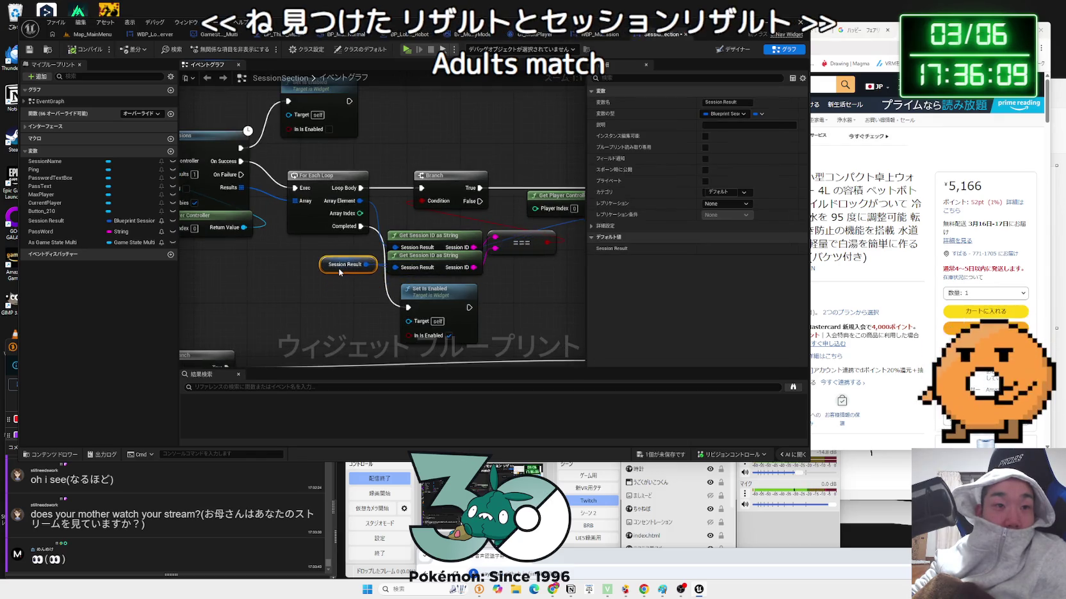
# Bring JoinSession into view and nudge both Print String nodes right.
pyautogui.scroll(-2, 341, 276)
pyautogui.moveTo(502, 276); pyautogui.dragTo(322, 275)
pyautogui.keyDown('ctrl'); pyautogui.click(511, 264); pyautogui.keyUp('ctrl')
pyautogui.moveTo(510, 264); pyautogui.dragTo(515, 264)
# Trace FindSessions, For Each Loop, Branch and JoinSession, then return to Map_MainMenu.
pyautogui.moveTo(359, 234); pyautogui.dragTo(358, 234)
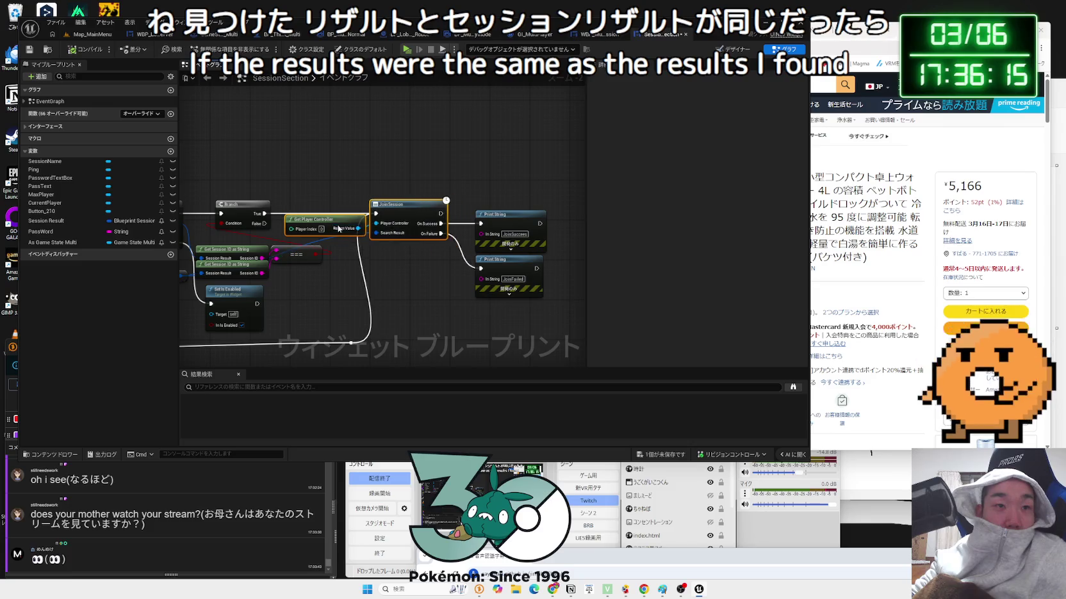
pyautogui.moveTo(192, 237)
pyautogui.mouseDown()
pyautogui.moveTo(395, 251)
pyautogui.moveTo(326, 255)
pyautogui.mouseUp()
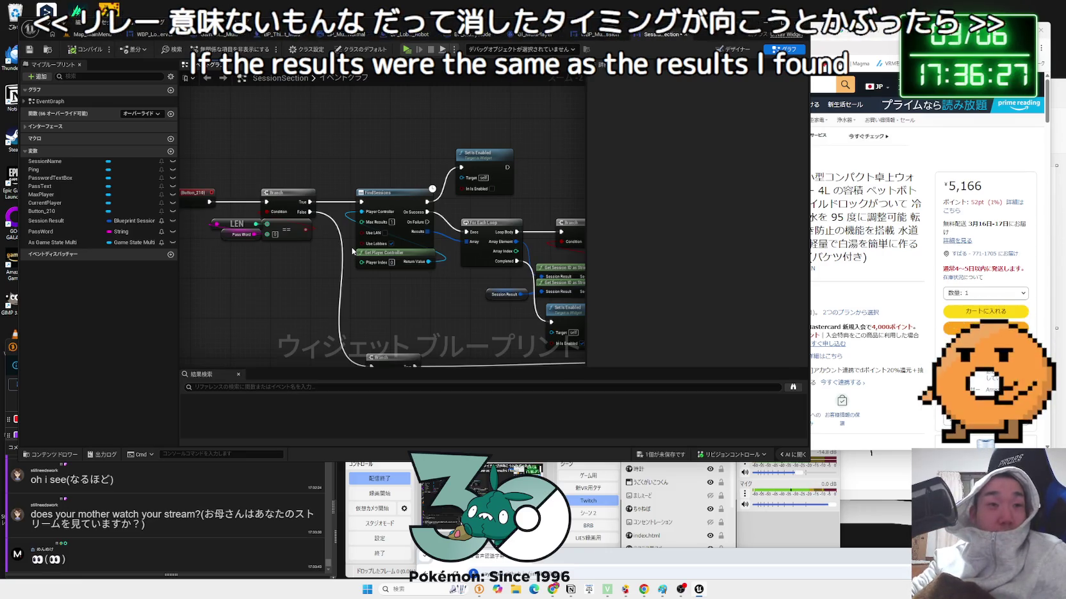
pyautogui.moveTo(349, 249); pyautogui.dragTo(310, 273)
pyautogui.moveTo(442, 279)
pyautogui.mouseDown()
pyautogui.moveTo(340, 263)
pyautogui.moveTo(468, 286)
pyautogui.moveTo(584, 270)
pyautogui.mouseUp()
pyautogui.scroll(2, 411, 255)
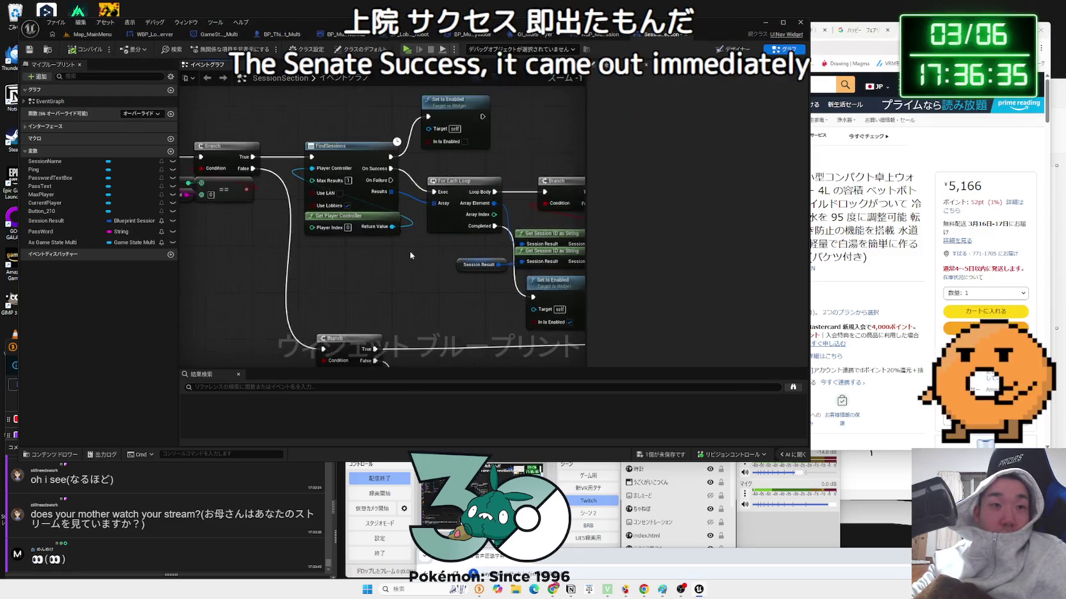
pyautogui.moveTo(411, 255)
pyautogui.mouseDown()
pyautogui.moveTo(334, 246)
pyautogui.moveTo(294, 260)
pyautogui.moveTo(231, 246)
pyautogui.mouseUp()
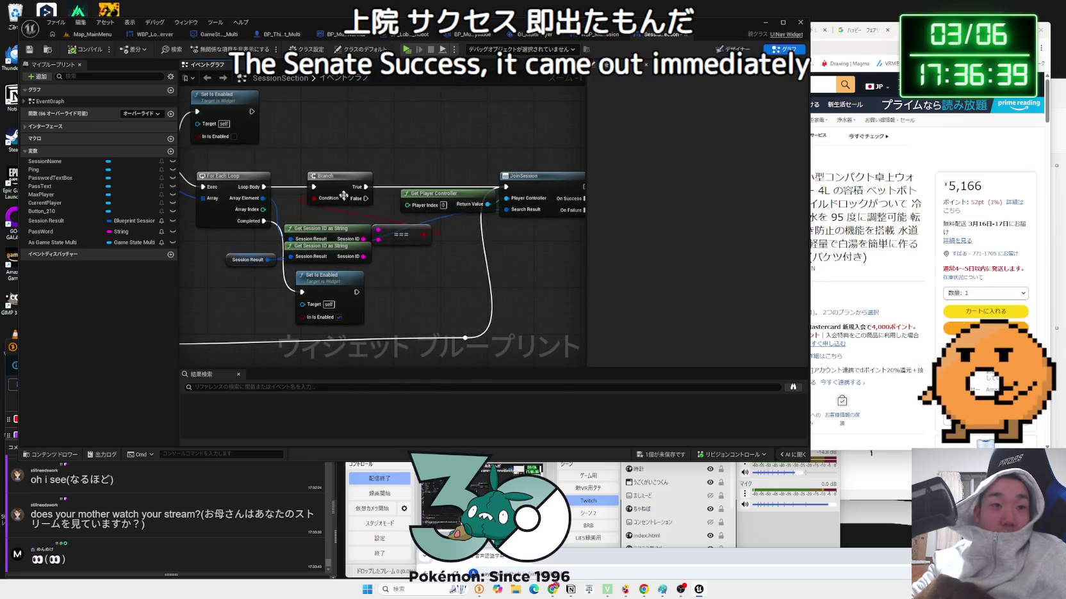
pyautogui.moveTo(303, 219); pyautogui.dragTo(354, 204)
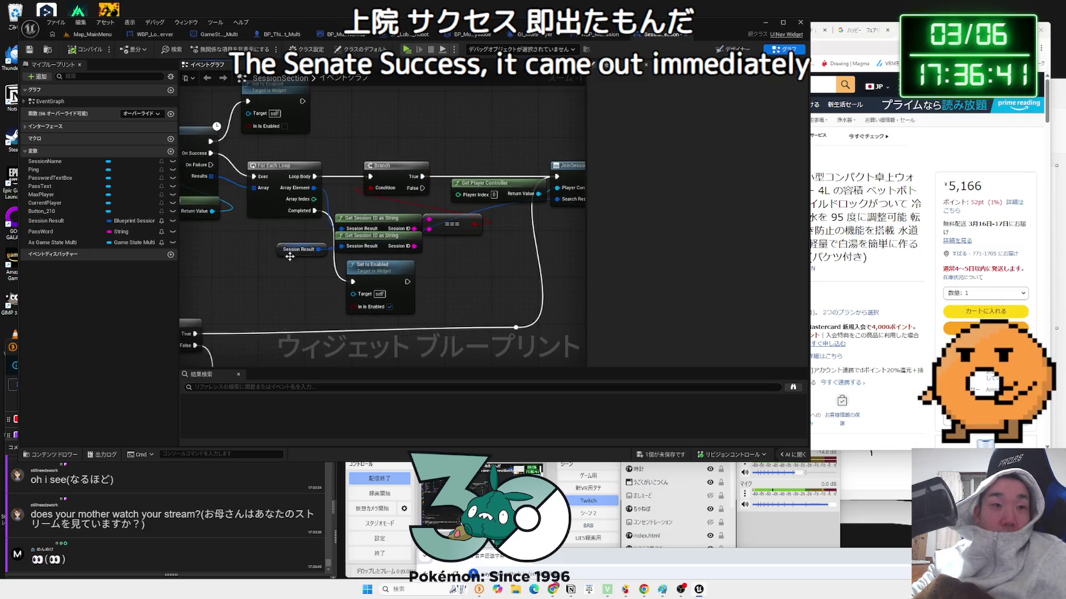
pyautogui.scroll(1, 361, 224)
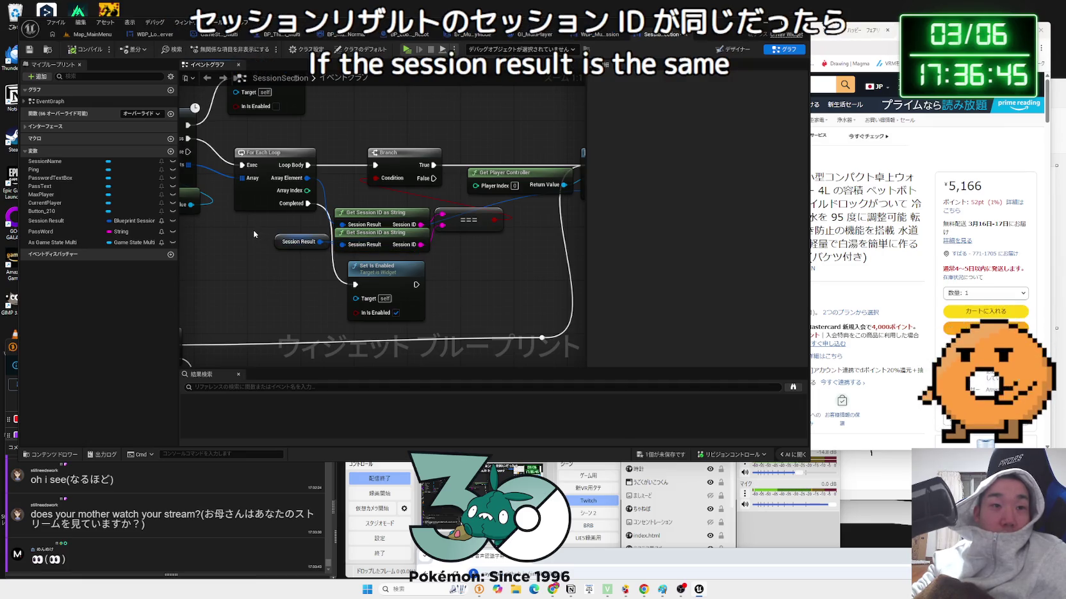
pyautogui.moveTo(264, 232); pyautogui.dragTo(422, 244)
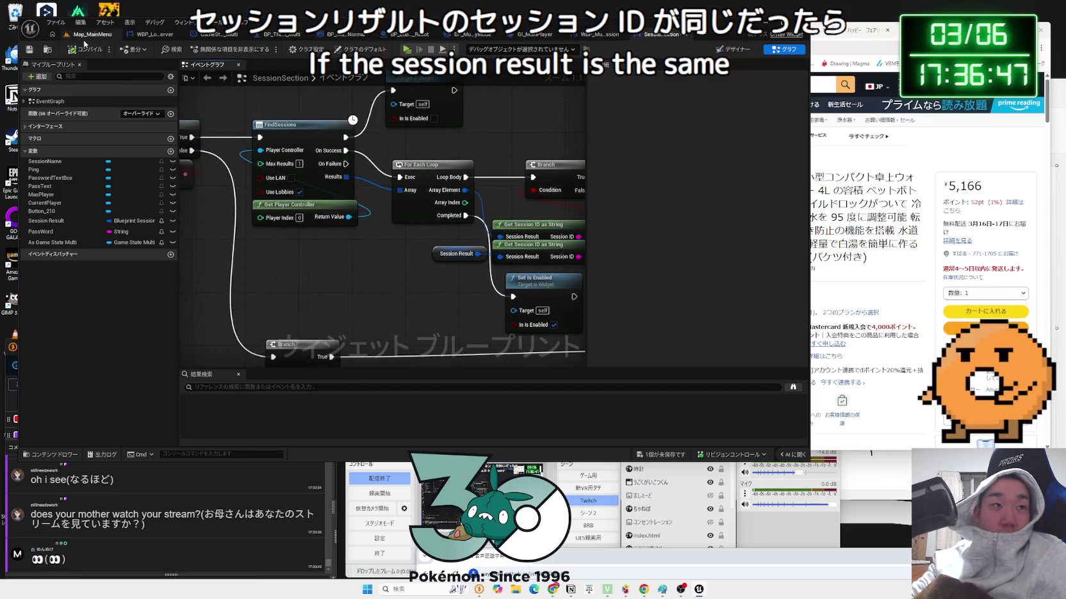
pyautogui.click(87, 35)
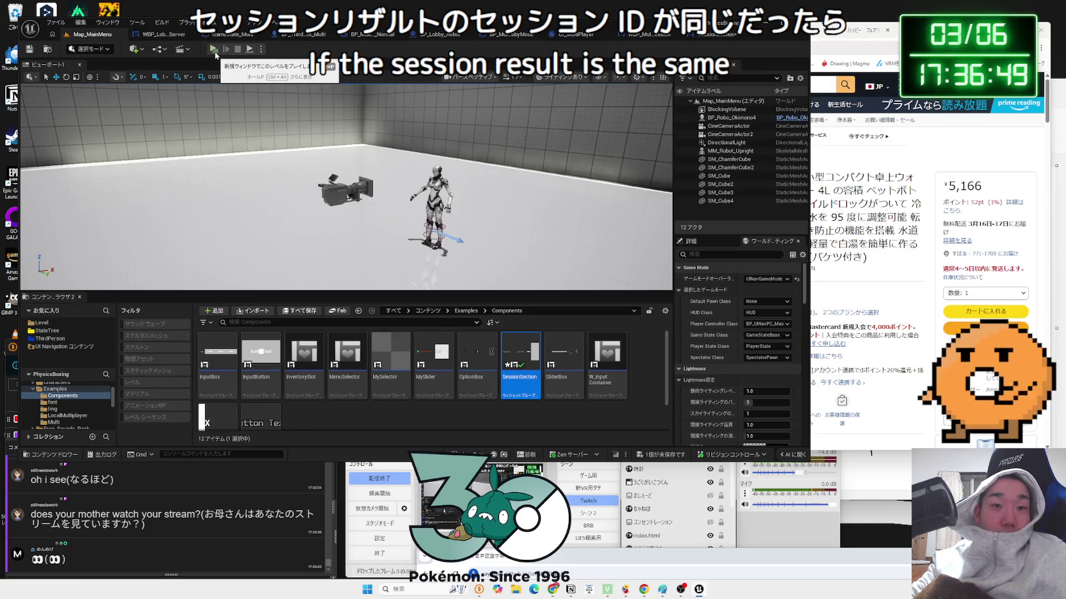
# Launch the three previews, open Multi Player in the main one, and widen the second.
pyautogui.click(214, 50)
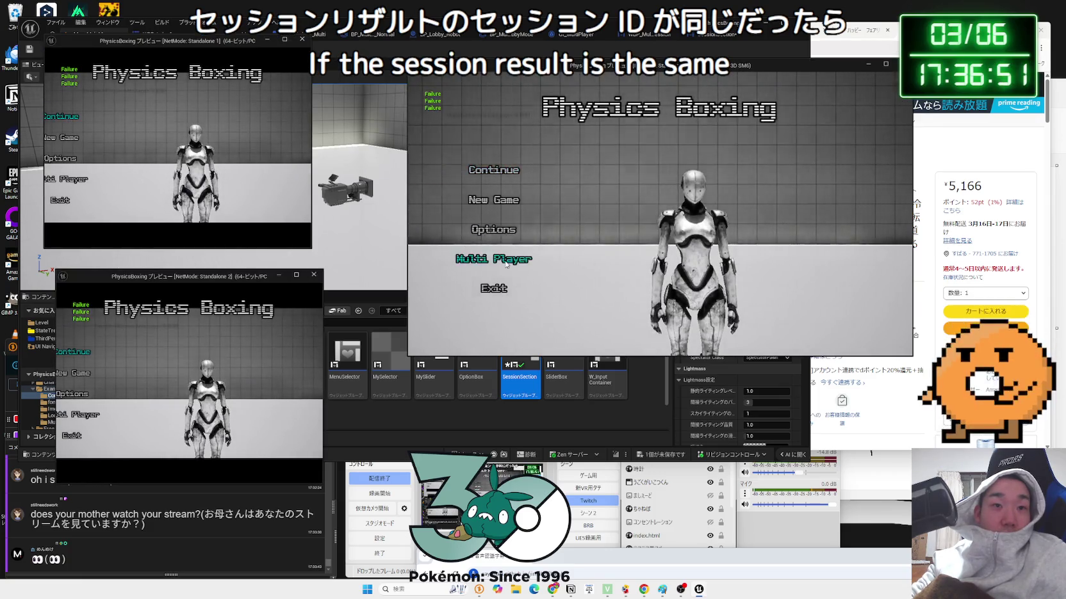
pyautogui.click(577, 262)
pyautogui.moveTo(323, 320); pyautogui.dragTo(413, 320)
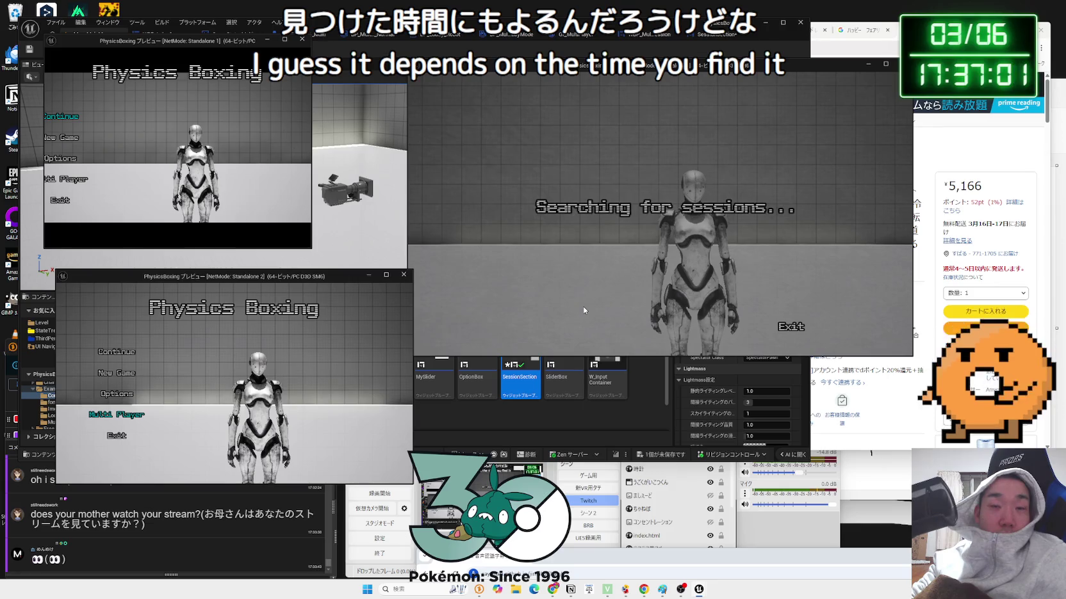
pyautogui.click(571, 319)
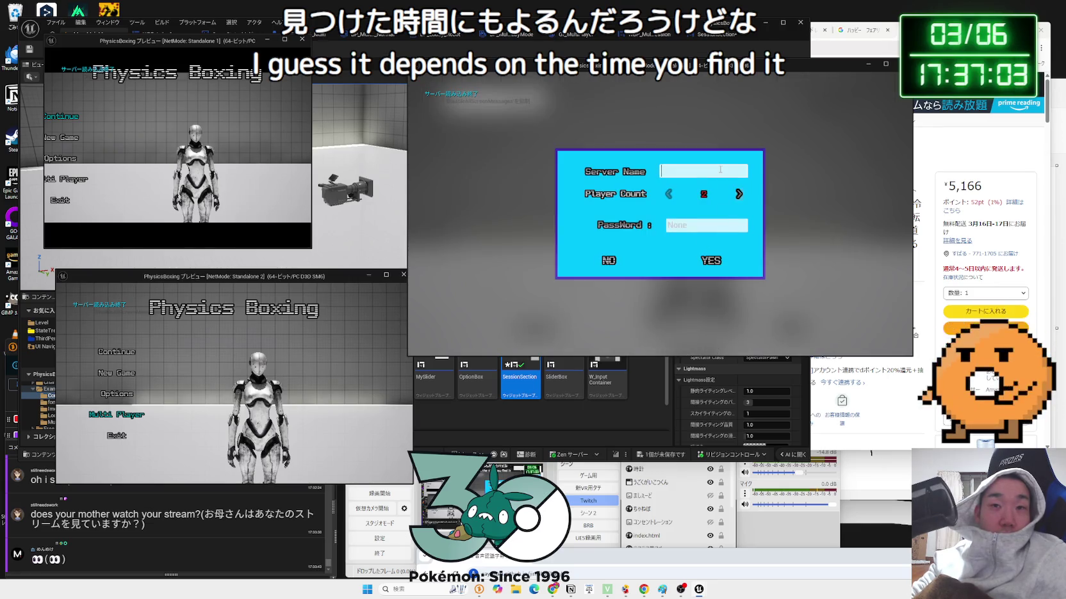
pyautogui.write('1234')
pyautogui.click(706, 225)
pyautogui.write('1234')
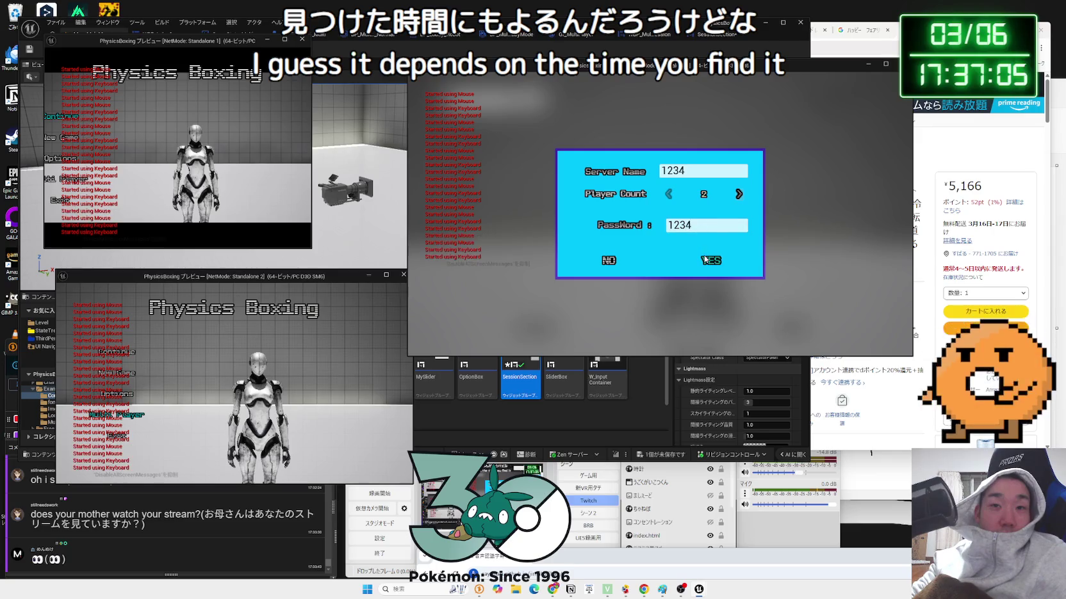
pyautogui.click(708, 261)
# Open the session search in both other previews, widening the first window.
pyautogui.hotkey('alt', 'Tab')
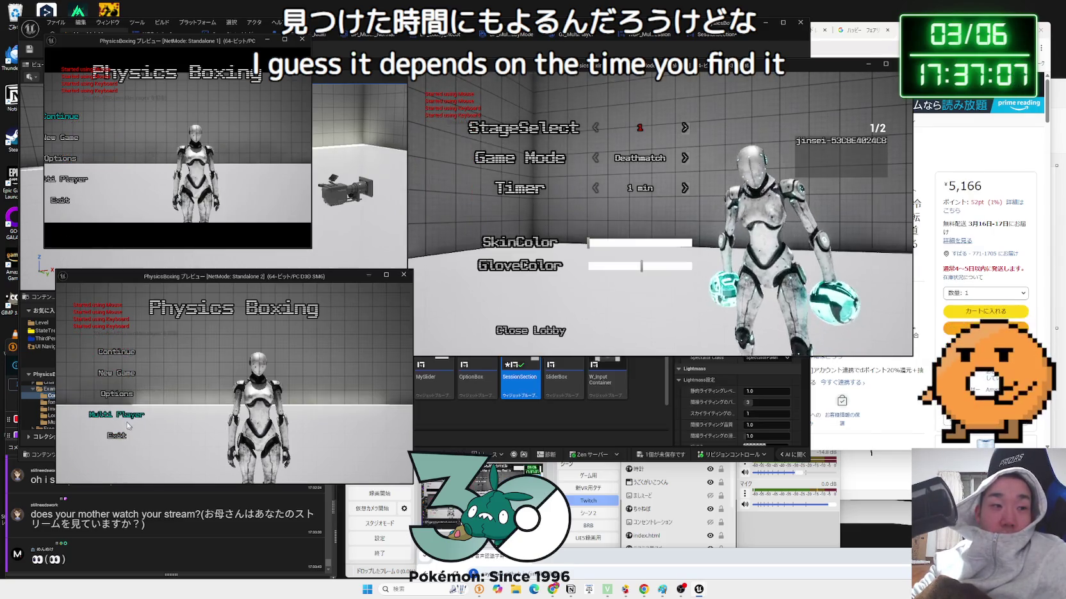
pyautogui.click(163, 409)
pyautogui.click(67, 180)
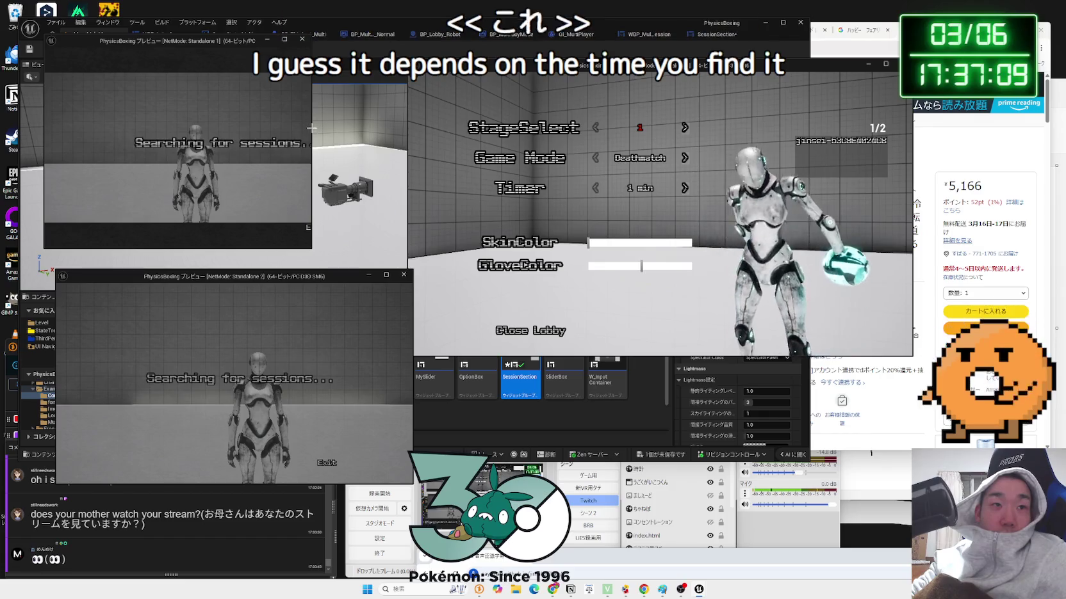
pyautogui.moveTo(312, 128); pyautogui.dragTo(382, 128)
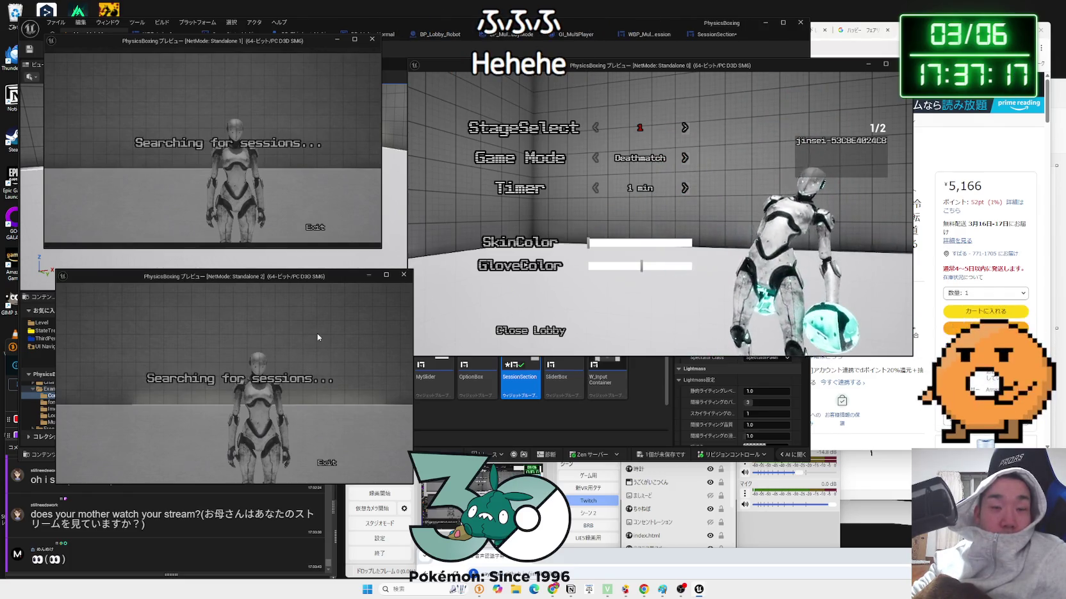
# Close the host's lobby and try joining session 1234 with the password from another window.
pyautogui.click(522, 332)
pyautogui.hotkey('alt', 'Tab')
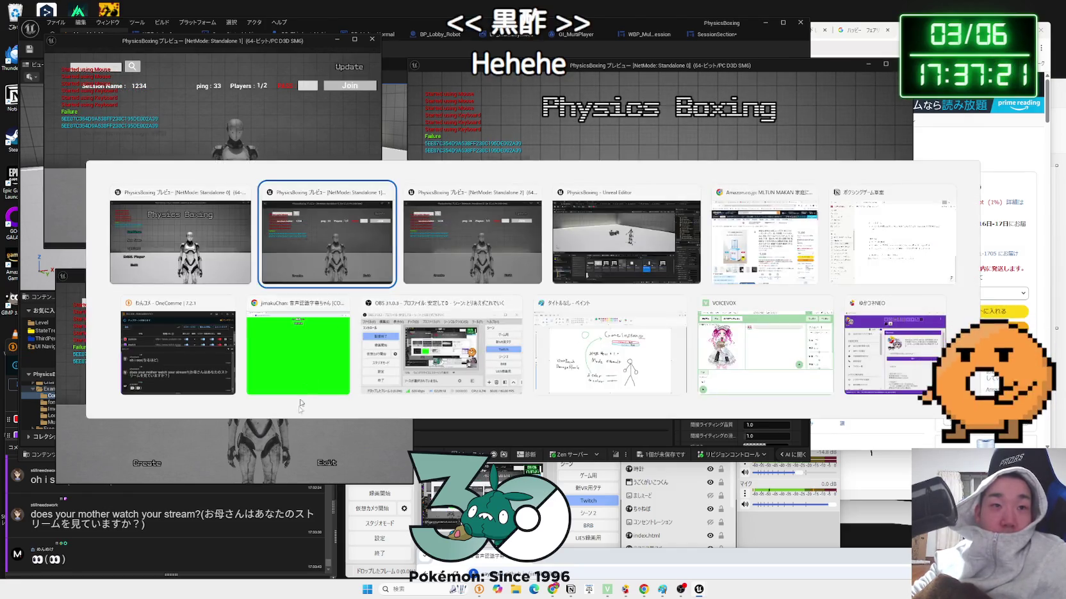
pyautogui.click(363, 324)
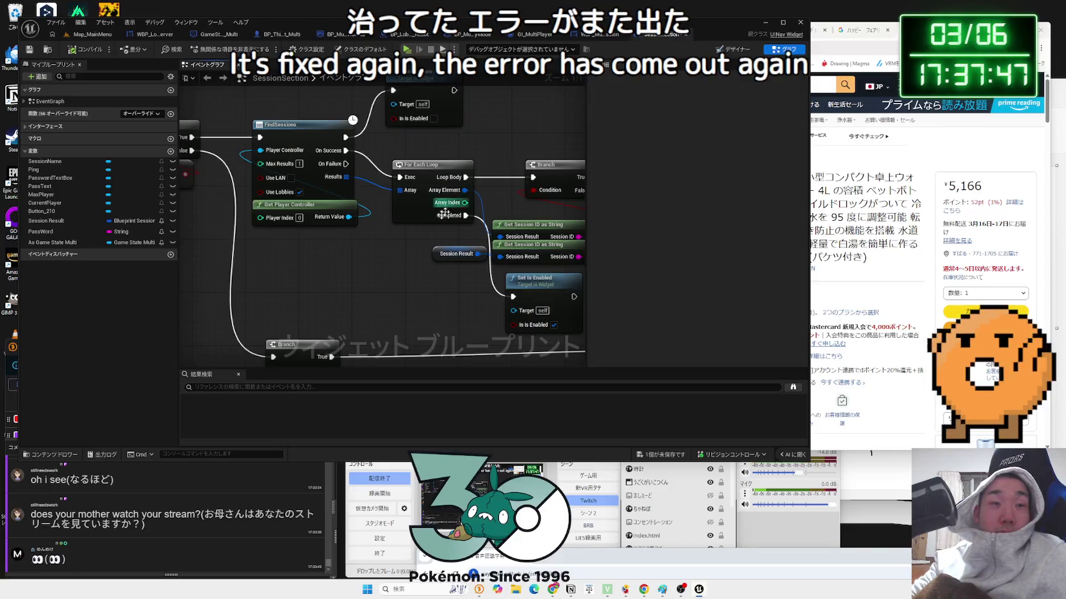
# Shift the selected entry nodes and pan the SessionSection graph to the button-click handler.
pyautogui.scroll(-2, 385, 237)
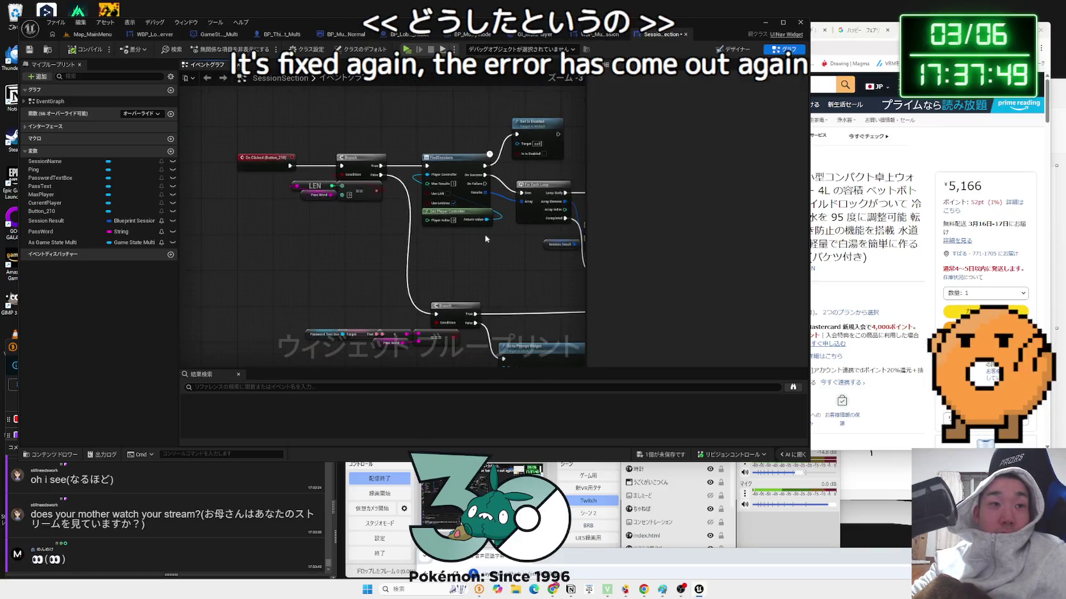
pyautogui.moveTo(446, 137); pyautogui.dragTo(436, 173)
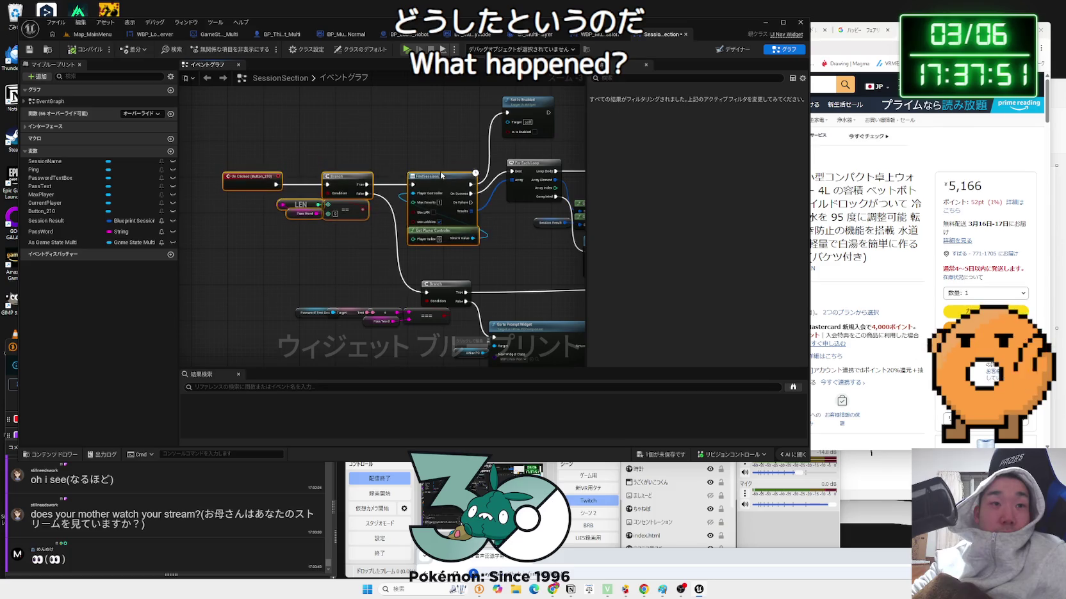
pyautogui.scroll(3, 352, 249)
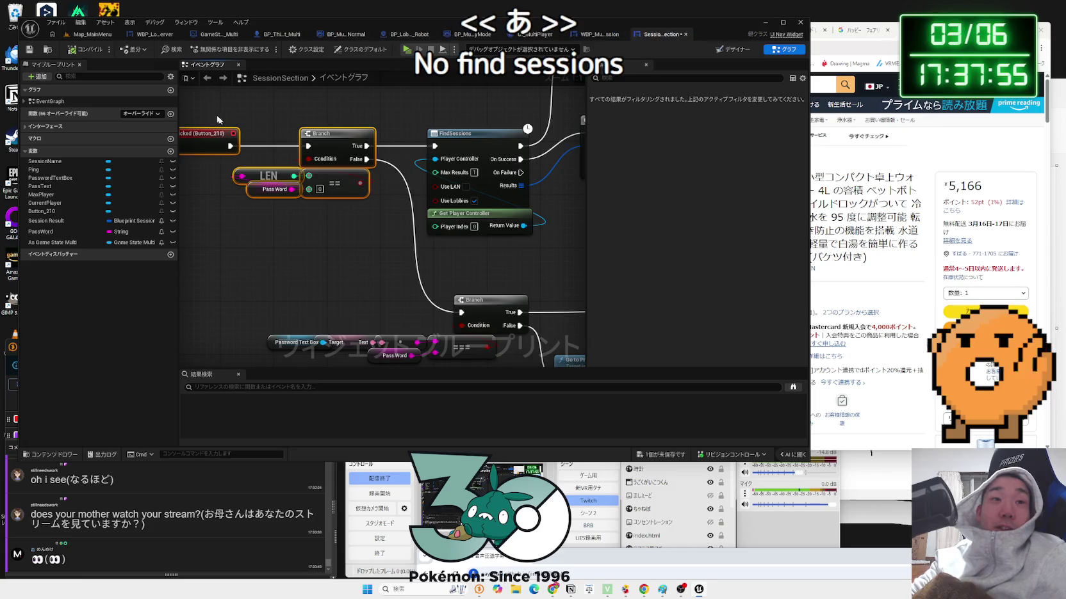
pyautogui.scroll(-2, 302, 251)
pyautogui.moveTo(398, 267)
pyautogui.mouseDown()
pyautogui.moveTo(448, 206)
pyautogui.moveTo(297, 215)
pyautogui.mouseUp()
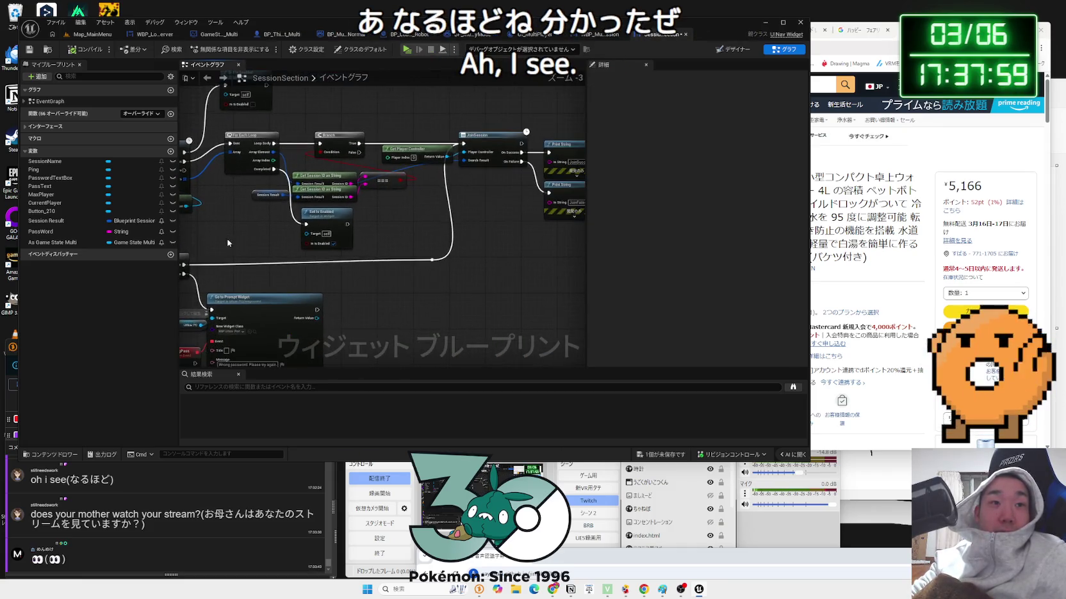
pyautogui.scroll(-1, 296, 215)
pyautogui.scroll(2, 297, 215)
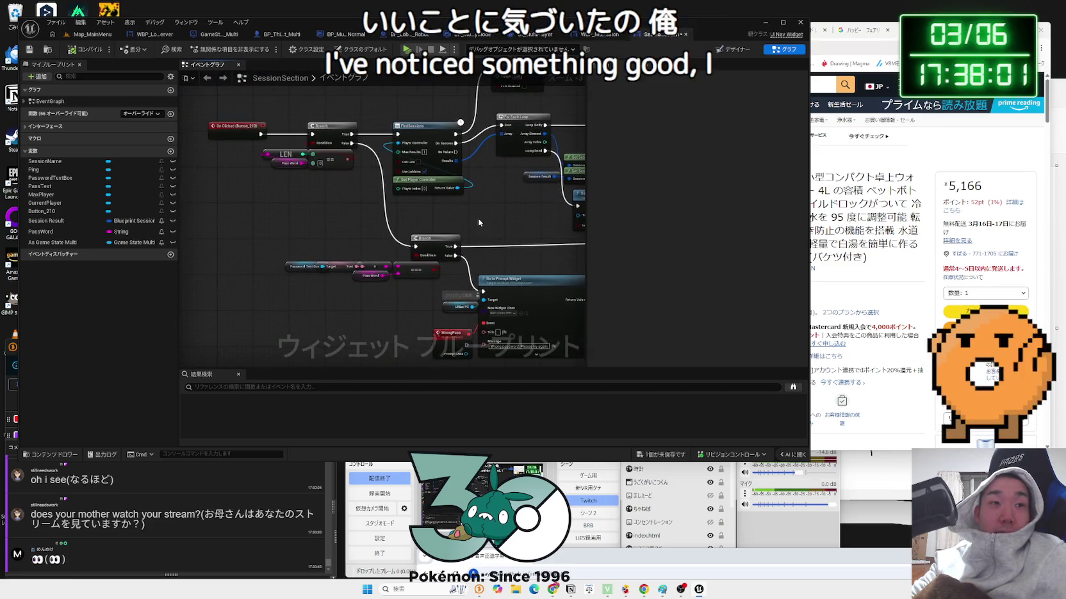
pyautogui.moveTo(296, 215)
pyautogui.mouseDown()
pyautogui.moveTo(256, 239)
pyautogui.moveTo(199, 239)
pyautogui.moveTo(430, 206)
pyautogui.moveTo(500, 228)
pyautogui.moveTo(499, 165)
pyautogui.mouseUp()
pyautogui.scroll(-1, 431, 206)
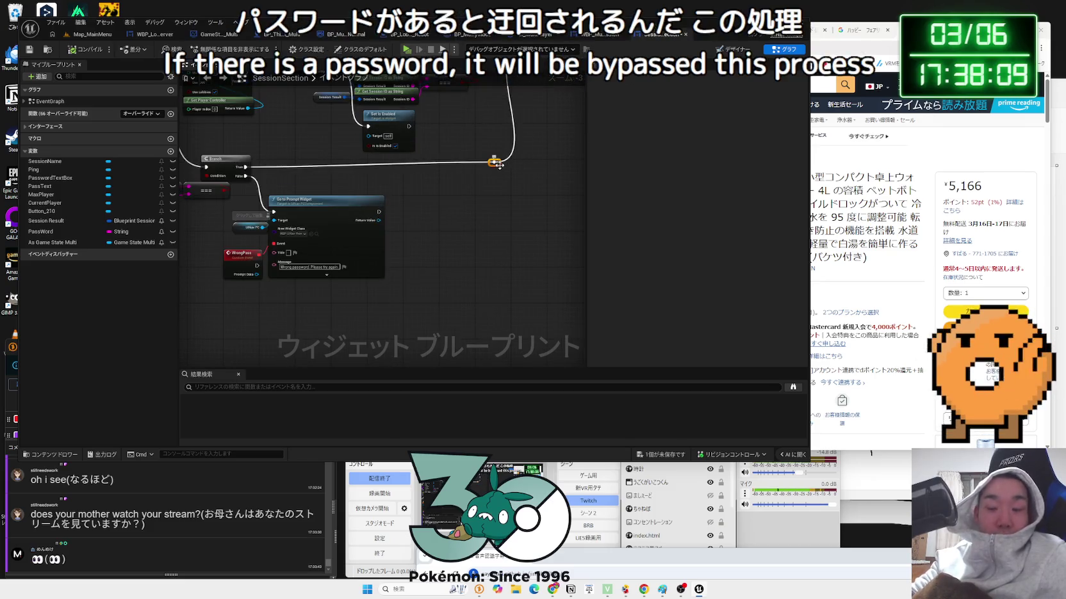
pyautogui.scroll(-2, 500, 165)
# Move the password Branch, Go to Prompt Widget and WrongPass nodes, rewire their exec pins, and compile.
pyautogui.moveTo(465, 269); pyautogui.dragTo(269, 196)
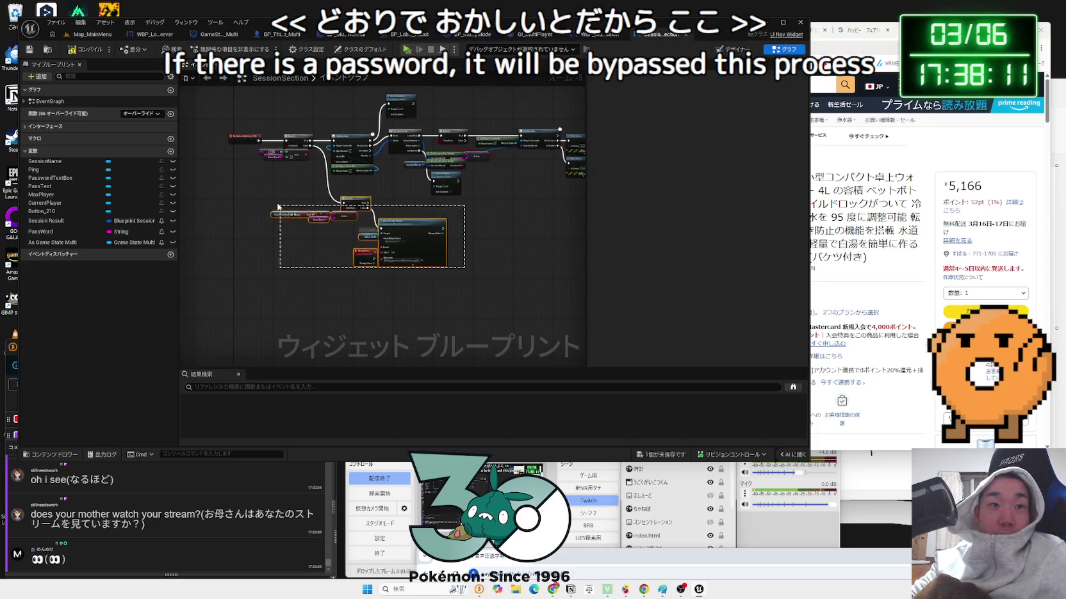
pyautogui.moveTo(348, 203); pyautogui.dragTo(277, 199)
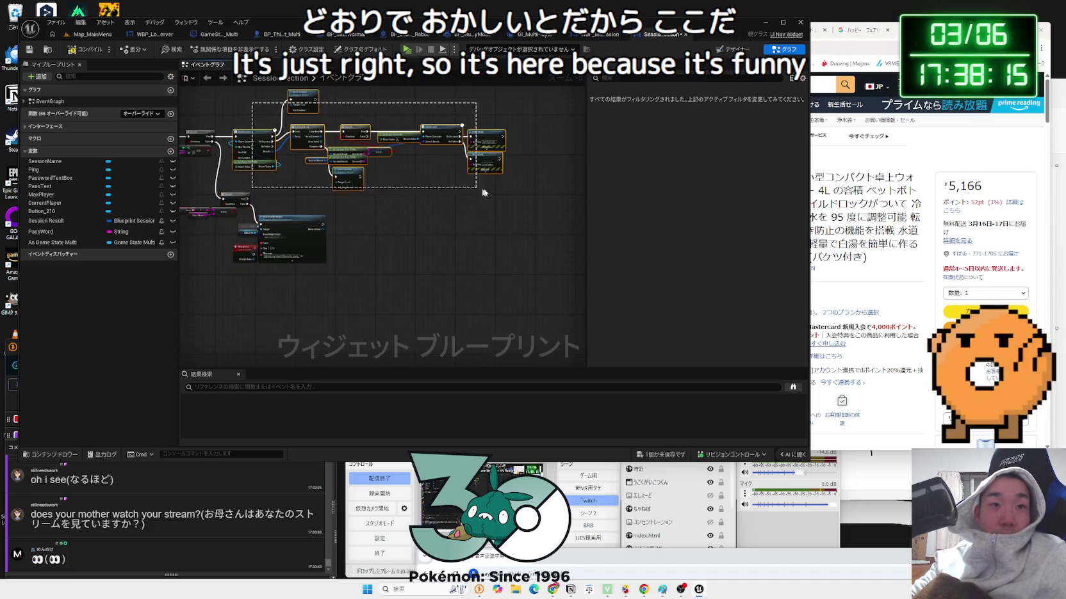
pyautogui.scroll(2, 320, 196)
pyautogui.moveTo(324, 245)
pyautogui.mouseDown()
pyautogui.moveTo(312, 119)
pyautogui.moveTo(340, 90)
pyautogui.mouseUp()
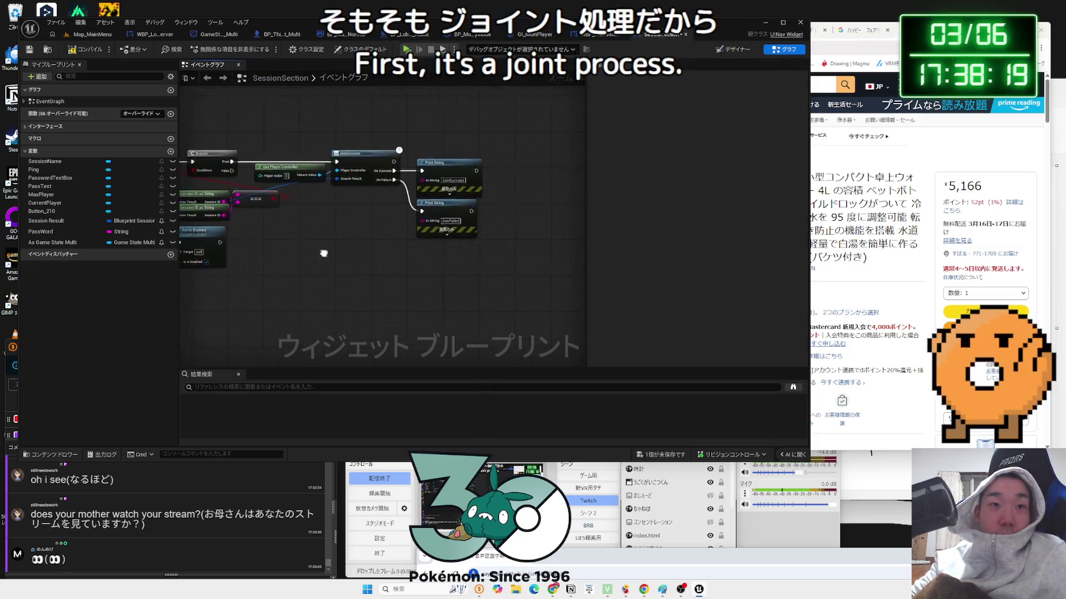
pyautogui.moveTo(471, 263); pyautogui.dragTo(566, 227)
pyautogui.moveTo(413, 285); pyautogui.dragTo(430, 249)
pyautogui.moveTo(377, 184); pyautogui.dragTo(458, 180)
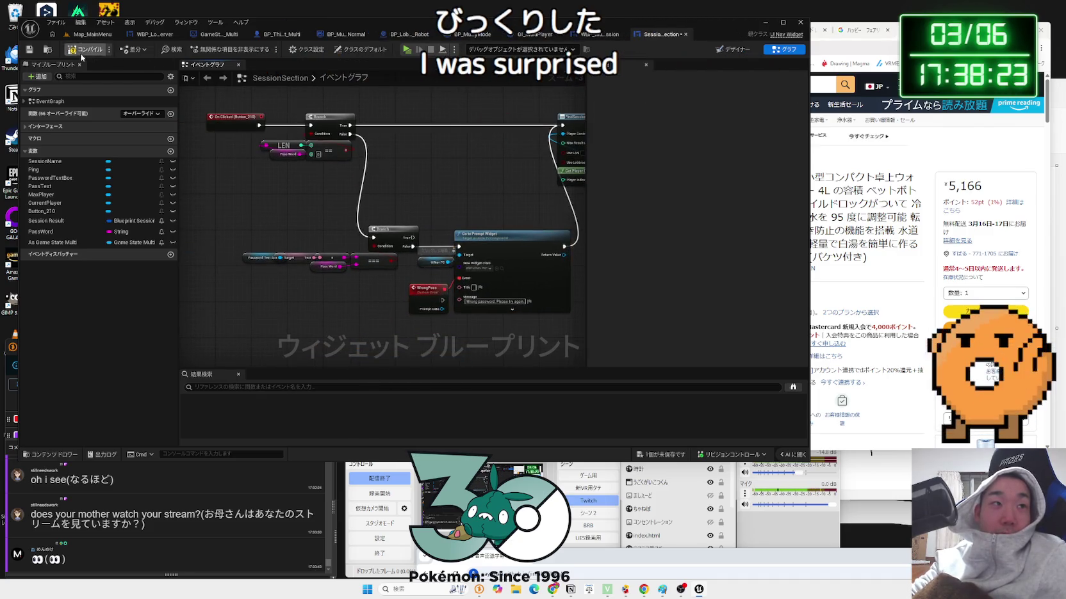
pyautogui.click(89, 34)
# Relaunch the three previews, create a new session, and start session searches in the other windows.
pyautogui.click(214, 50)
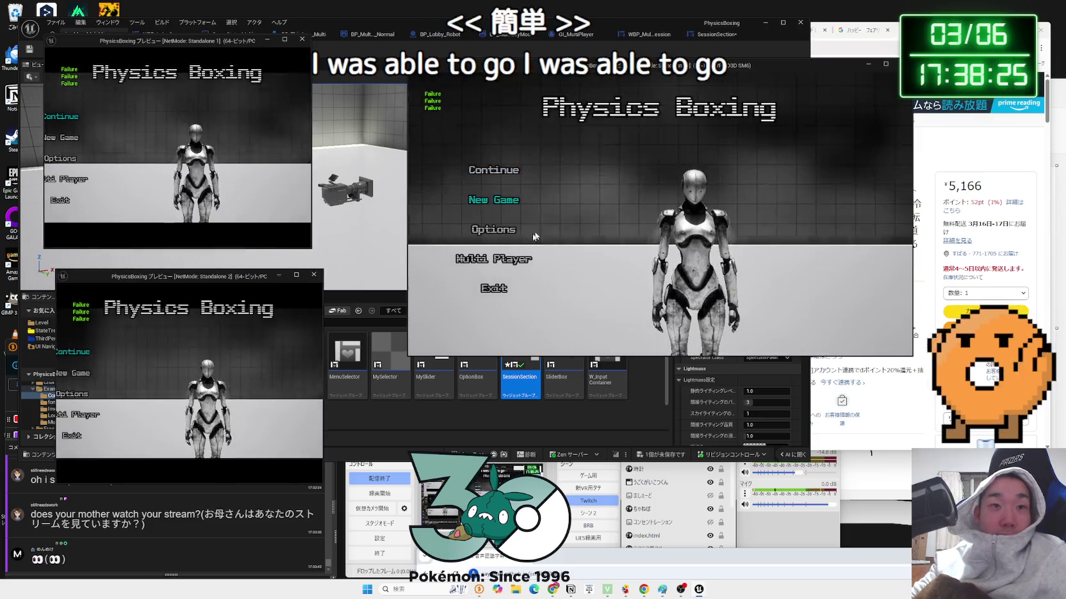
pyautogui.click(508, 260)
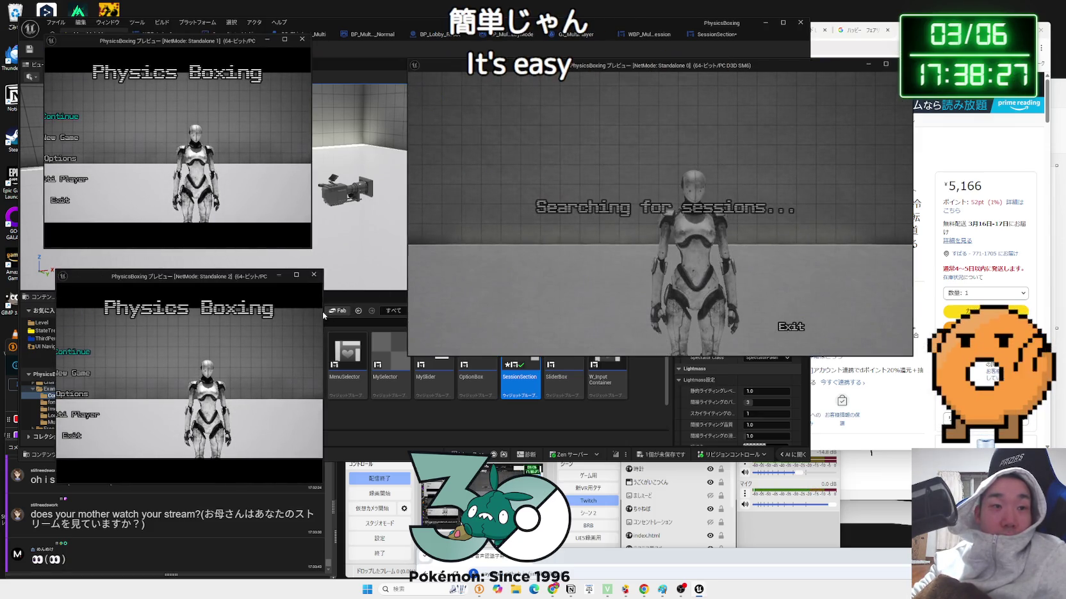
pyautogui.moveTo(312, 175); pyautogui.dragTo(388, 174)
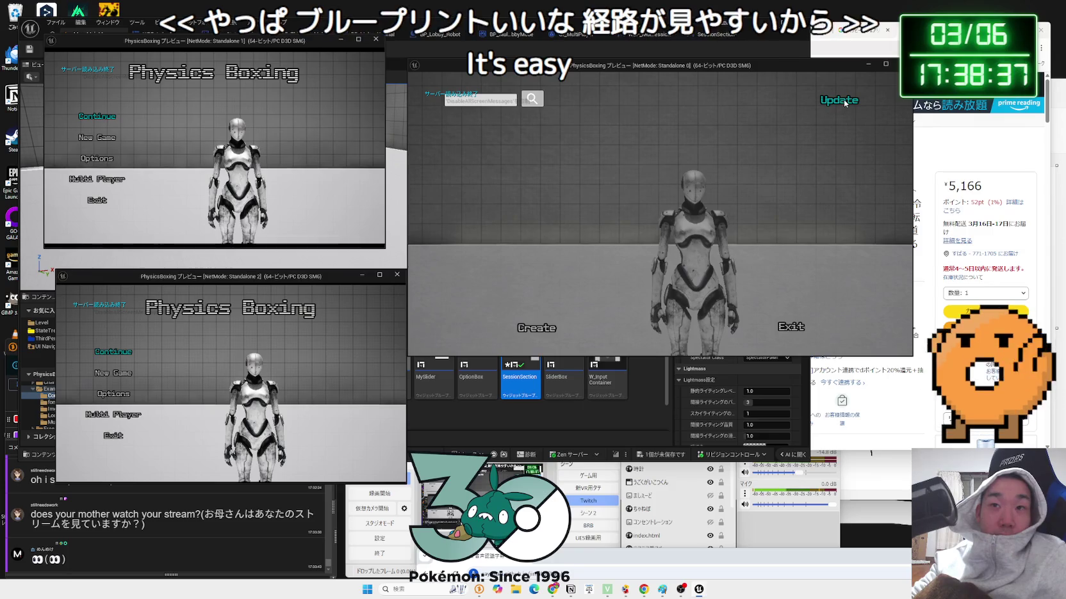
pyautogui.click(536, 328)
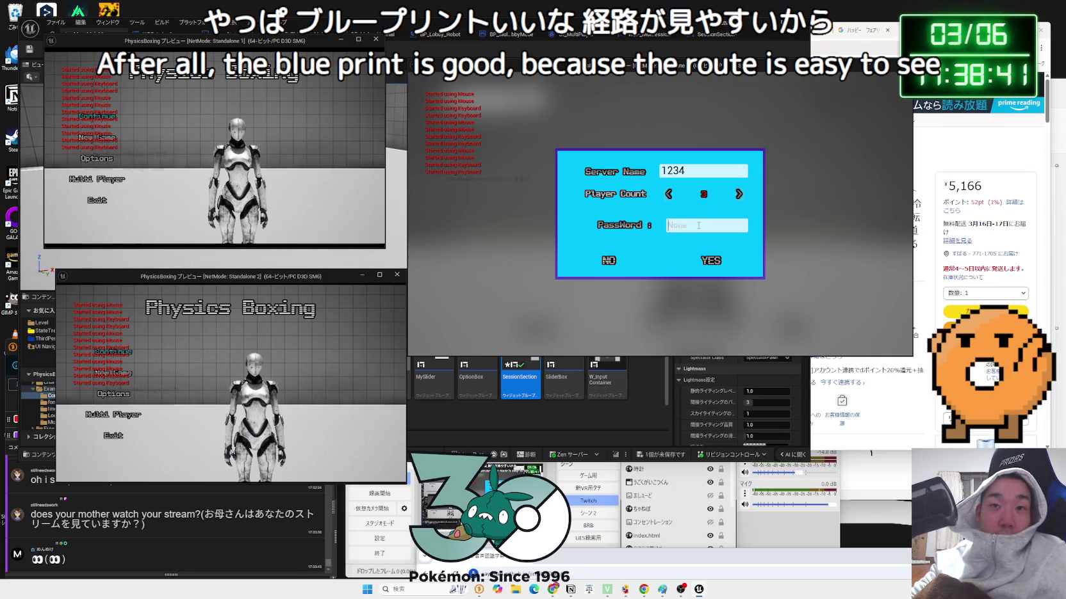
pyautogui.click(709, 261)
pyautogui.hotkey('alt', 'Tab')
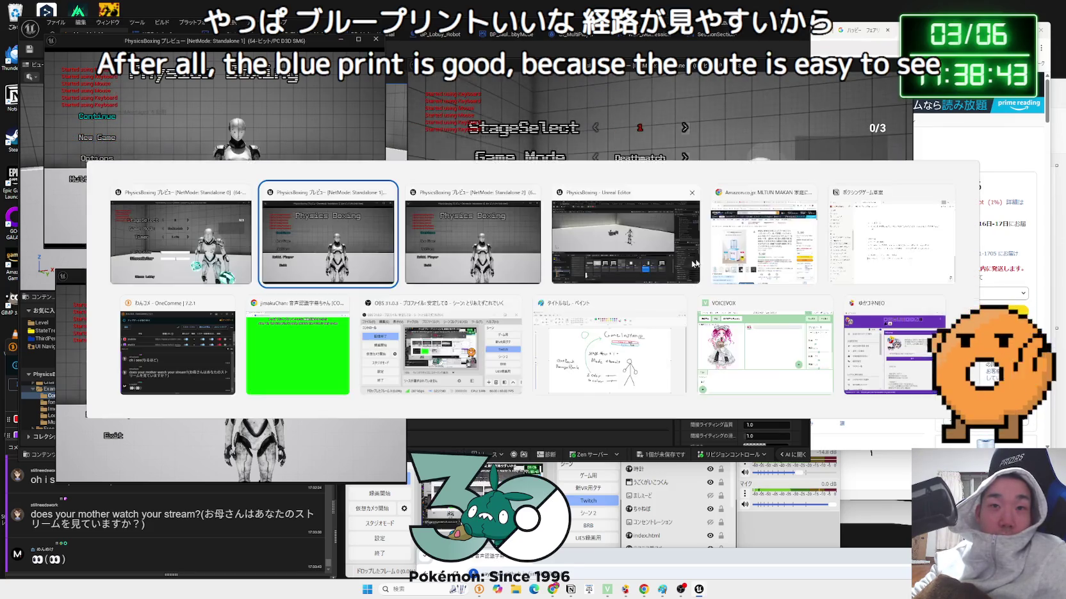
pyautogui.click(146, 422)
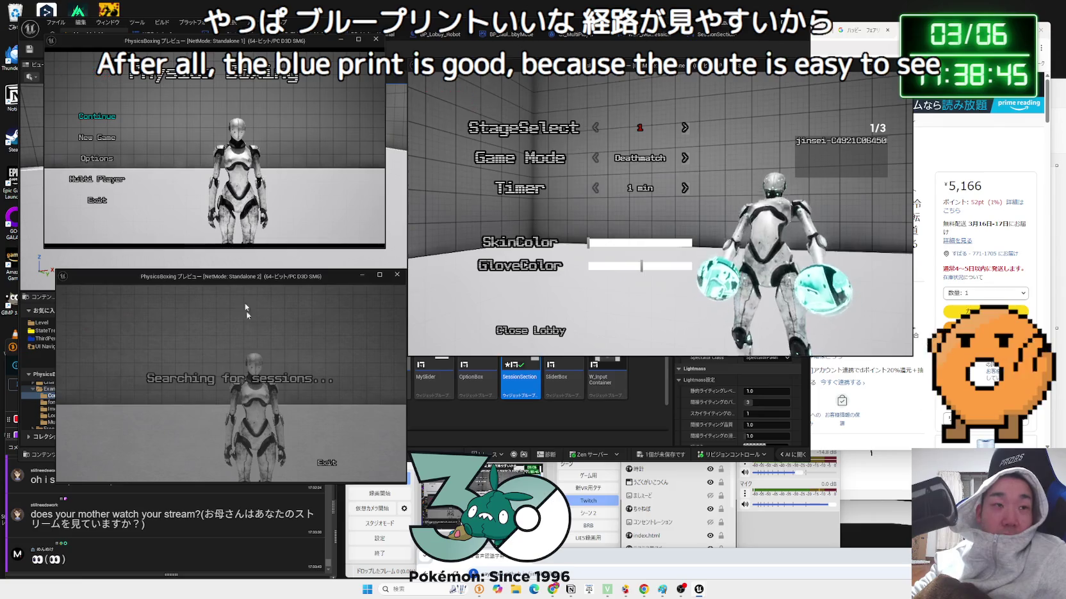
pyautogui.click(97, 179)
pyautogui.moveTo(313, 46); pyautogui.dragTo(321, 60)
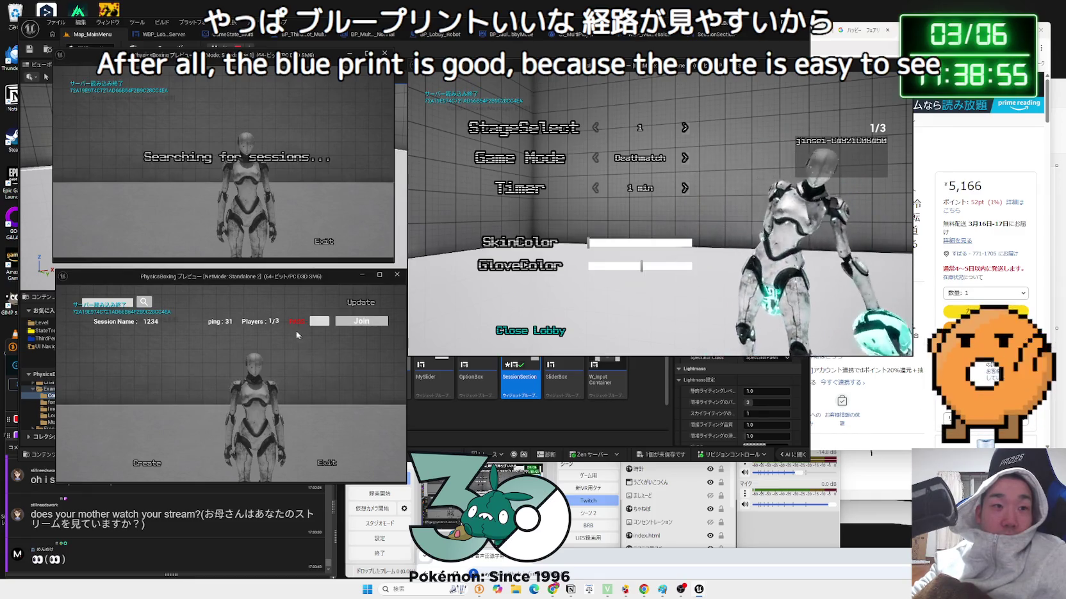
# Close the host lobby and repeatedly try joining session 1234 from Standalone 2.
pyautogui.click(512, 330)
pyautogui.hotkey('alt', 'Tab')
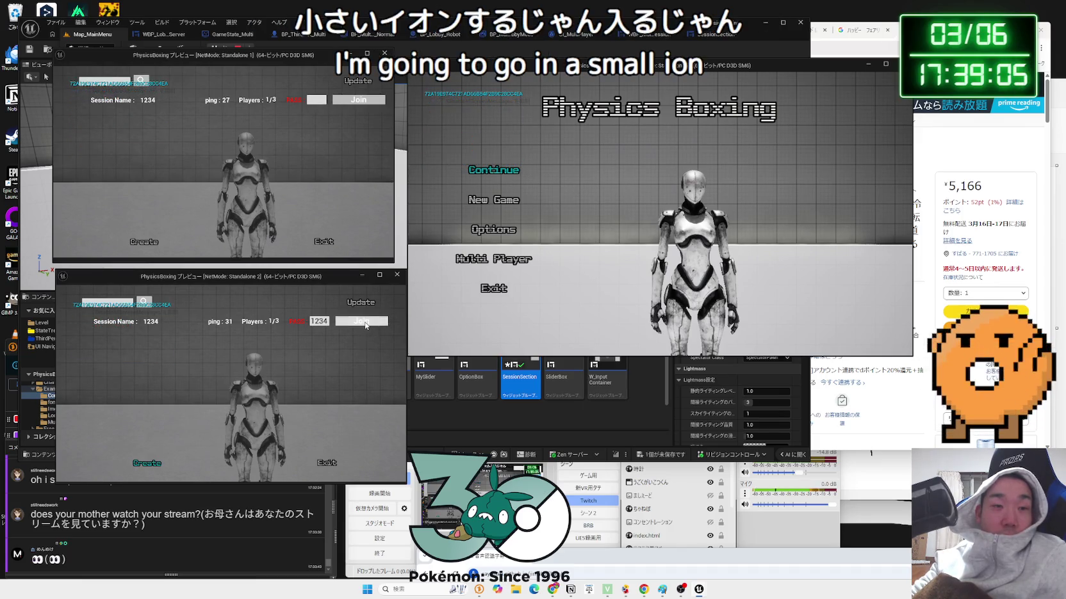
pyautogui.click(363, 326)
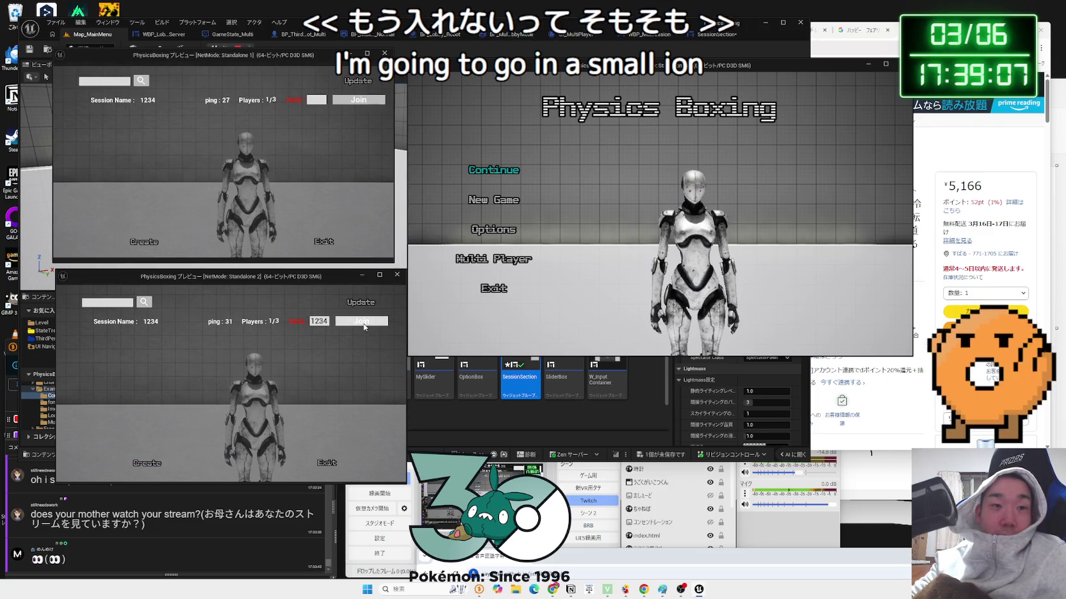
pyautogui.click(363, 325)
pyautogui.click(363, 322)
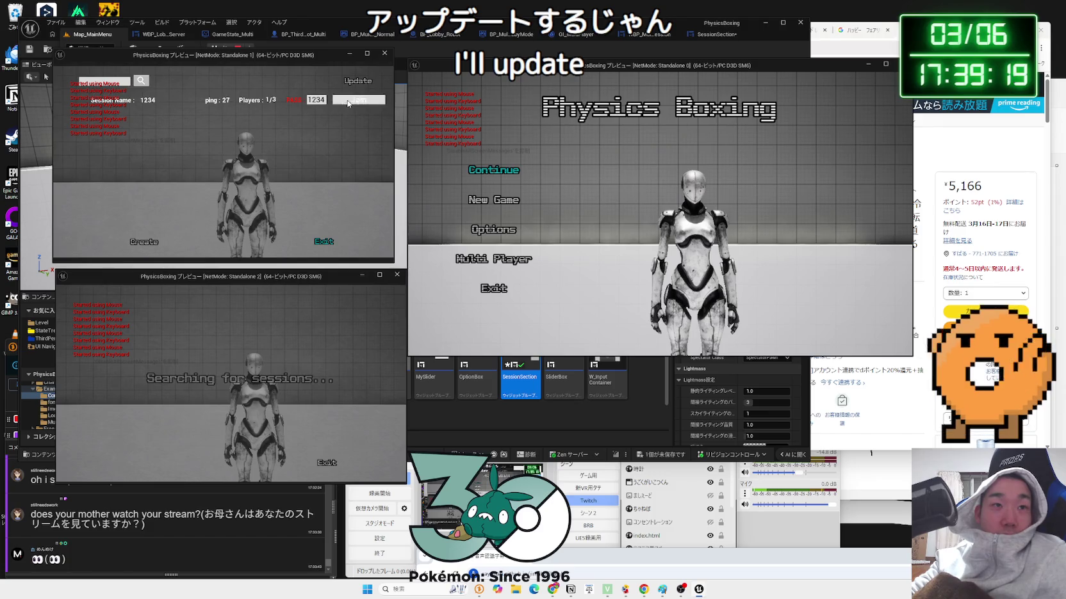
# Create a password-protected session named 1111 from the create-server settings.
pyautogui.click(141, 242)
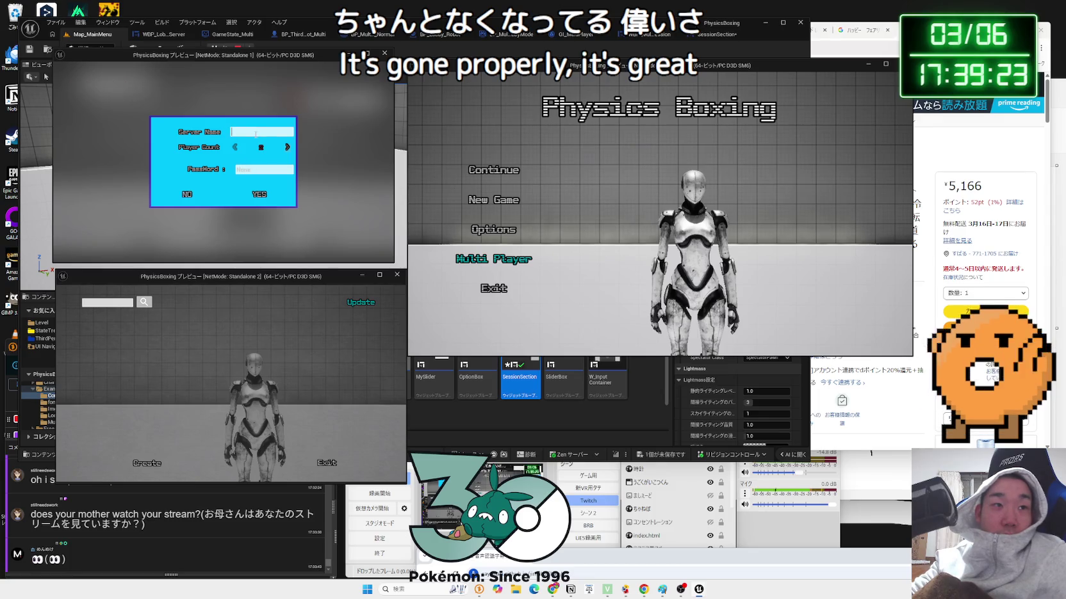
pyautogui.write('1234')
pyautogui.click(256, 169)
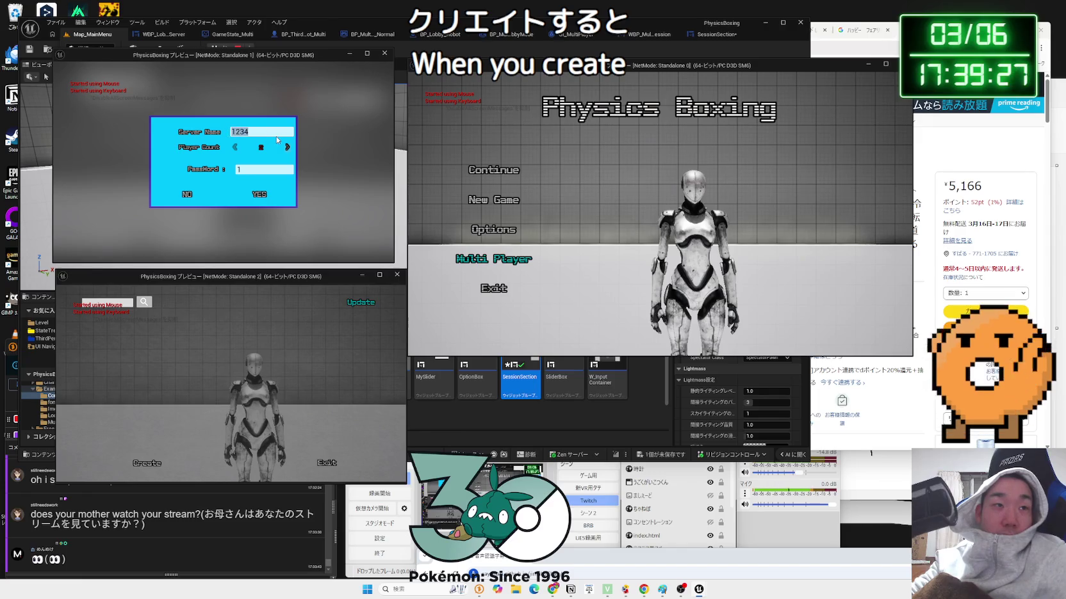
pyautogui.write('11')
pyautogui.click(258, 170)
pyautogui.write('11')
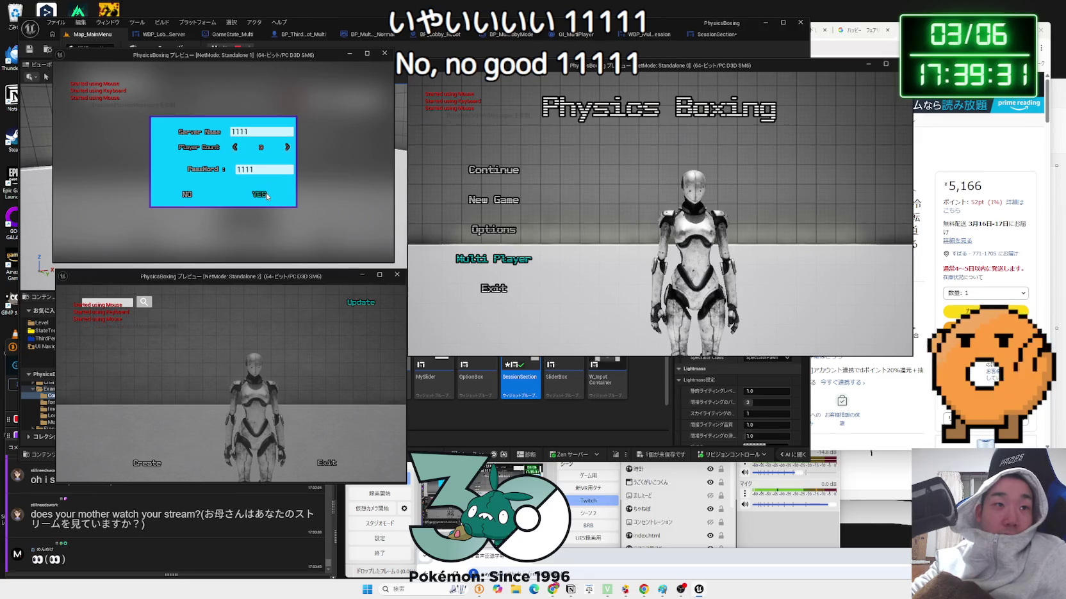
pyautogui.click(260, 195)
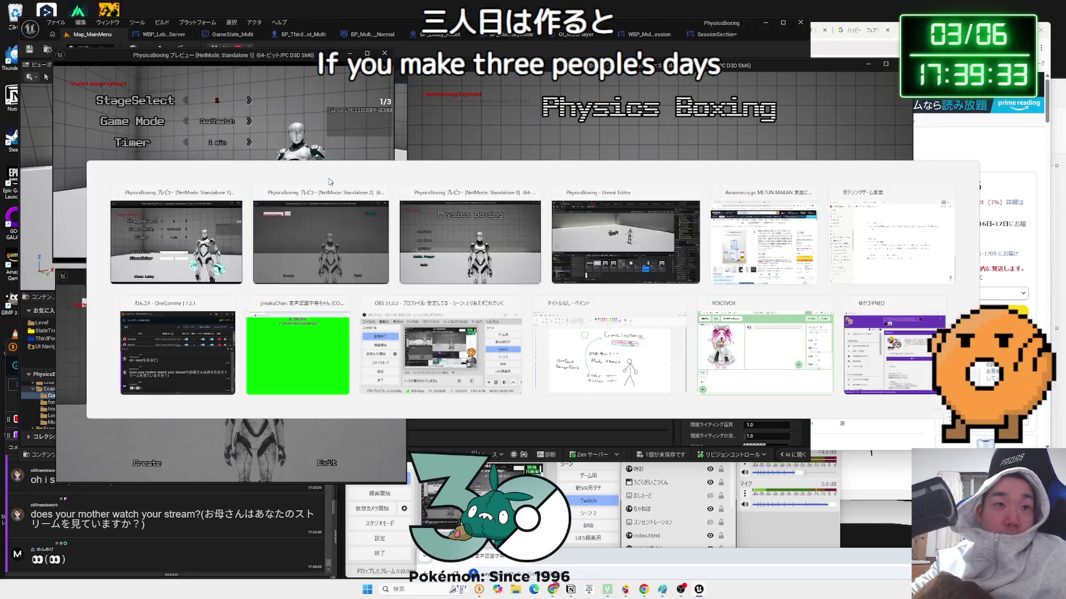
# Search for sessions in the other two previews and arrange their windows.
pyautogui.press('Return')
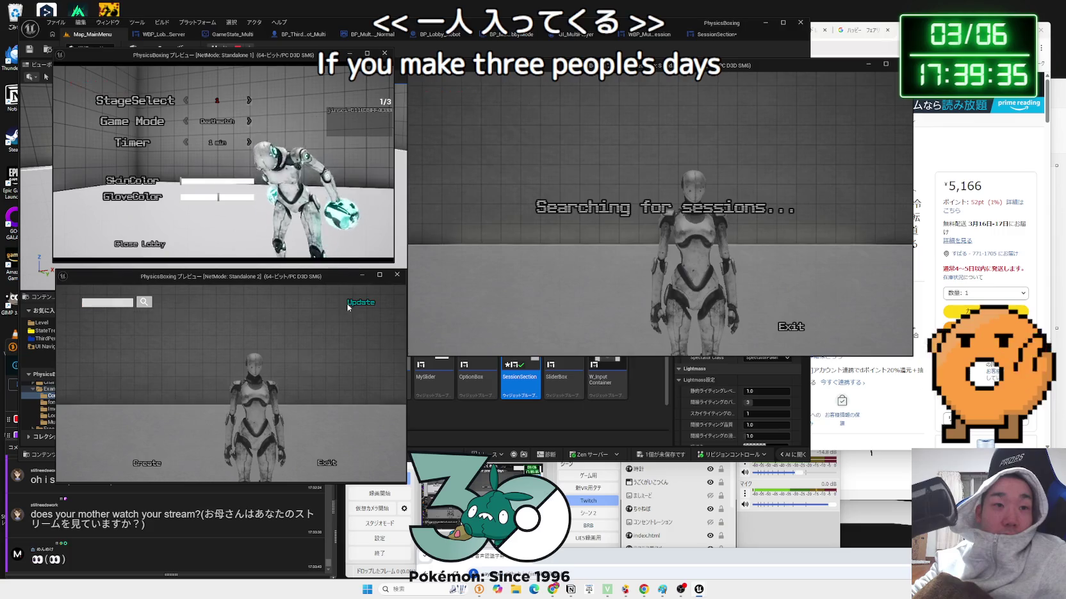
pyautogui.click(348, 307)
pyautogui.moveTo(319, 280); pyautogui.dragTo(327, 276)
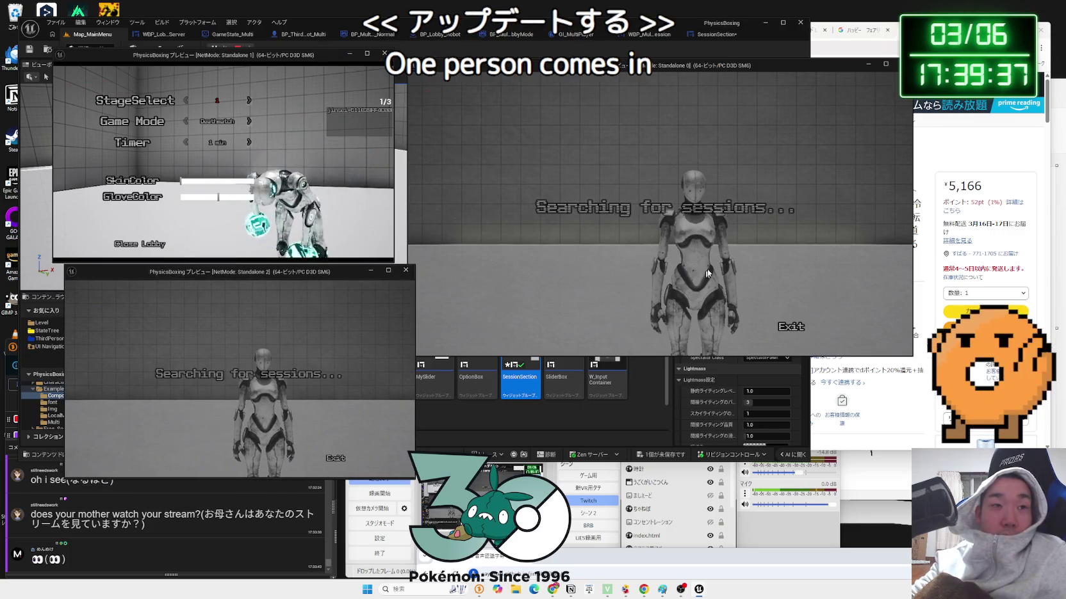
pyautogui.moveTo(650, 68); pyautogui.dragTo(710, 53)
pyautogui.moveTo(306, 274); pyautogui.dragTo(340, 287)
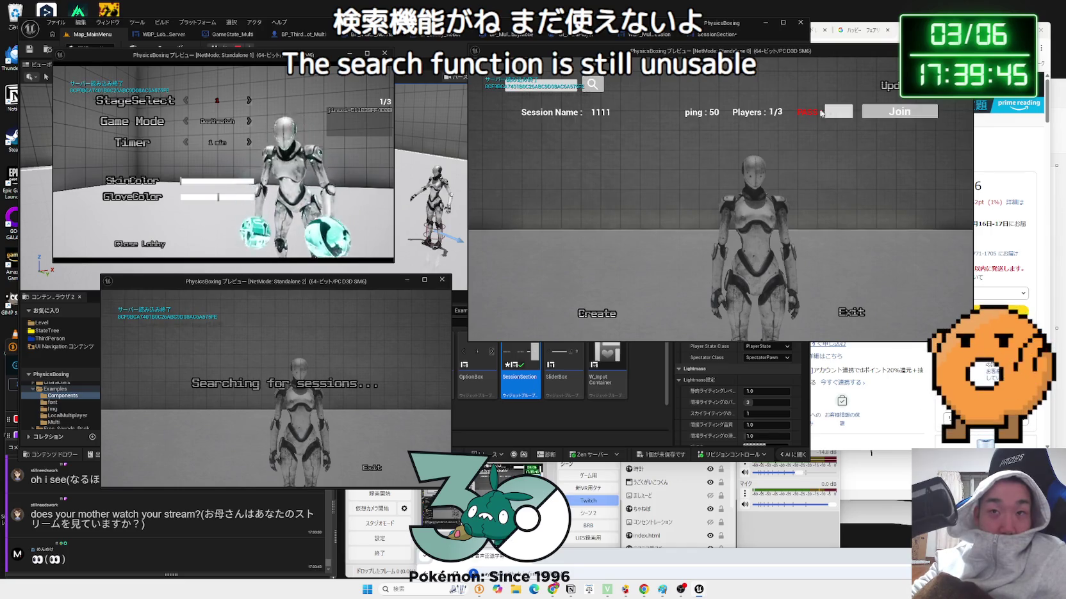
# Join session 1111 after a wrong-password attempt, then walk the character around the lobby.
pyautogui.click(898, 111)
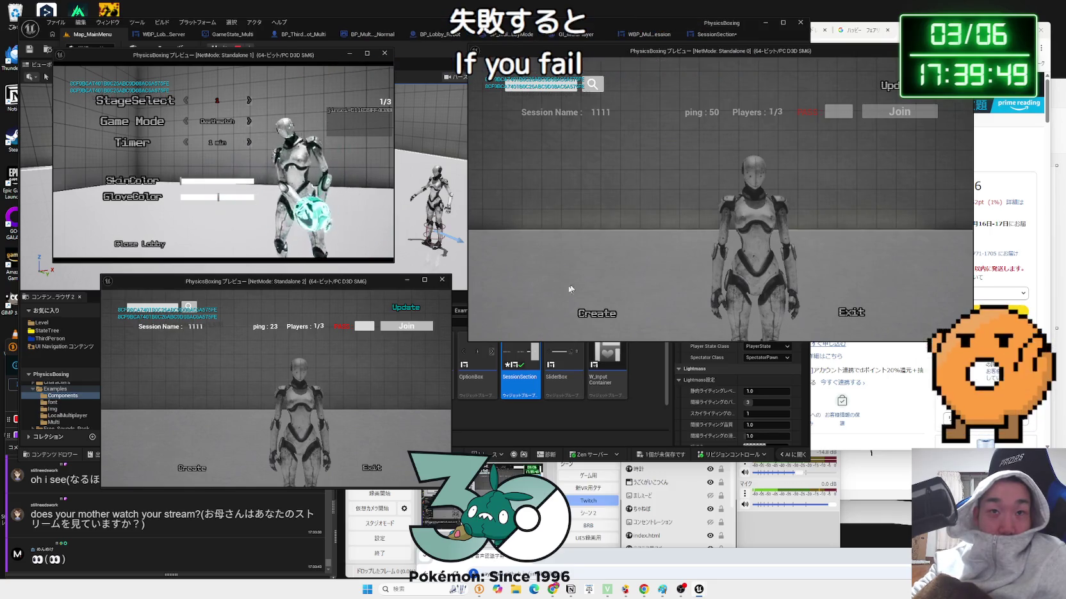
pyautogui.moveTo(768, 57); pyautogui.dragTo(742, 74)
pyautogui.click(873, 129)
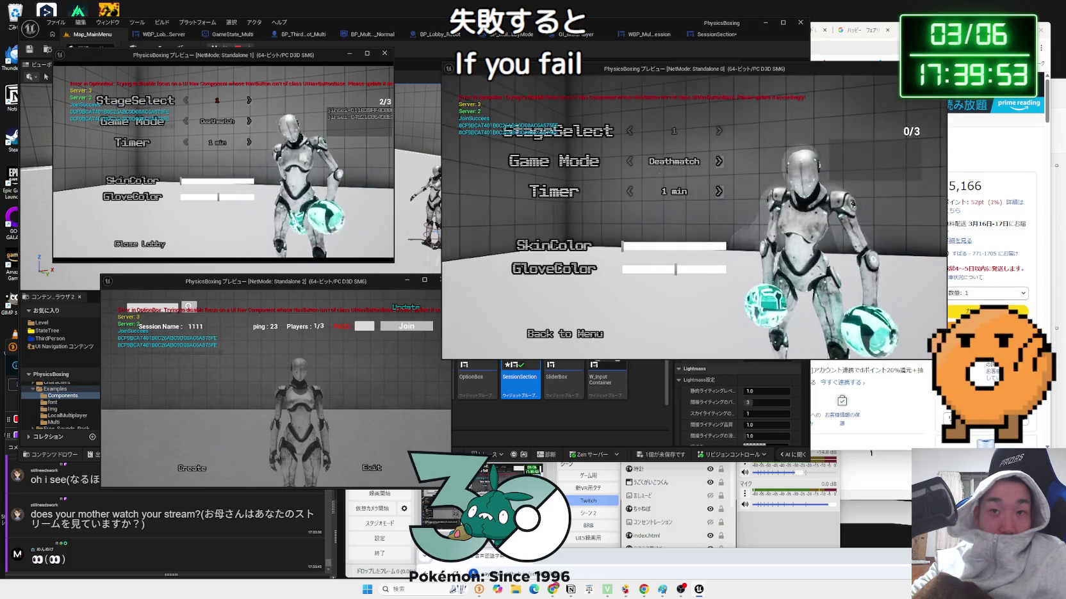
pyautogui.press('w')
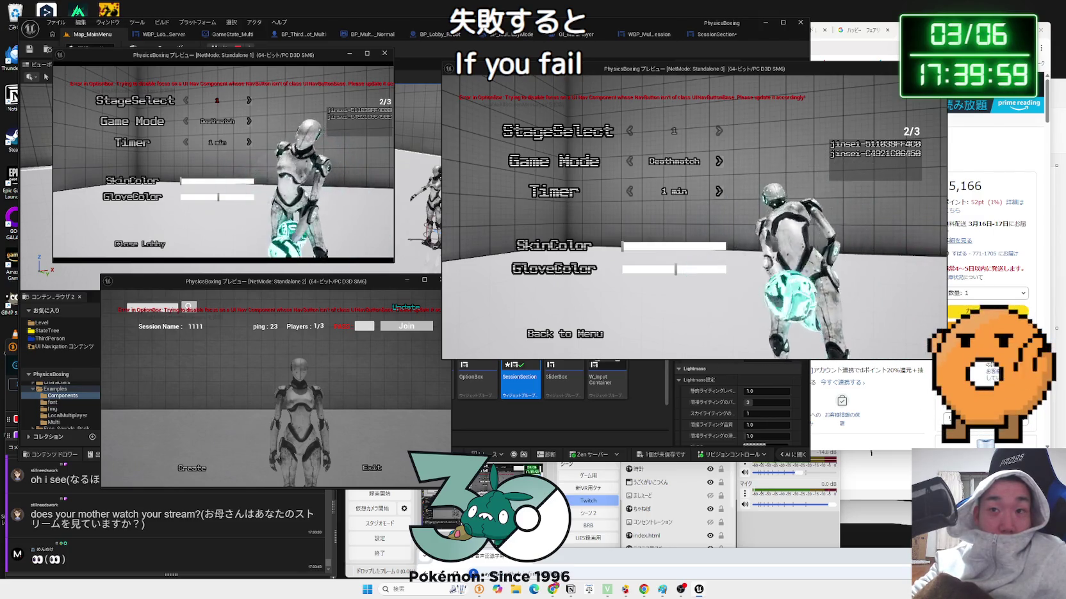
pyautogui.hotkey('alt', 'Tab')
pyautogui.moveTo(754, 72); pyautogui.dragTo(785, 71)
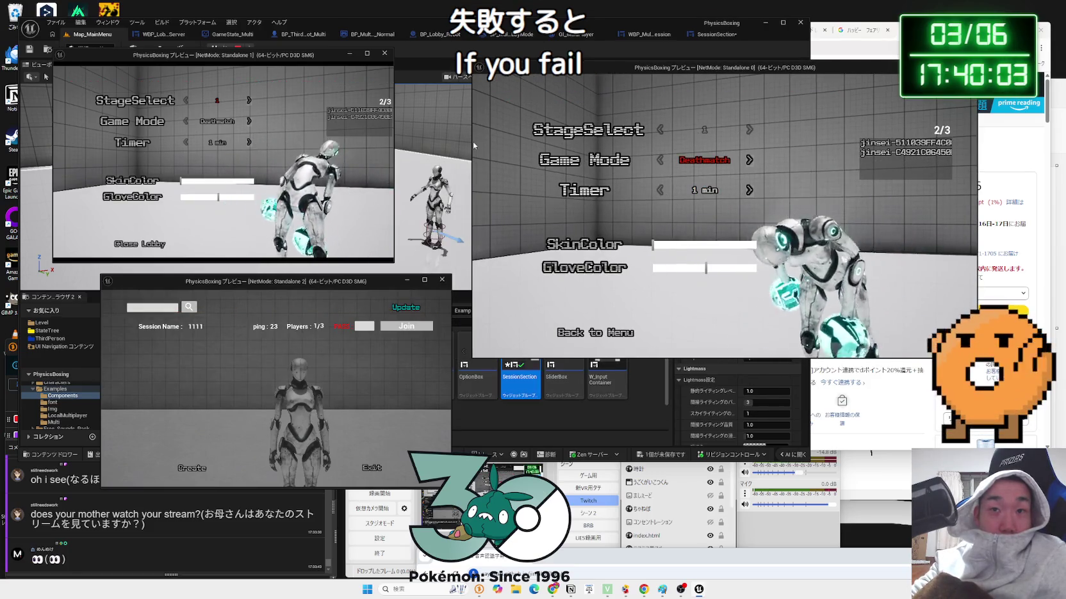
# Leave the lobby, search again, and try joining with the incorrect password 2.
pyautogui.click(599, 333)
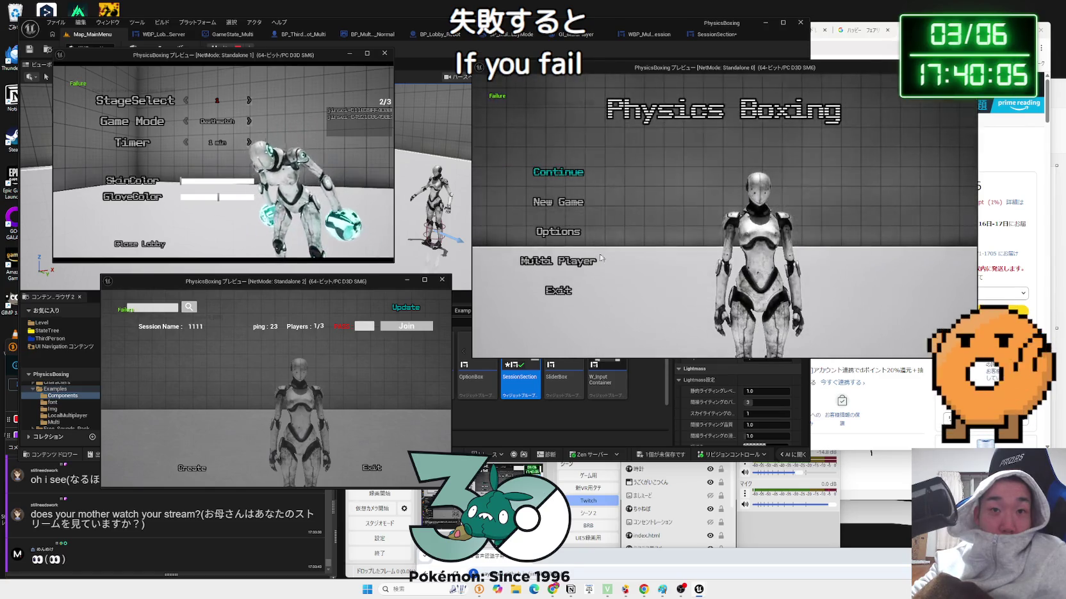
pyautogui.click(647, 238)
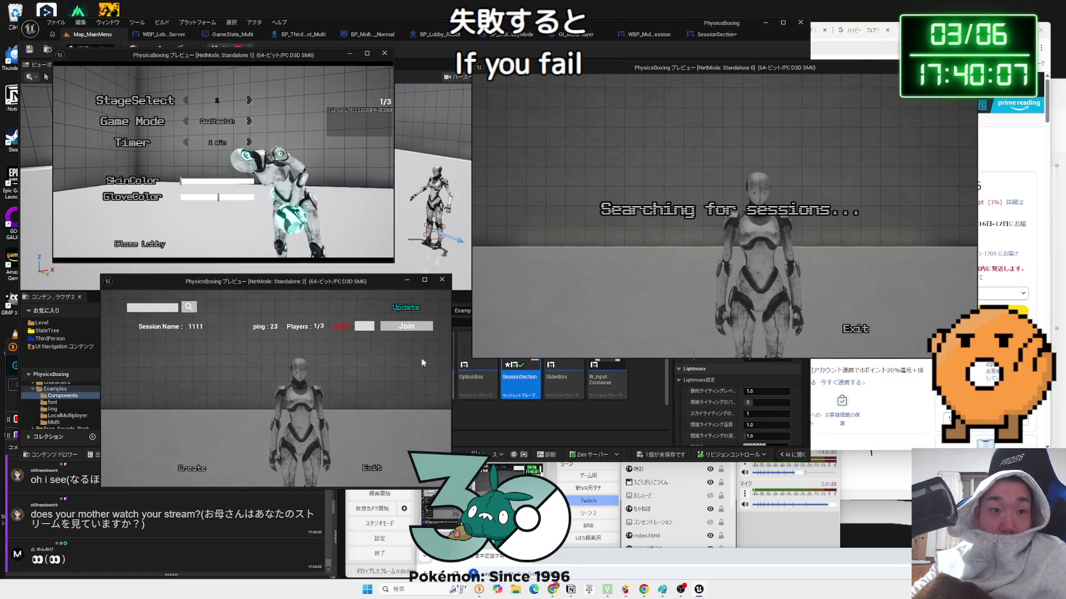
pyautogui.write('22')
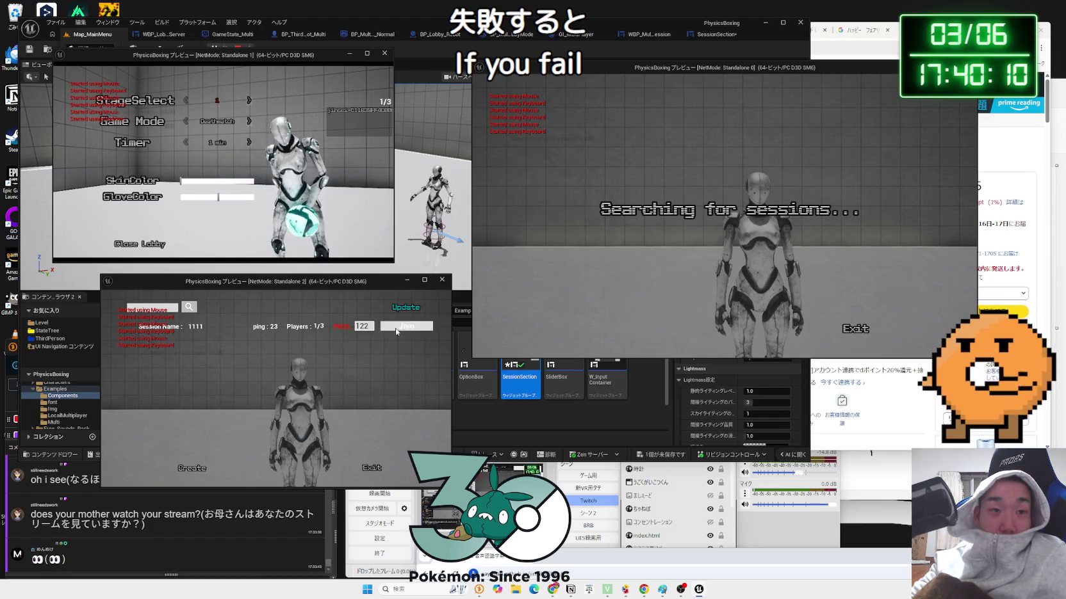
pyautogui.click(395, 327)
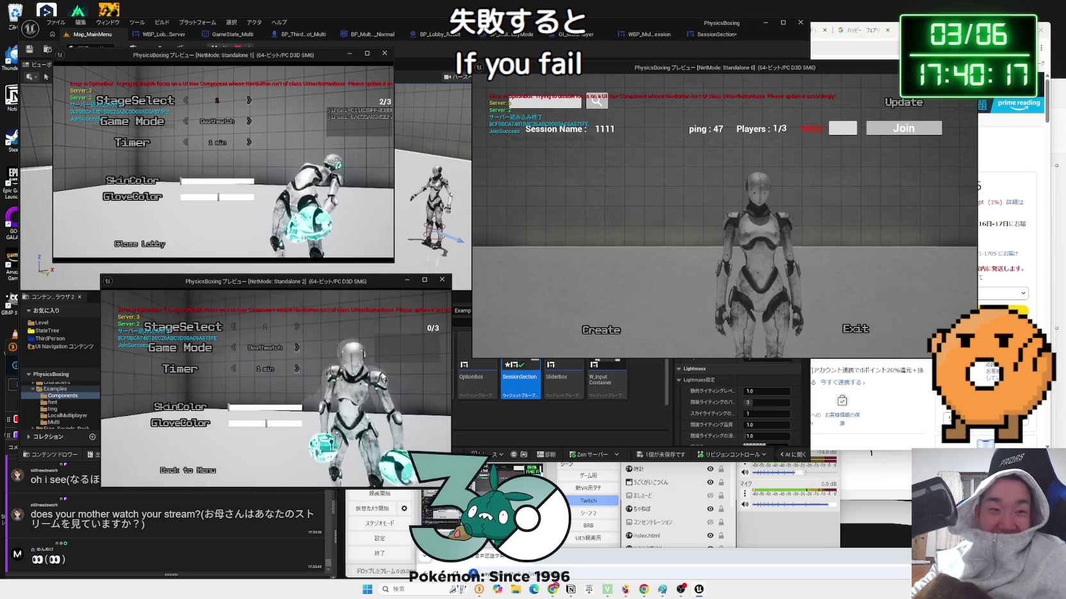
# Stop the play-in-editor test and view the message log.
pyautogui.press('Escape')
pyautogui.click(399, 35)
pyautogui.click(344, 35)
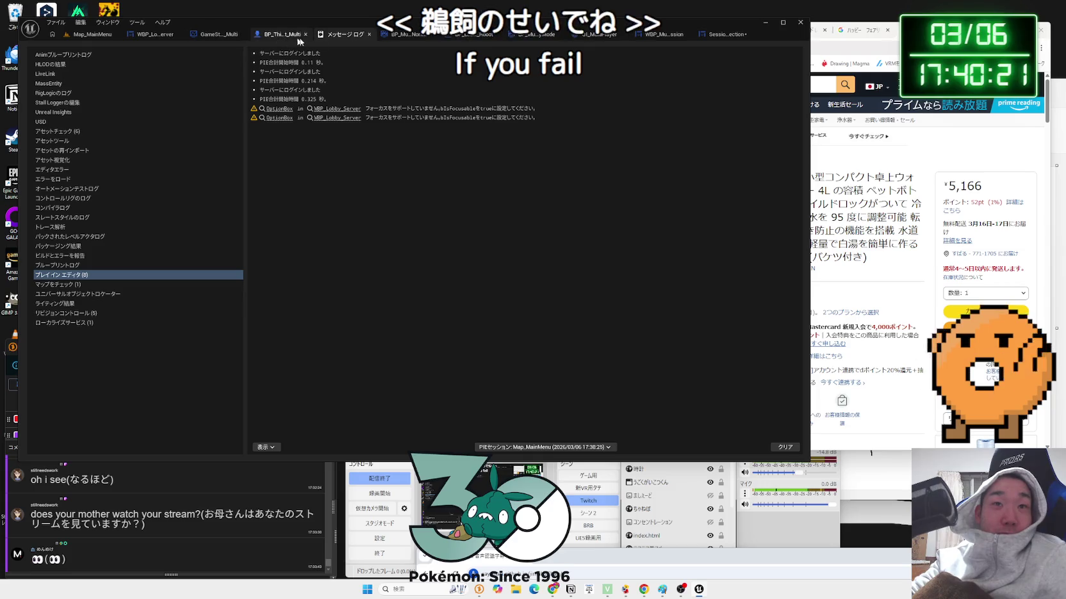
# Open the SessionSection event graph and pan to its FindSessions and password-check branch nodes.
pyautogui.click(664, 35)
pyautogui.moveTo(578, 267); pyautogui.dragTo(426, 279)
pyautogui.scroll(3, 426, 279)
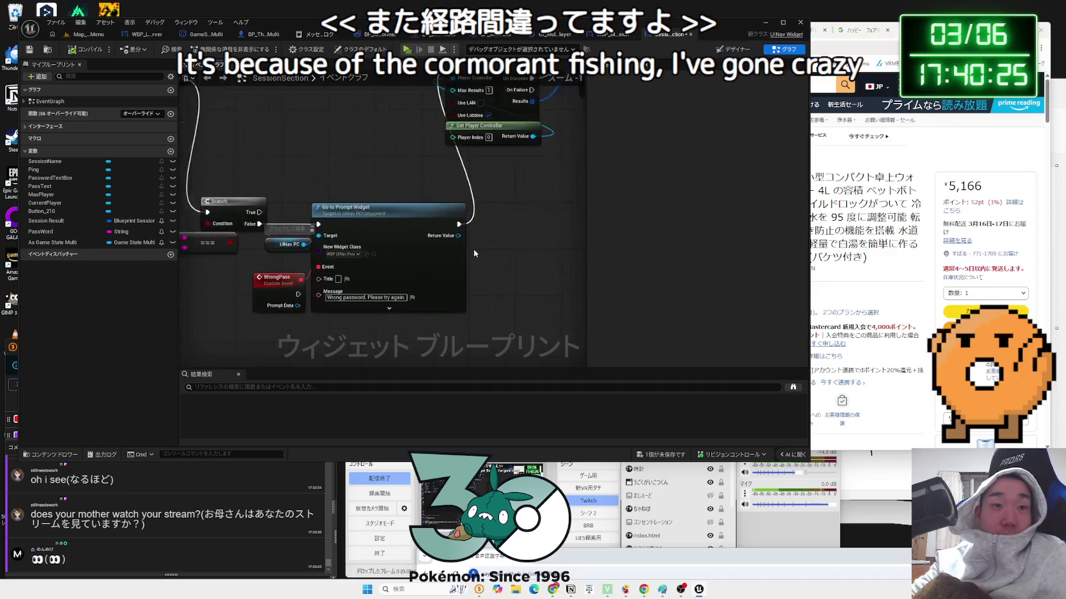
pyautogui.scroll(-1, 417, 170)
pyautogui.moveTo(417, 170)
pyautogui.mouseDown()
pyautogui.moveTo(387, 221)
pyautogui.moveTo(353, 249)
pyautogui.moveTo(513, 250)
pyautogui.mouseUp()
pyautogui.scroll(-1, 514, 249)
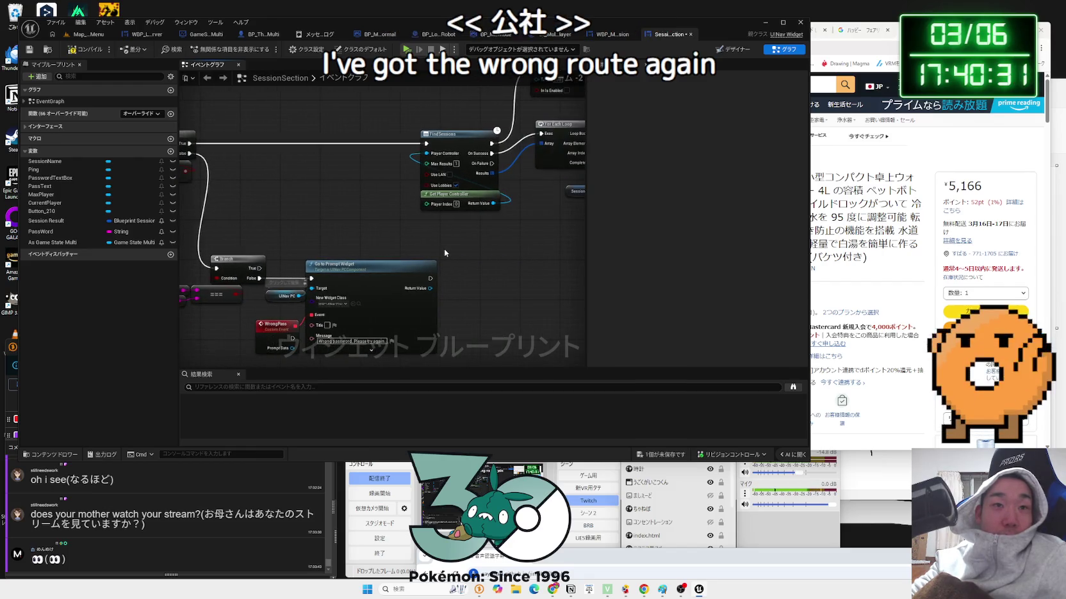
pyautogui.scroll(-1, 445, 253)
pyautogui.moveTo(445, 253)
pyautogui.mouseDown()
pyautogui.moveTo(255, 231)
pyautogui.moveTo(499, 224)
pyautogui.mouseUp()
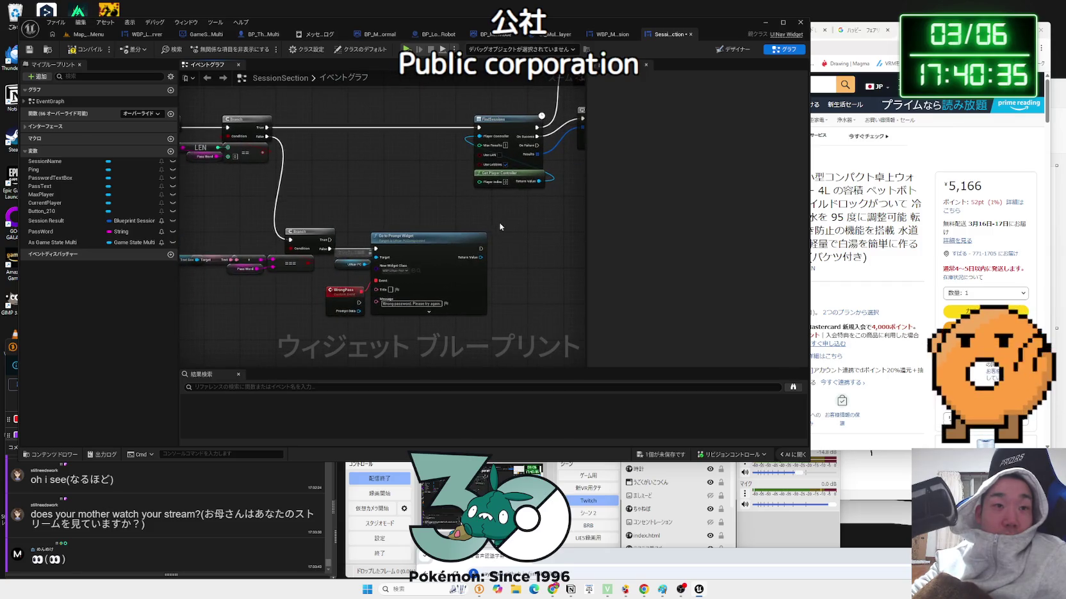
pyautogui.scroll(2, 501, 227)
pyautogui.moveTo(308, 233)
pyautogui.mouseDown()
pyautogui.moveTo(289, 253)
pyautogui.moveTo(327, 229)
pyautogui.mouseUp()
# Move the wrong-password prompt nodes lower, then return to the Map_MainMenu level.
pyautogui.moveTo(527, 247); pyautogui.dragTo(528, 247)
pyautogui.press('Escape')
pyautogui.click(401, 223)
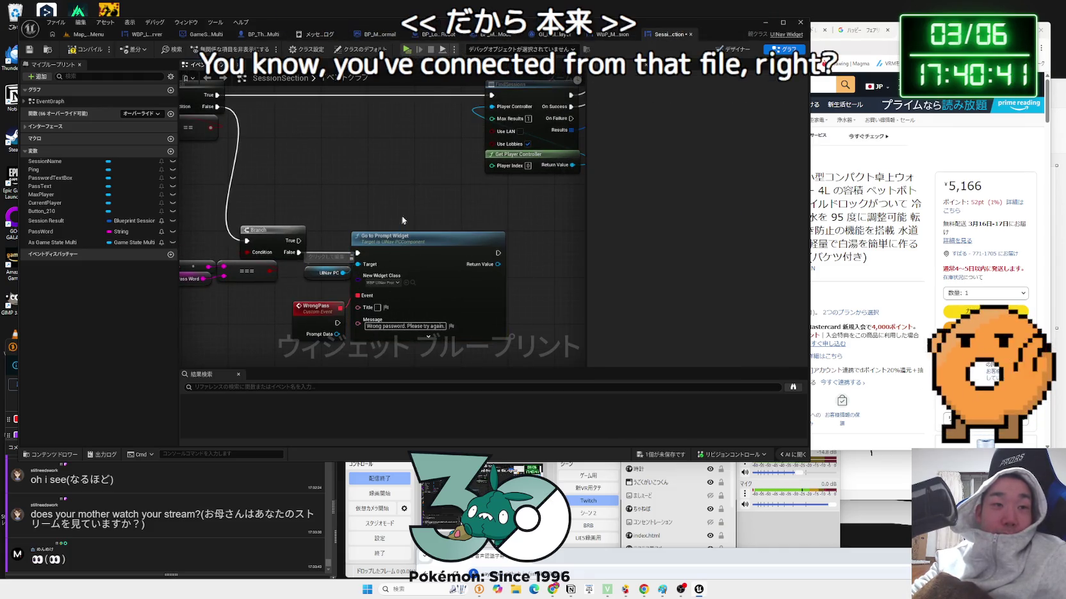
pyautogui.moveTo(346, 344); pyautogui.dragTo(333, 346)
pyautogui.moveTo(384, 238); pyautogui.dragTo(380, 285)
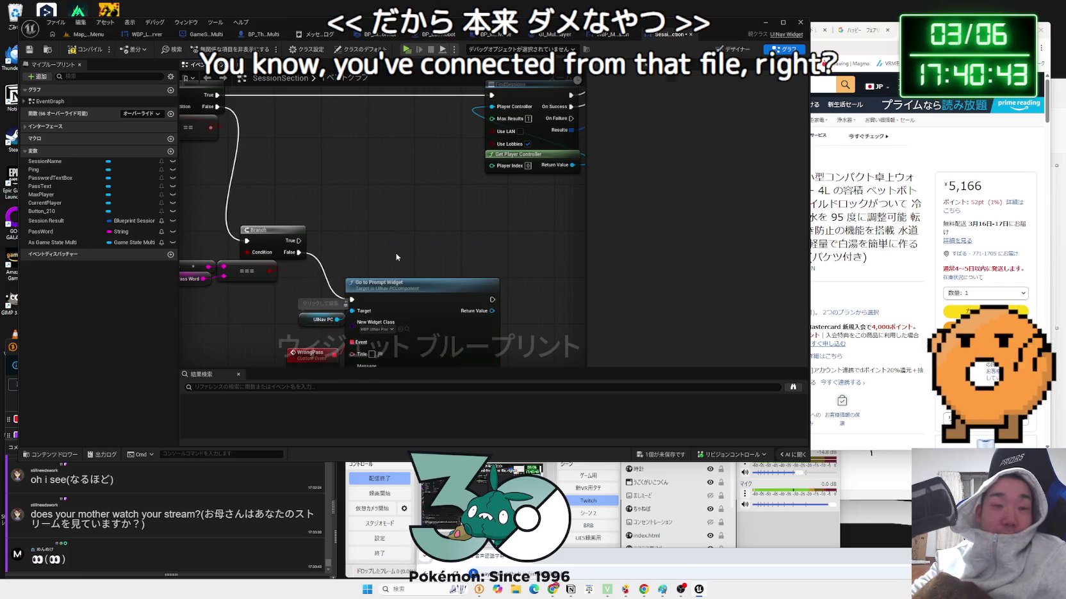
pyautogui.moveTo(314, 290); pyautogui.dragTo(323, 277)
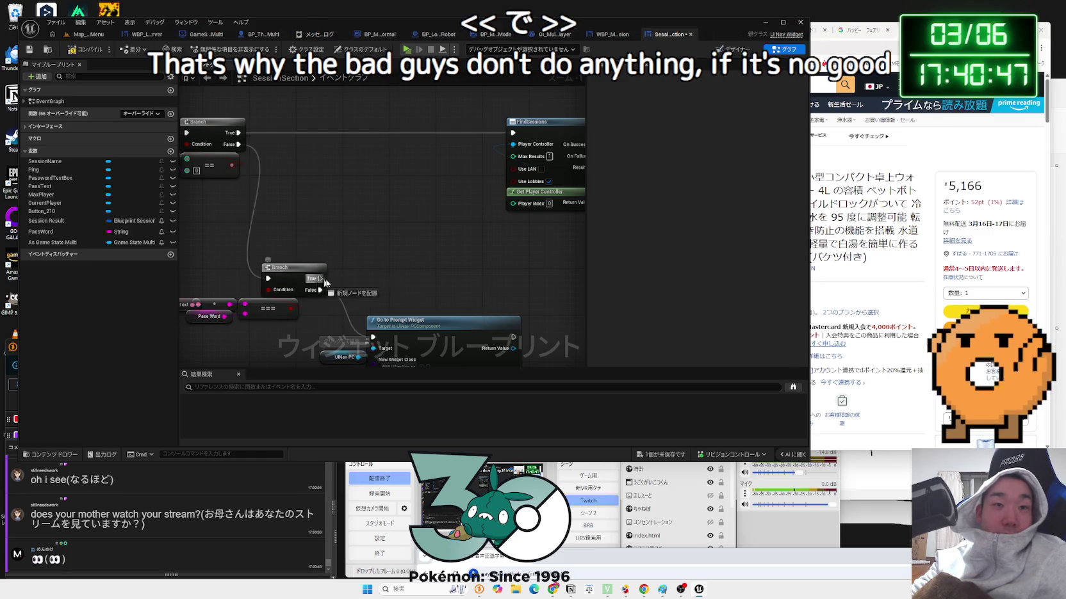
pyautogui.moveTo(506, 292)
pyautogui.mouseDown()
pyautogui.moveTo(497, 213)
pyautogui.moveTo(301, 323)
pyautogui.mouseUp()
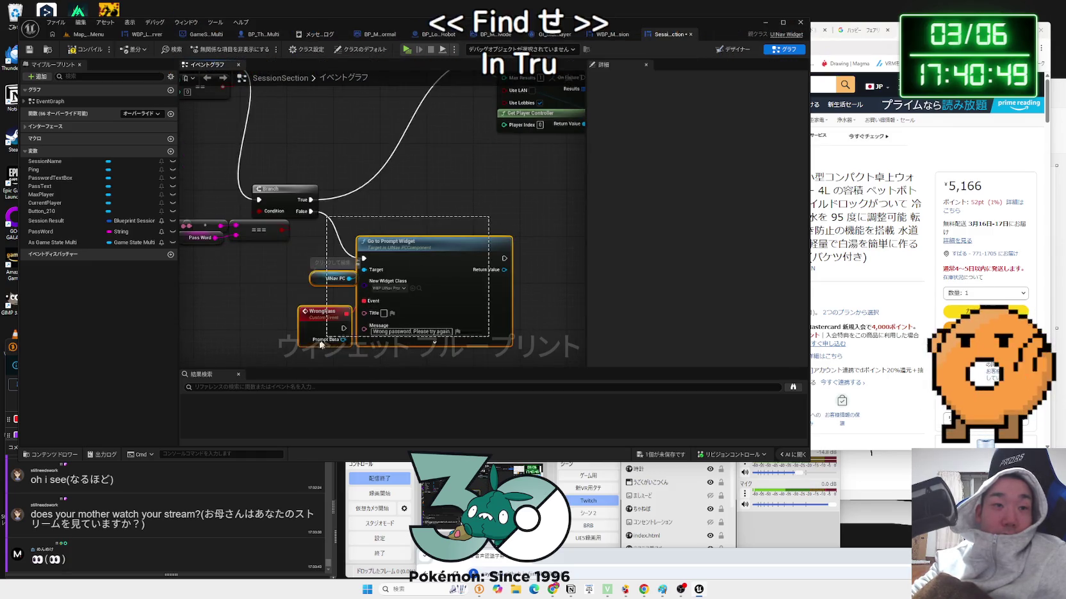
pyautogui.click(394, 192)
pyautogui.scroll(-2, 394, 186)
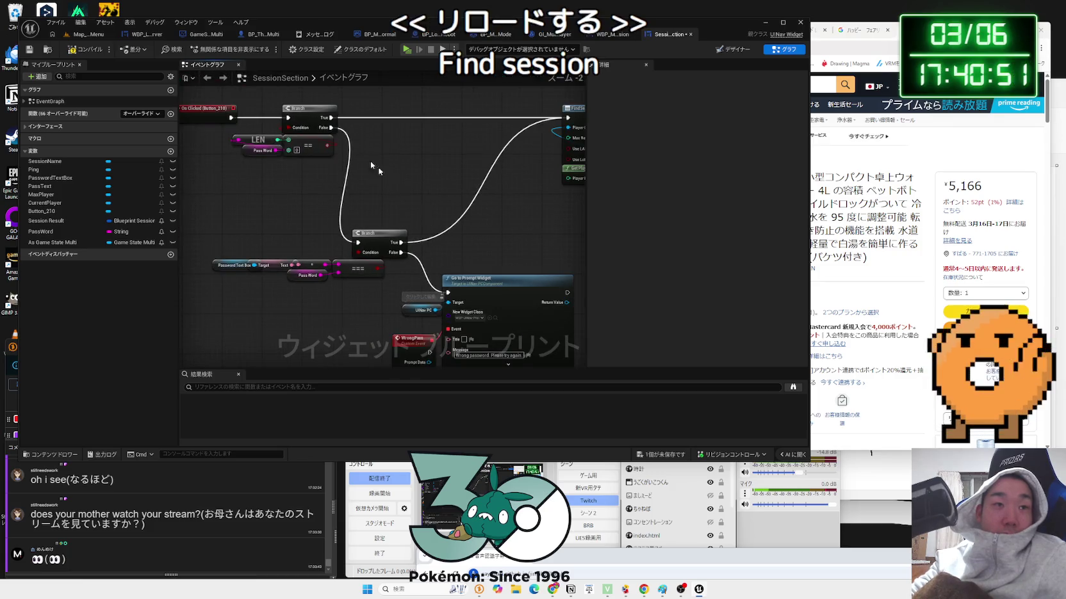
pyautogui.click(88, 36)
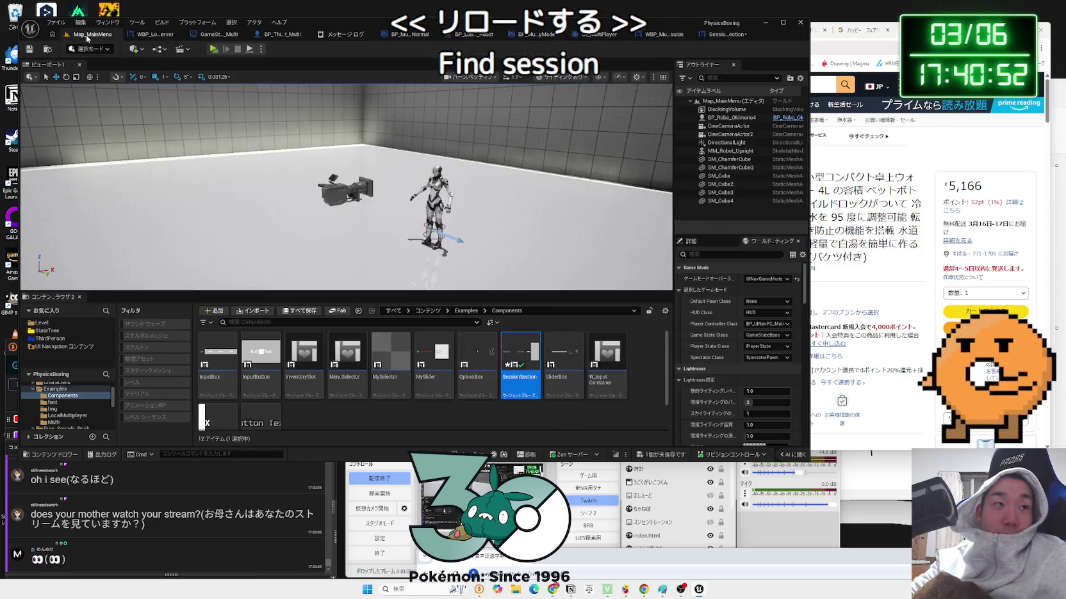
# Launch a new multiplayer play test and resize the first and second preview windows.
pyautogui.click(213, 50)
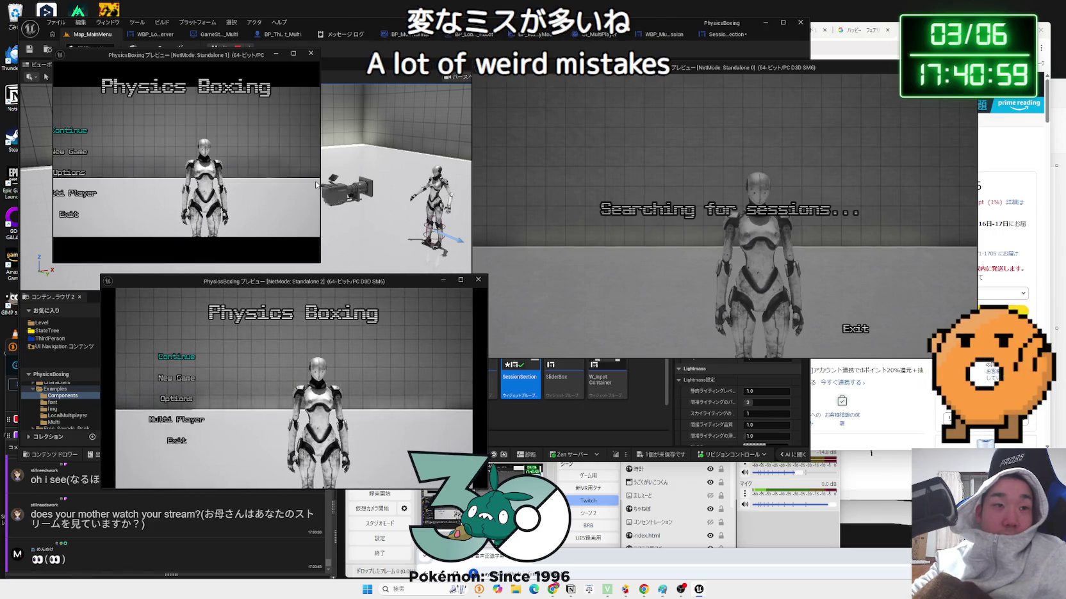
pyautogui.moveTo(320, 183); pyautogui.dragTo(416, 185)
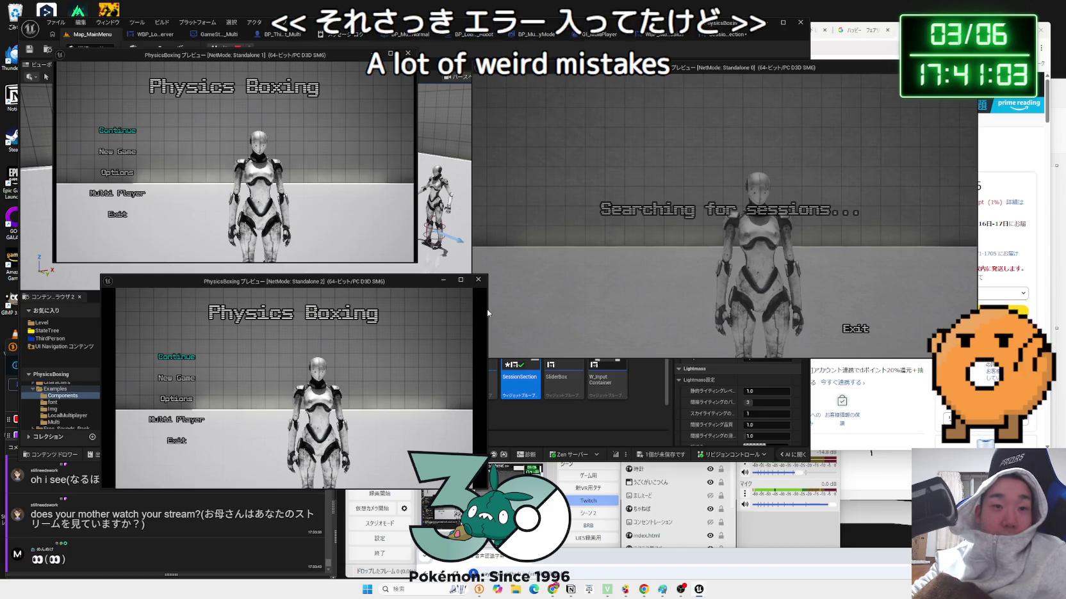
pyautogui.moveTo(485, 311); pyautogui.dragTo(469, 313)
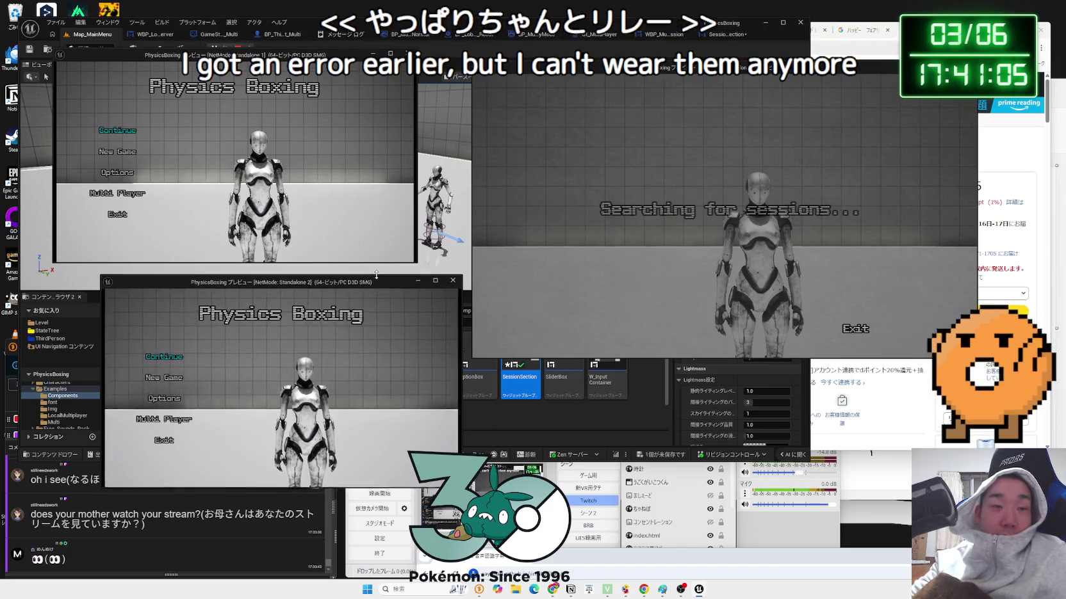
pyautogui.click(688, 237)
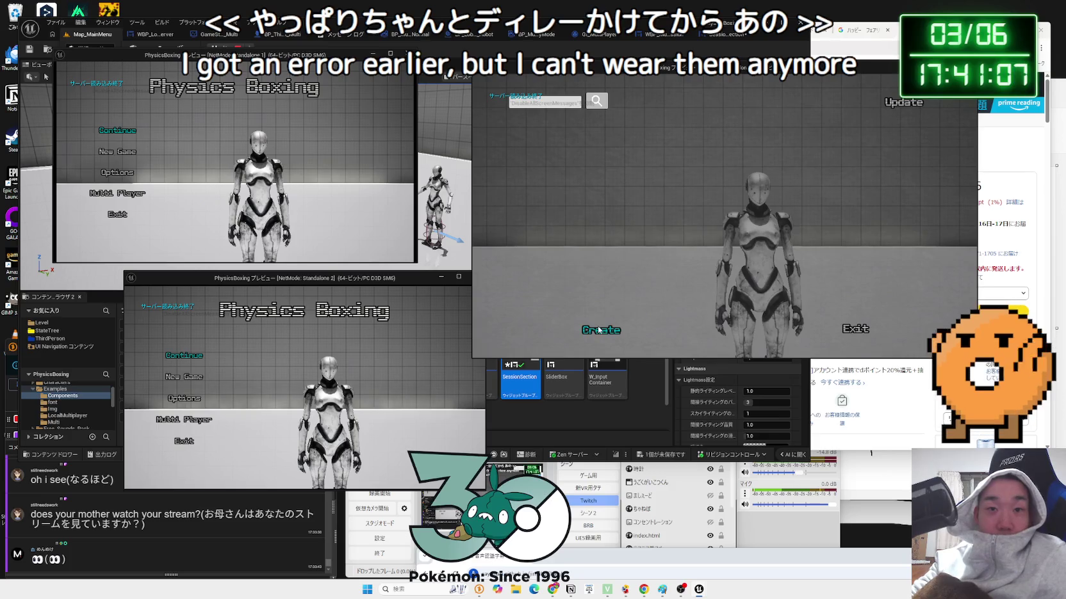
pyautogui.click(756, 173)
pyautogui.write('2133')
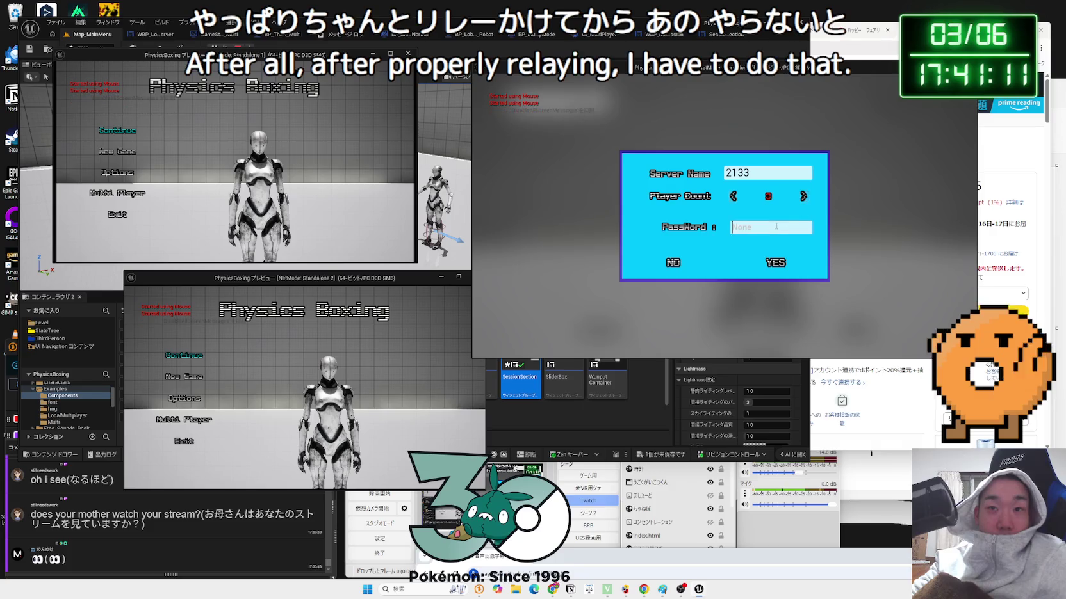
pyautogui.write('1234')
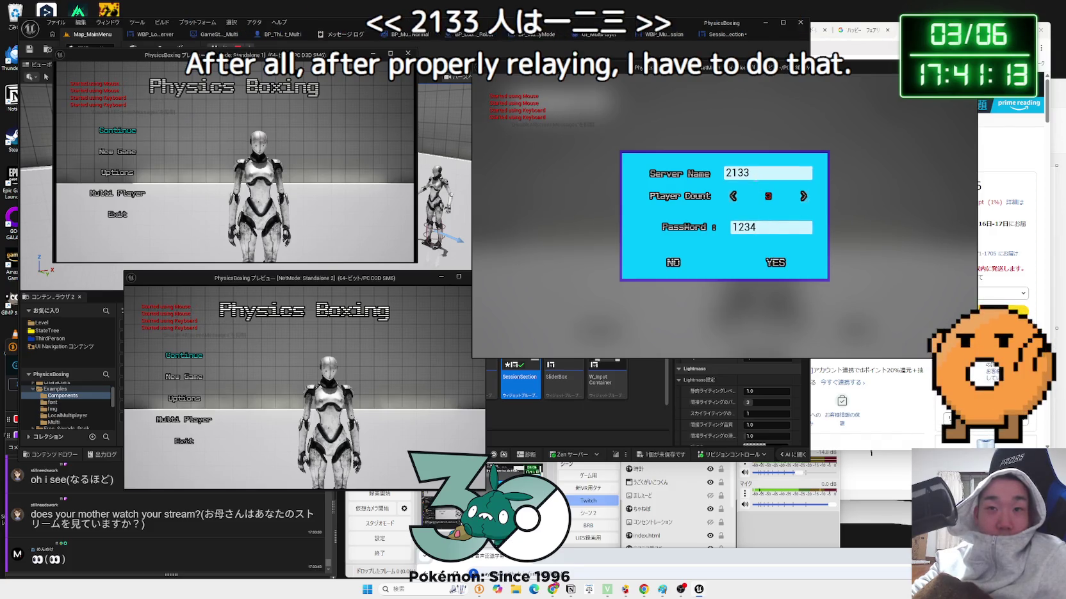
pyautogui.click(716, 174)
pyautogui.click(716, 174)
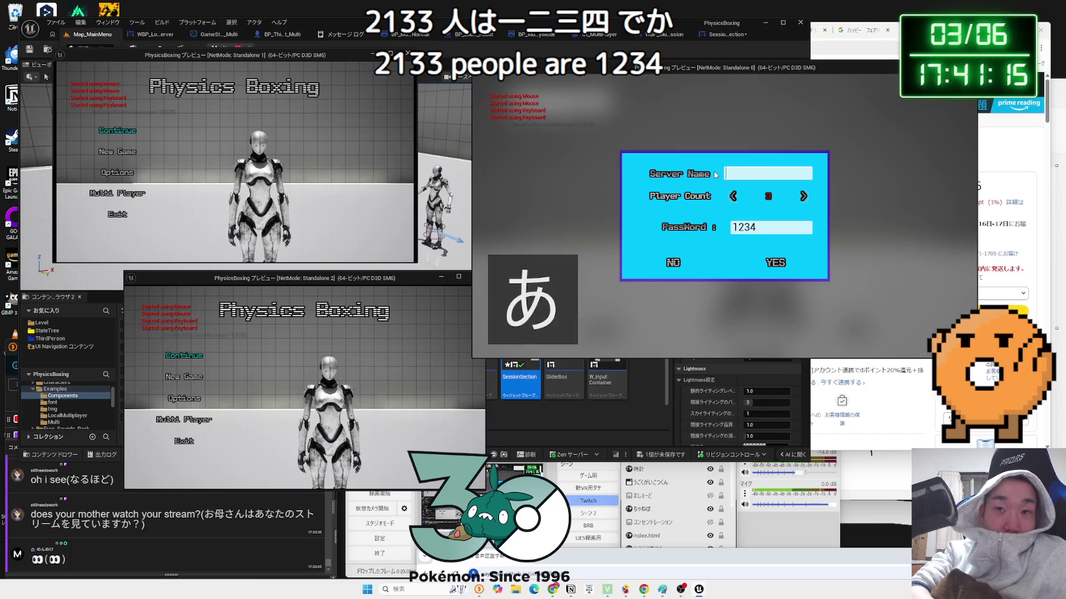
pyautogui.write('こんにちわ')
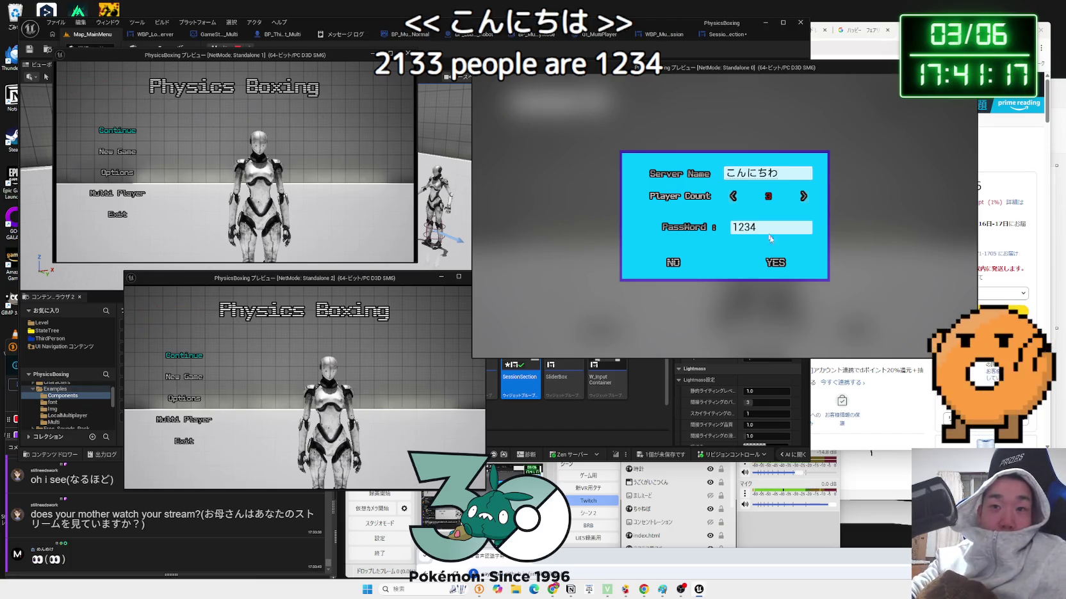
pyautogui.click(775, 263)
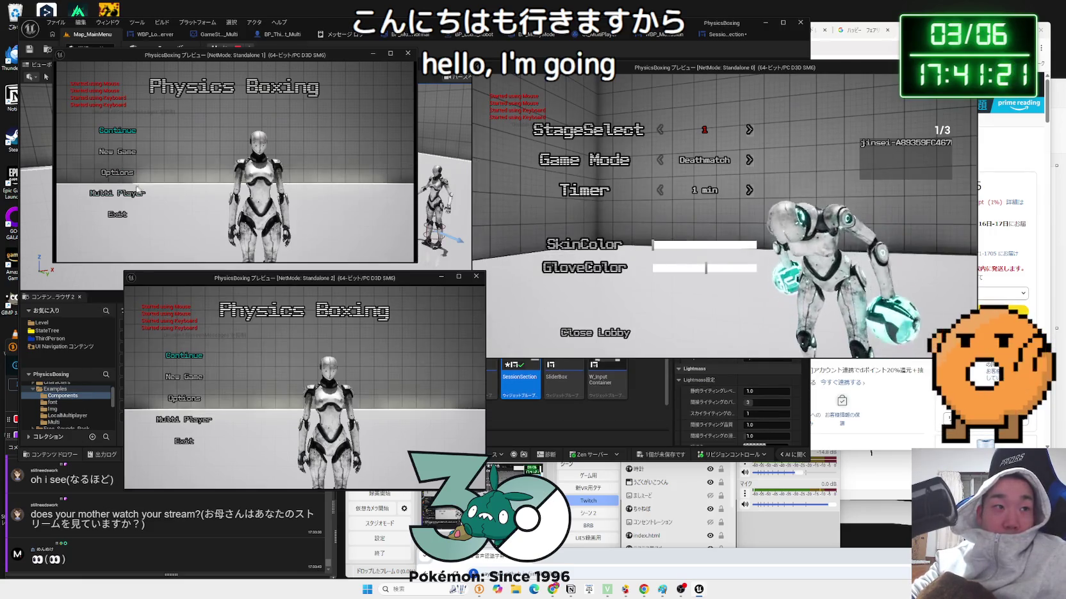
pyautogui.click(117, 193)
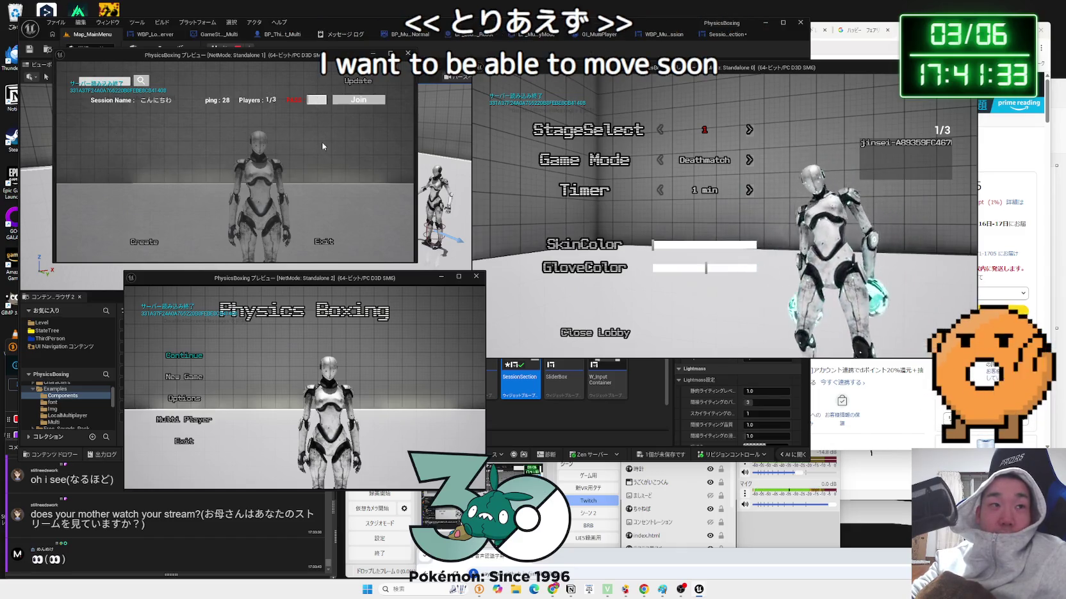
# Enter password 1234 beside the こんにちわ session, try joining, and correct it after the wrong-password popup.
pyautogui.click(317, 100)
pyautogui.write('123')
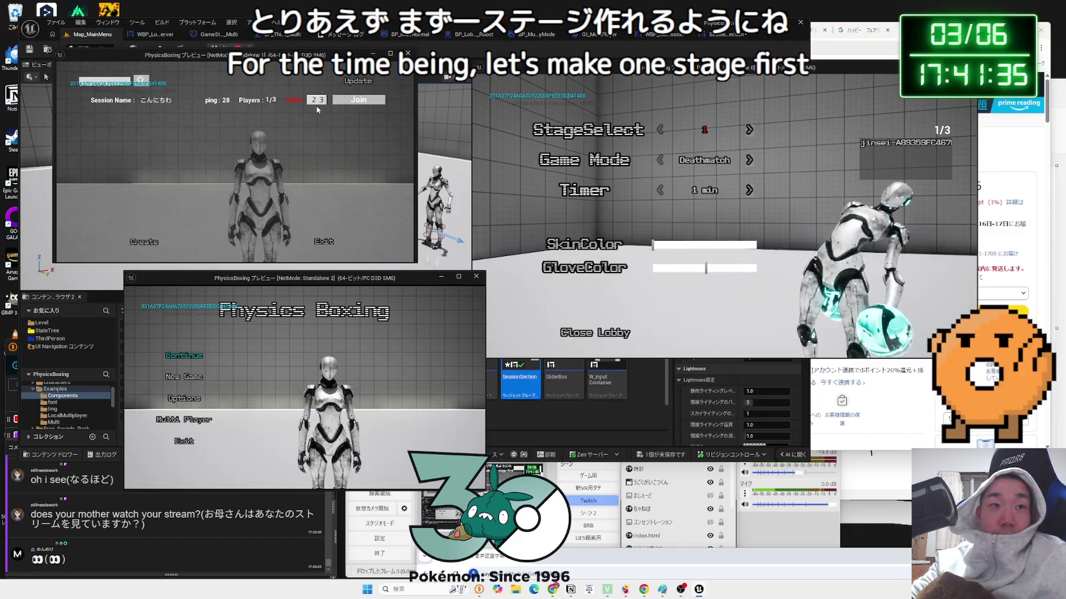
pyautogui.press('Zenkaku_Hankaku')
pyautogui.write('4')
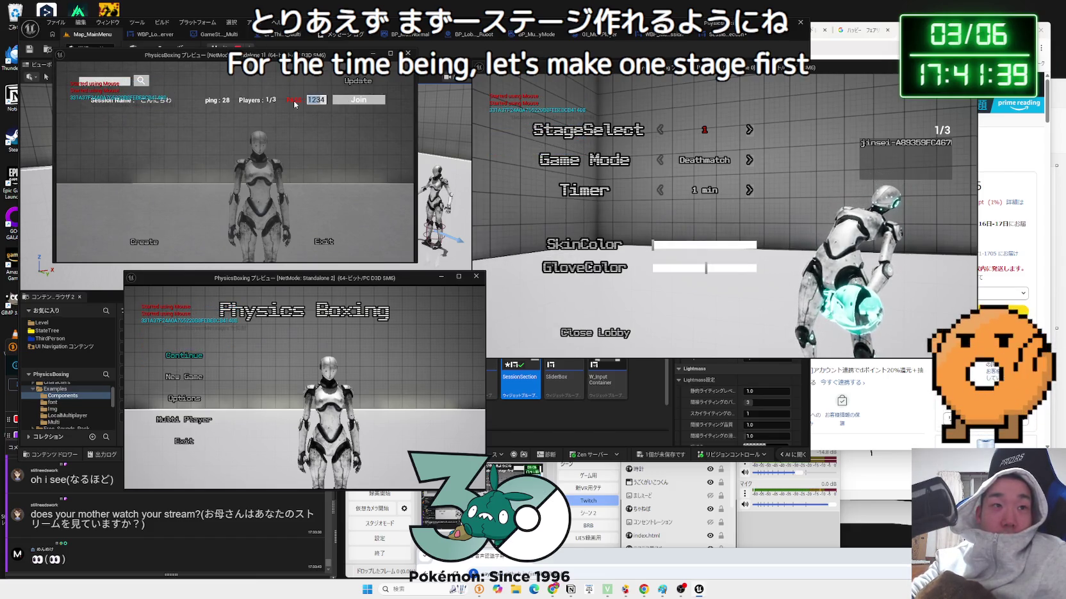
pyautogui.click(350, 101)
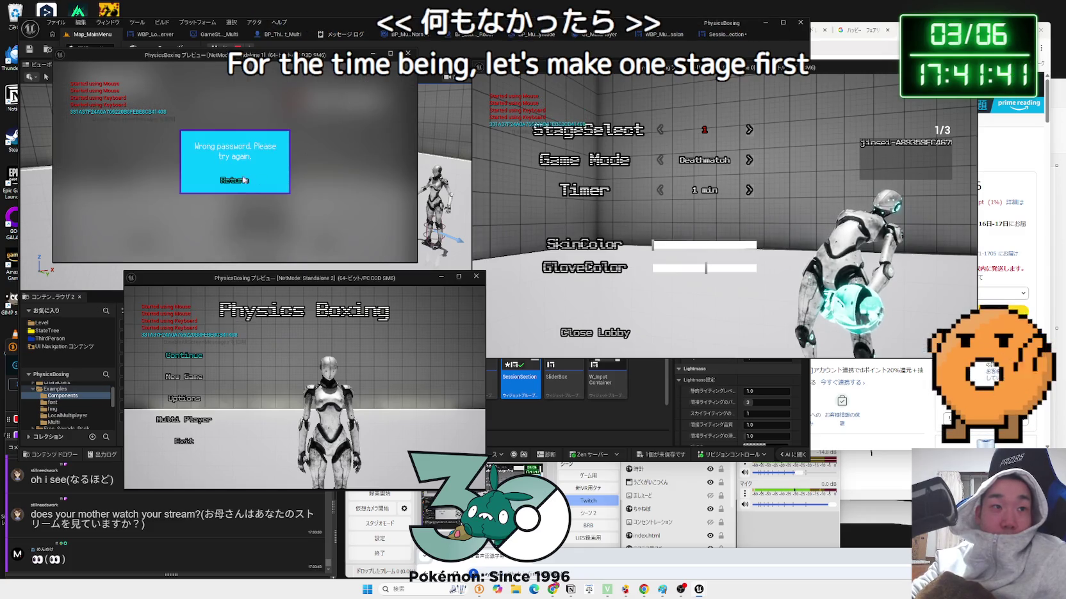
pyautogui.click(351, 101)
pyautogui.press('BackSpace')
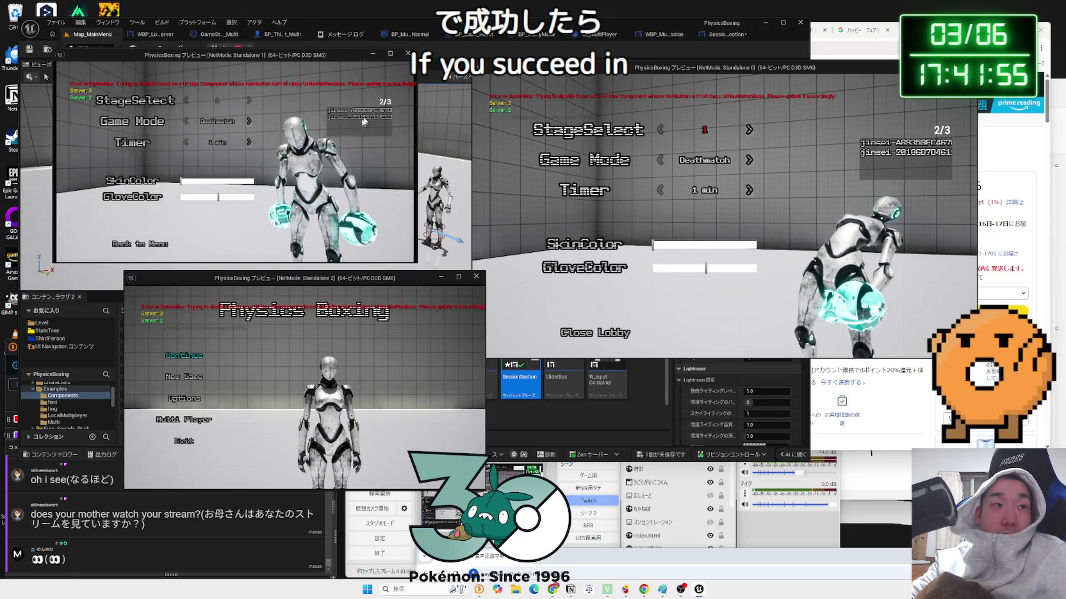
# Join from the third preview, then set stage 1, a 1 min timer, and One-Punch mode.
pyautogui.hotkey('alt', 'Tab')
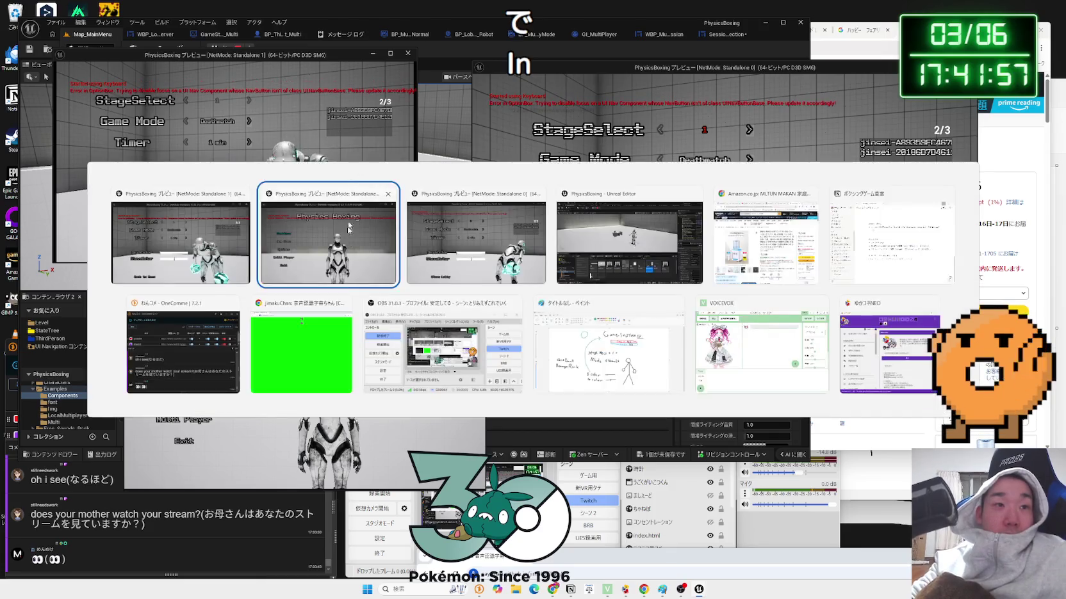
pyautogui.moveTo(355, 279); pyautogui.dragTo(315, 282)
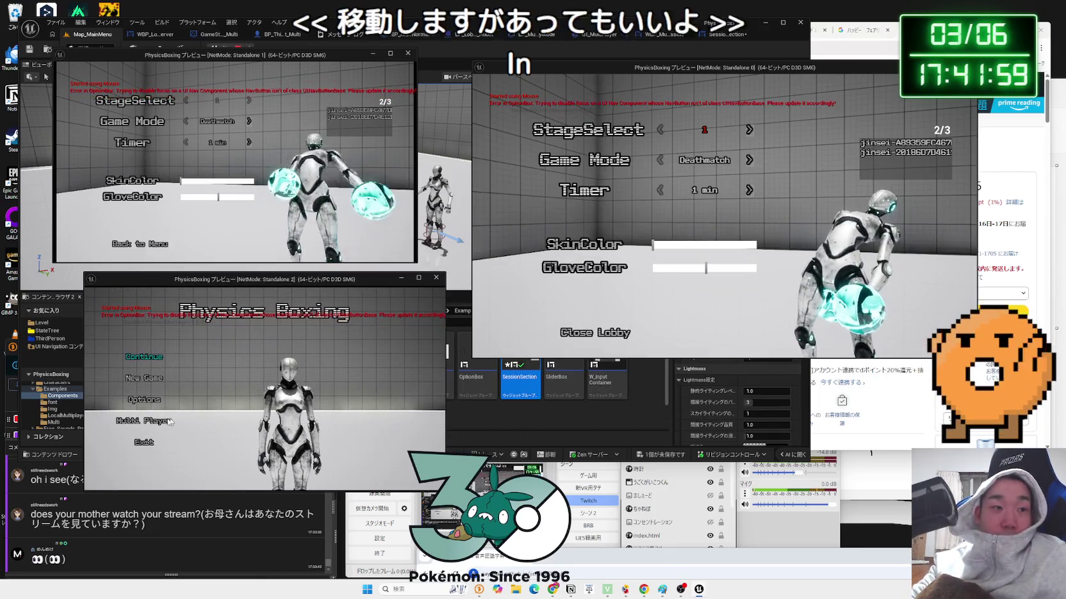
pyautogui.click(145, 422)
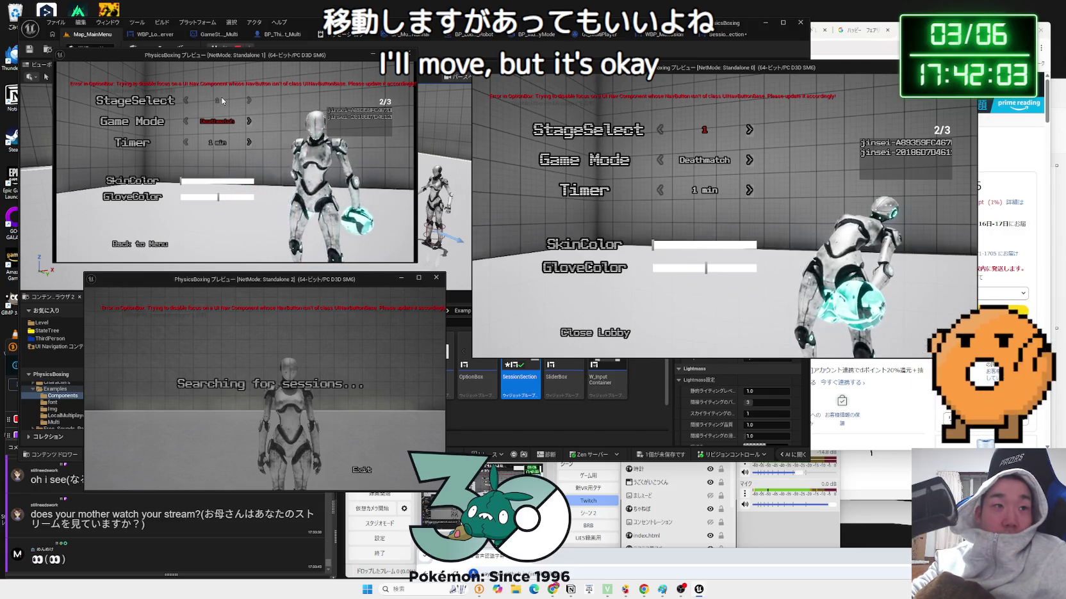
pyautogui.click(670, 136)
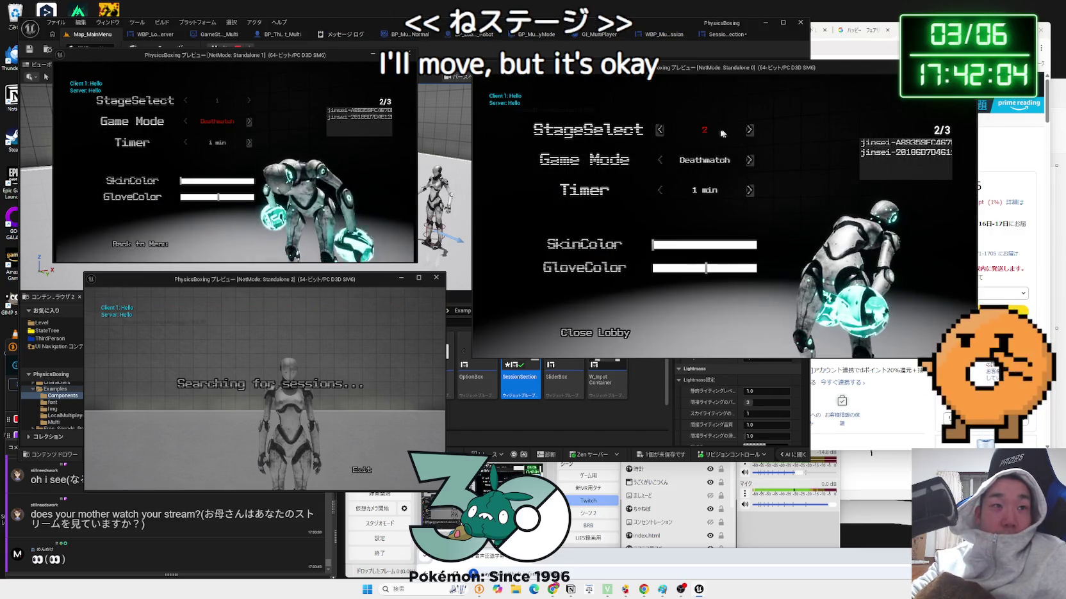
pyautogui.click(659, 130)
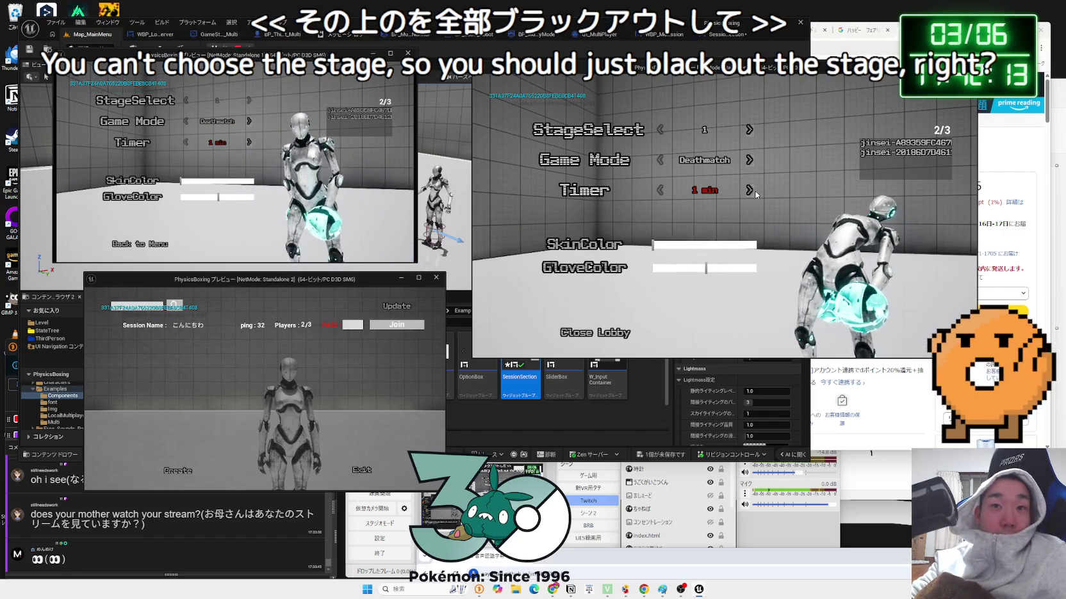
pyautogui.click(661, 190)
pyautogui.click(749, 160)
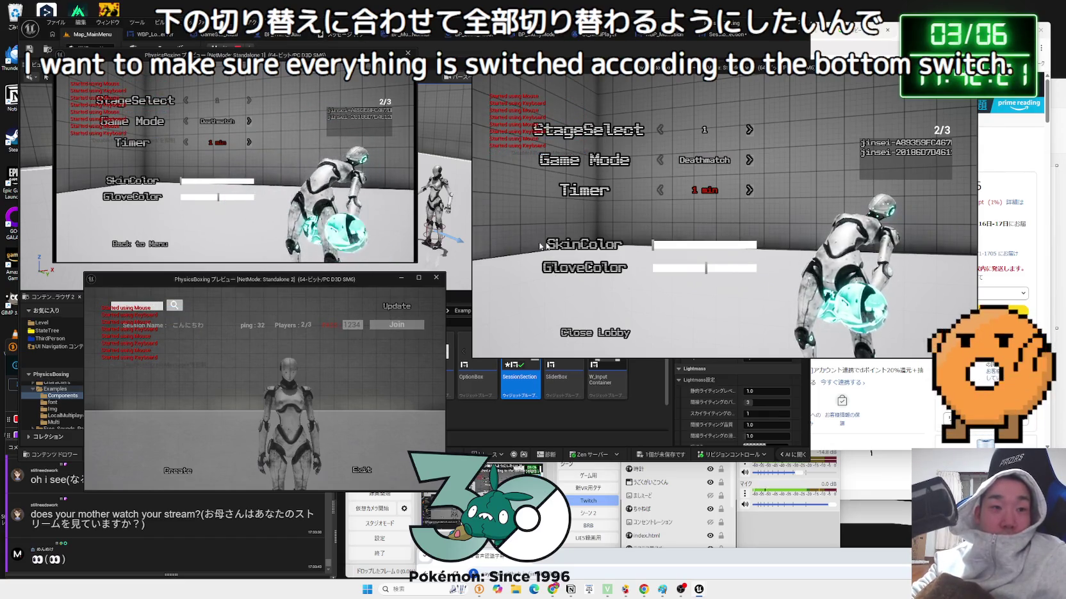
# Give players cyan skin, yellow gloves and magenta skin, then start the three-player match.
pyautogui.click(722, 246)
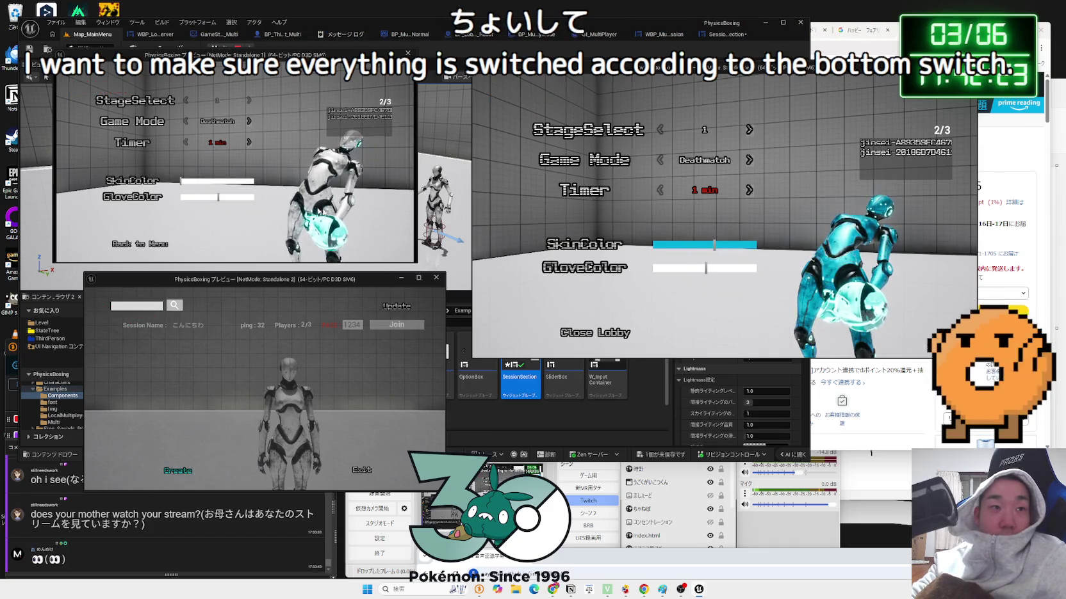
pyautogui.click(224, 182)
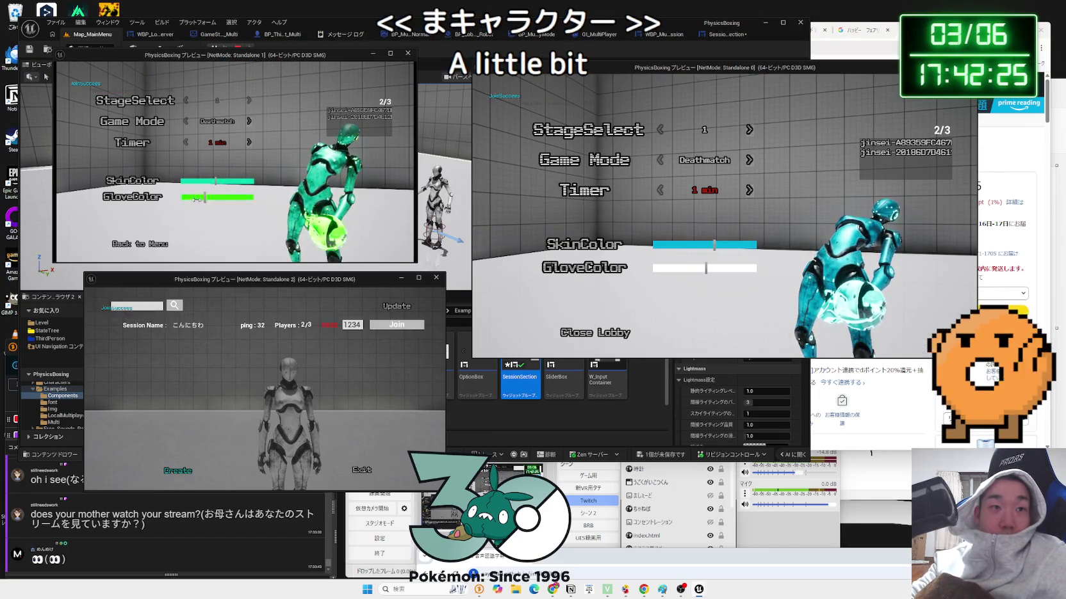
pyautogui.click(184, 198)
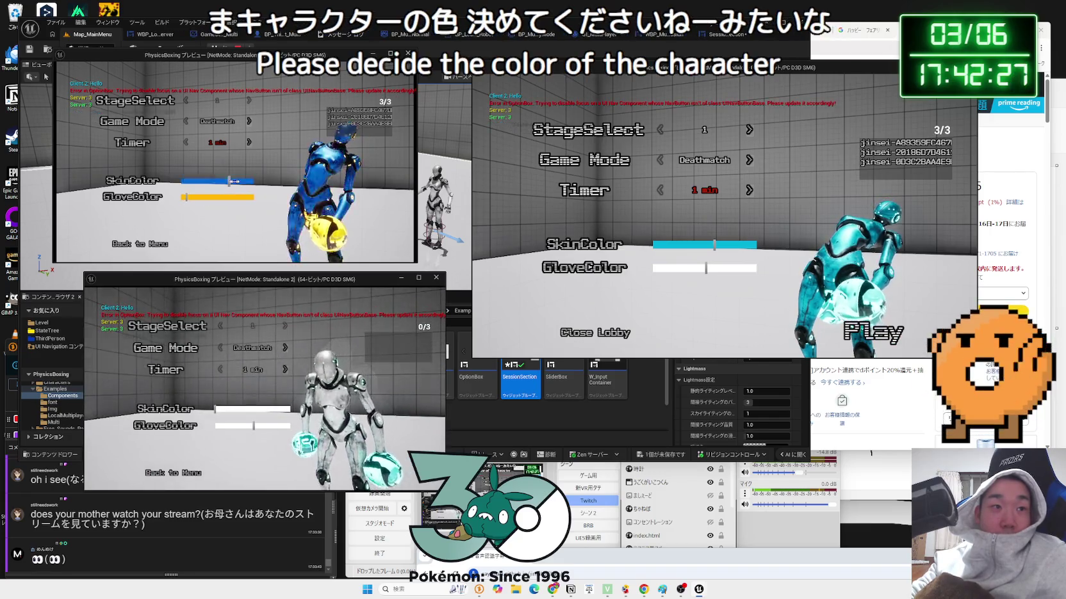
pyautogui.click(192, 198)
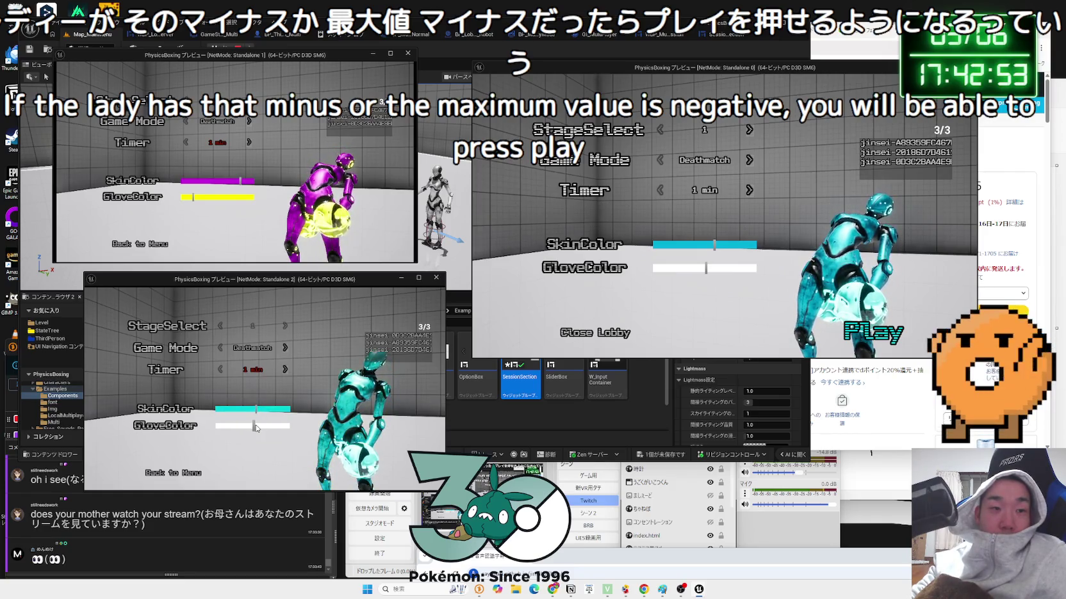
pyautogui.moveTo(254, 411)
pyautogui.mouseDown()
pyautogui.moveTo(277, 410)
pyautogui.moveTo(272, 426)
pyautogui.moveTo(251, 426)
pyautogui.mouseUp()
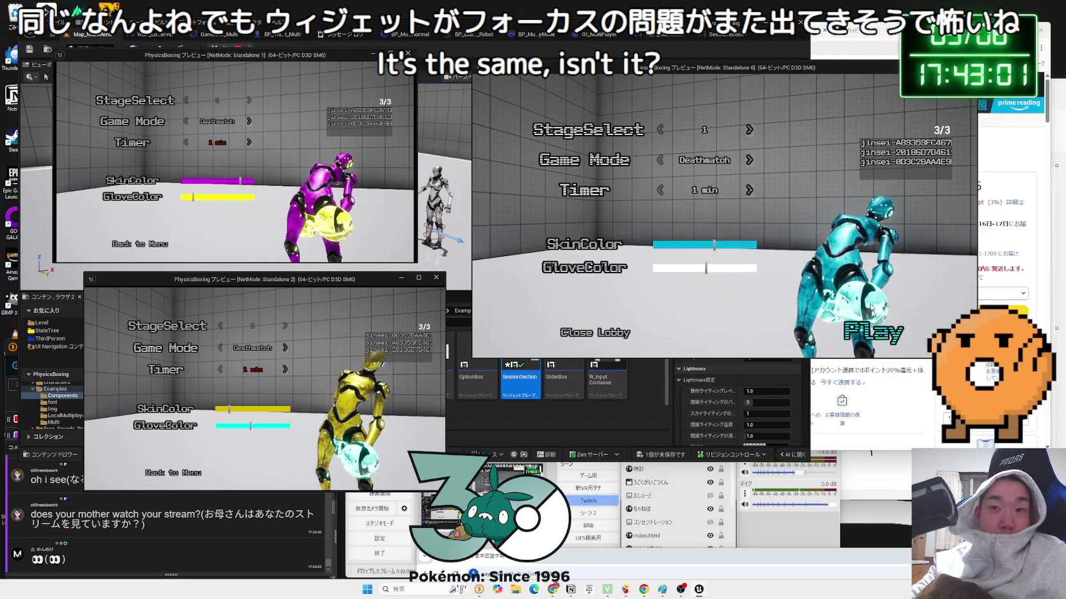
pyautogui.click(861, 333)
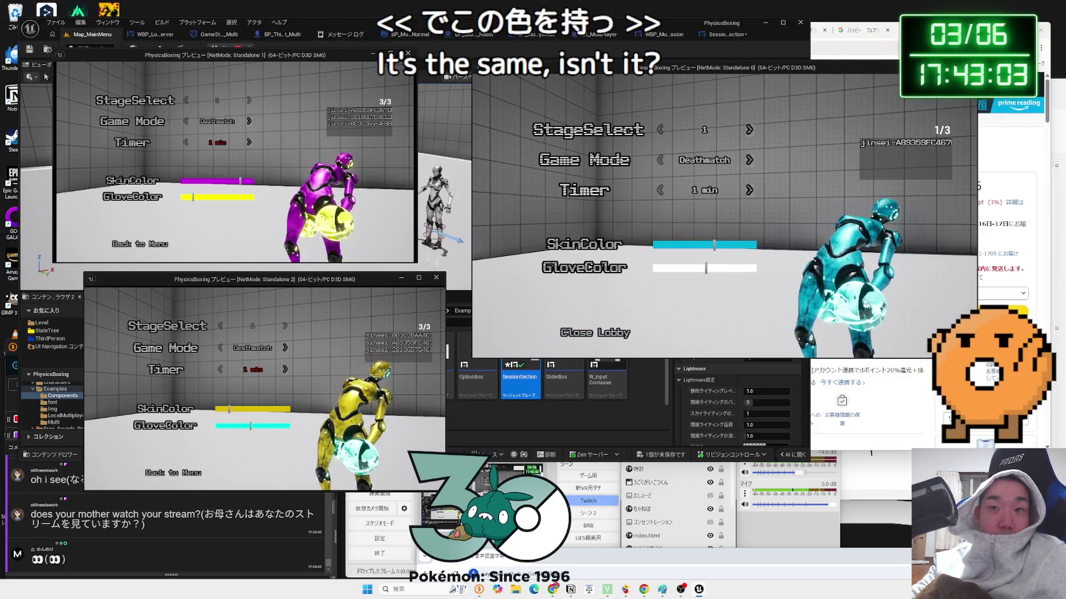
pyautogui.click(812, 243)
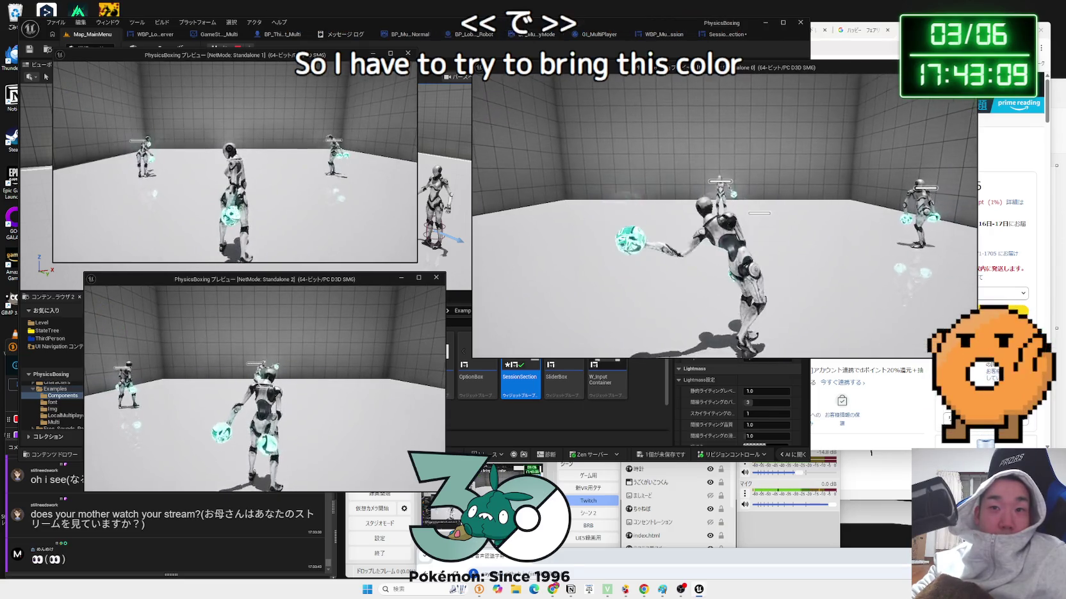
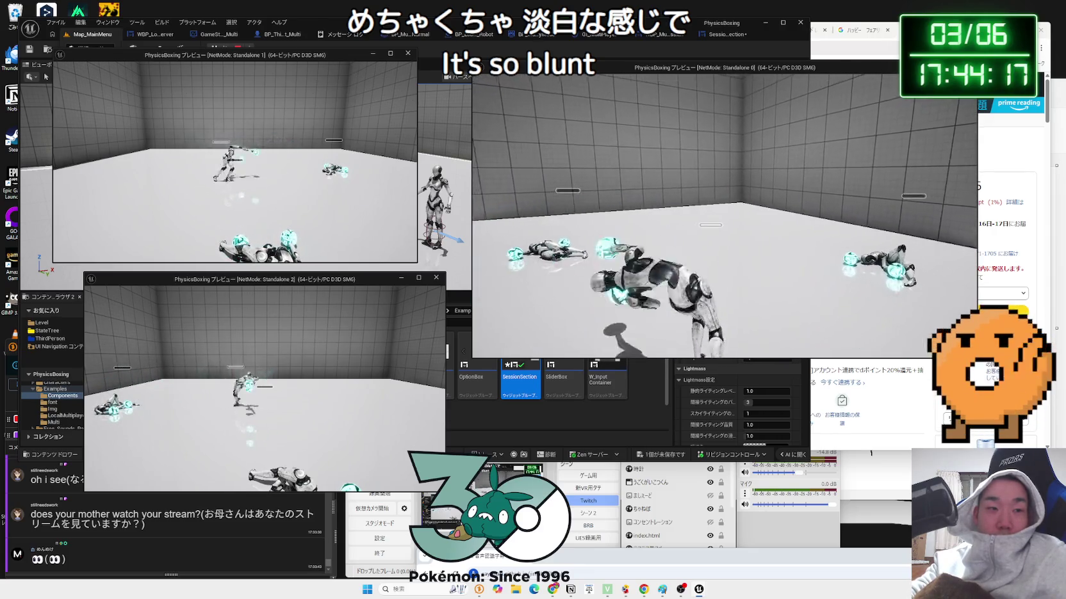
# Pause the preview windows and shift the Standalone 0 and second previews apart.
pyautogui.hotkey('alt', 'Tab')
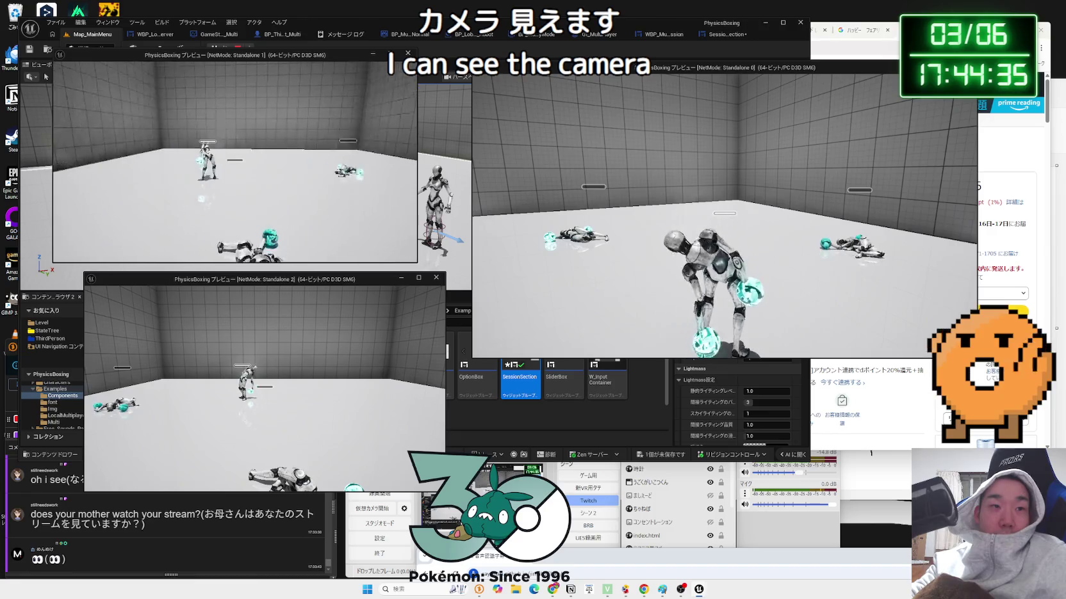
pyautogui.press('Escape')
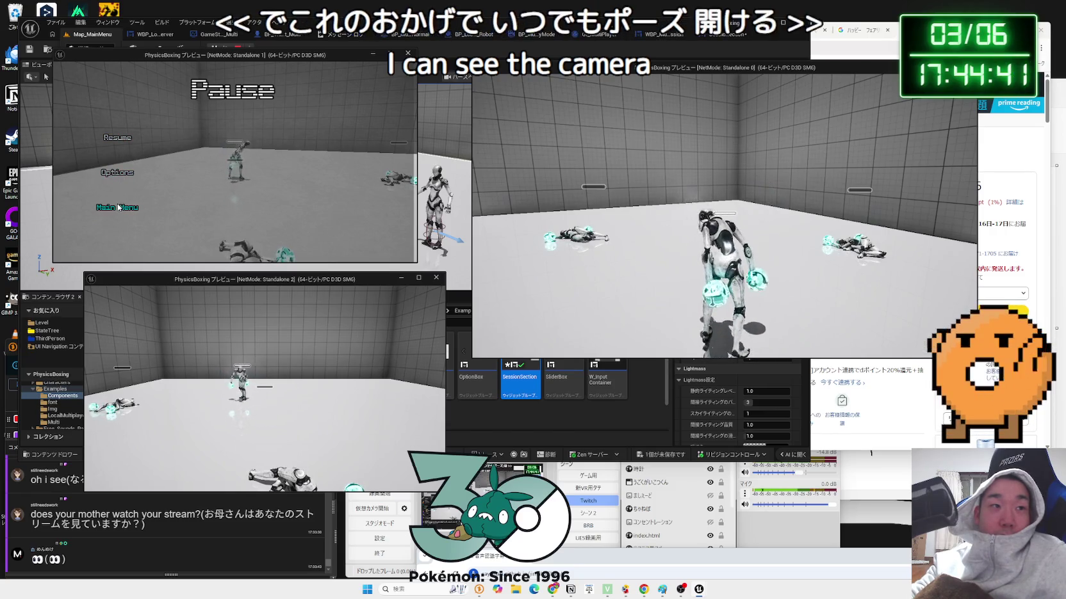
pyautogui.click(114, 139)
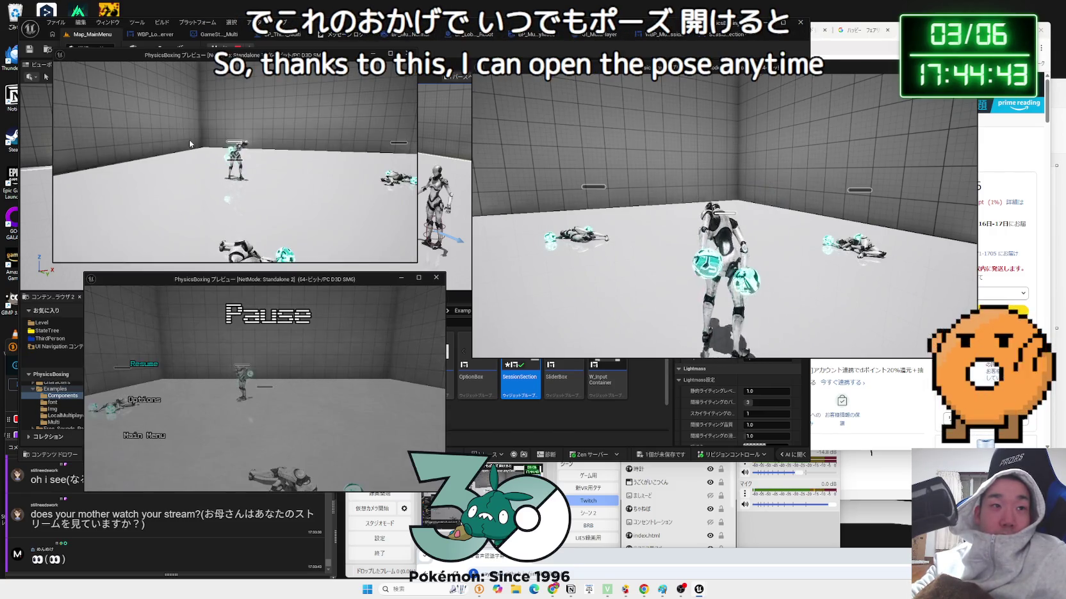
pyautogui.press('p')
pyautogui.press('p')
pyautogui.press('p')
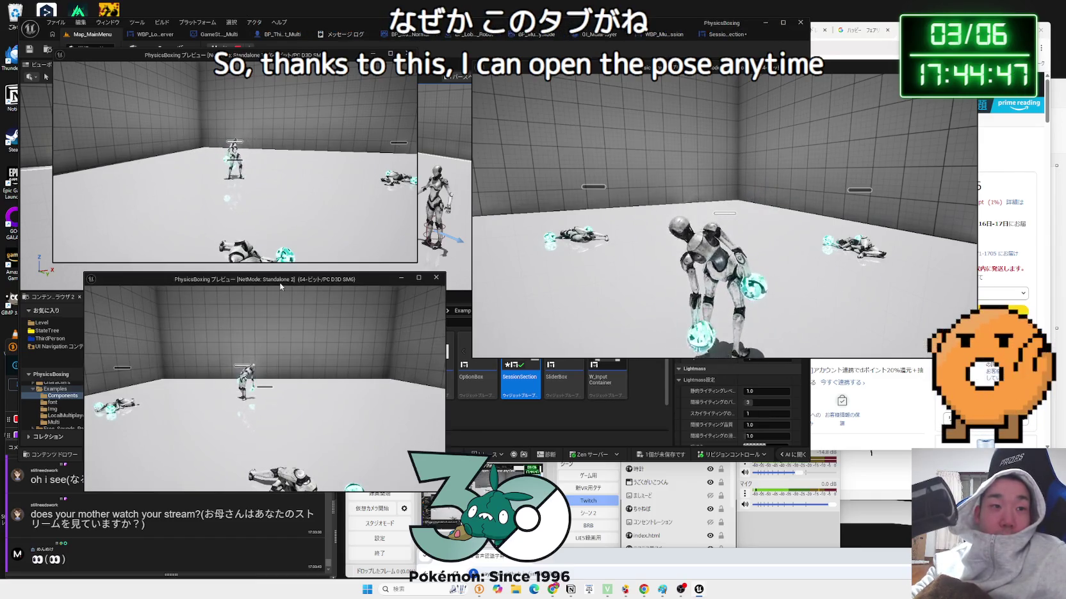
pyautogui.moveTo(277, 285); pyautogui.dragTo(338, 282)
pyautogui.press('p')
pyautogui.press('p')
pyautogui.press('p')
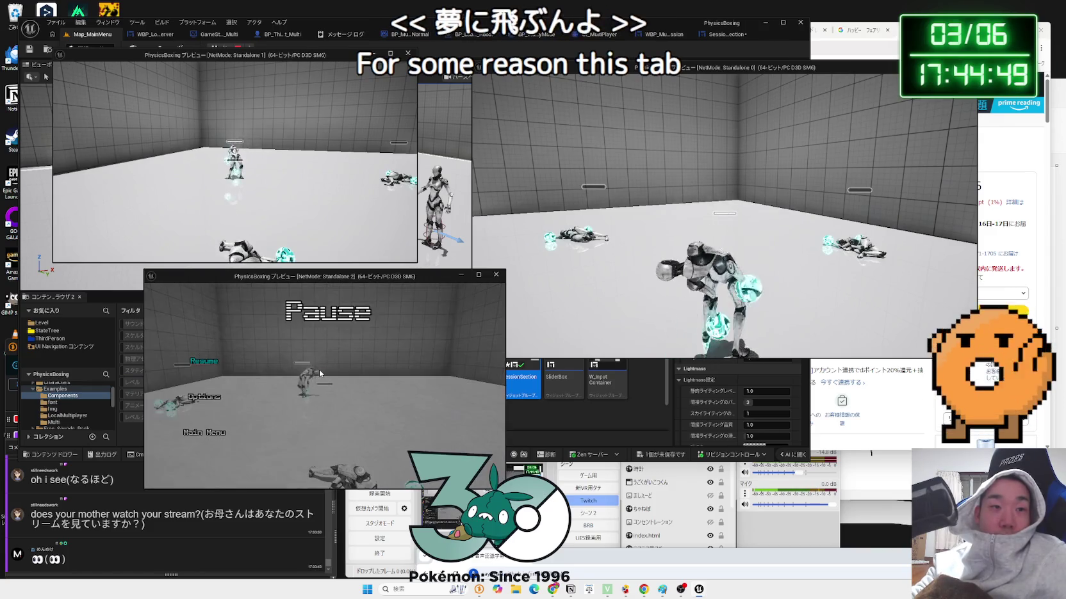
pyautogui.hotkey('alt', 'Tab')
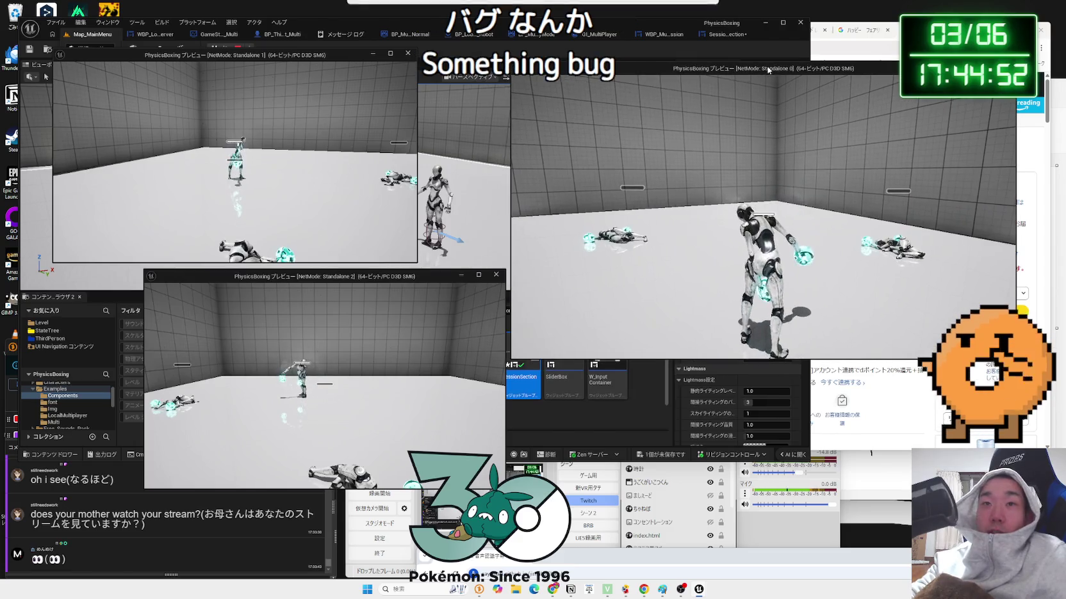
pyautogui.moveTo(695, 68); pyautogui.dragTo(733, 69)
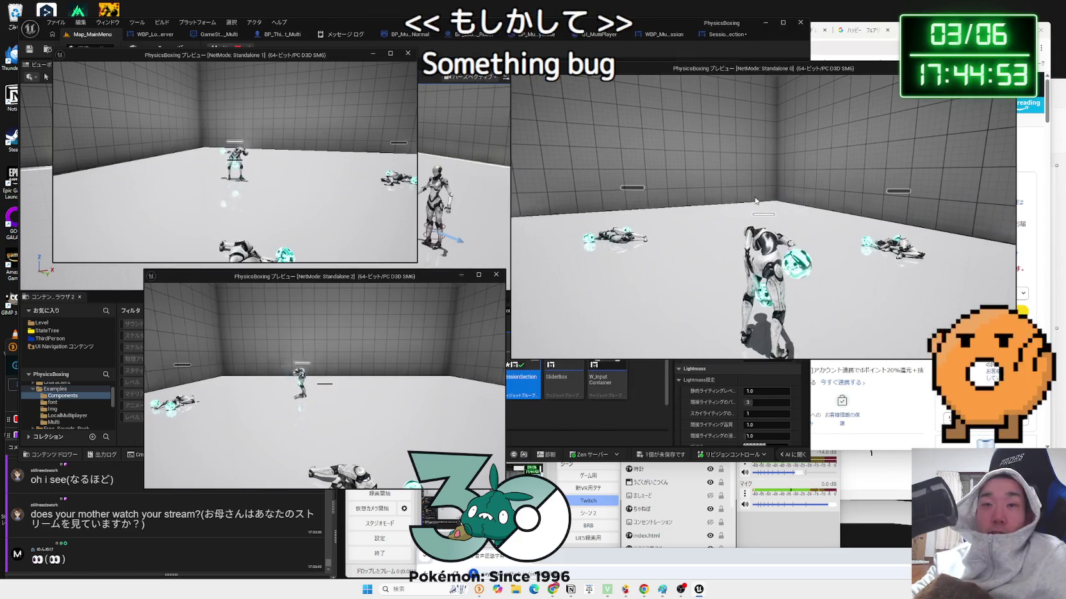
pyautogui.press('p')
pyautogui.press('p')
pyautogui.press('p')
pyautogui.press('p')
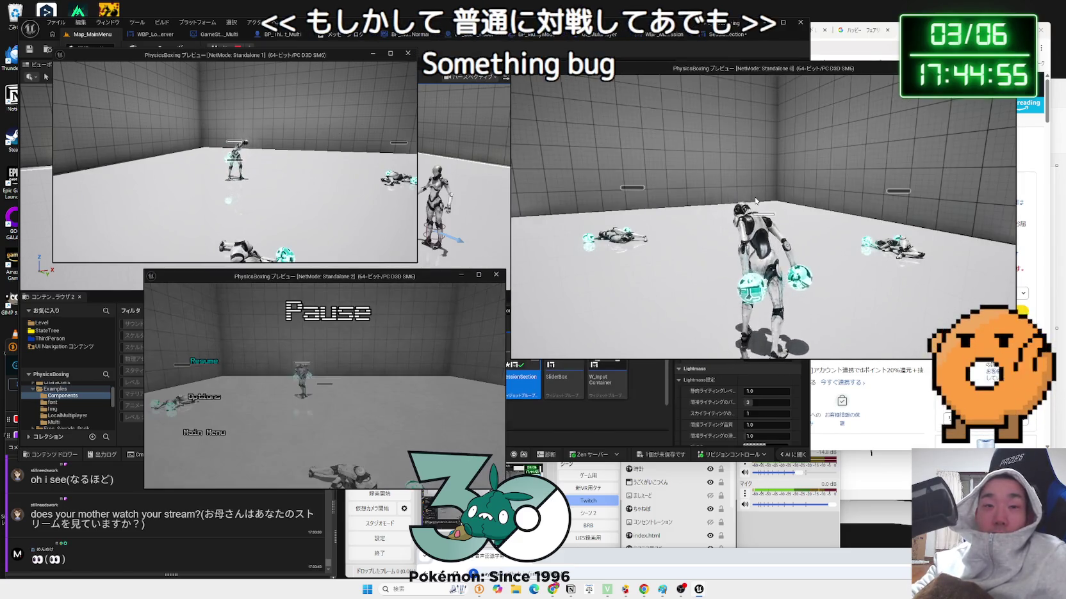
# In Standalone 2, choose Main Menu from the pause menu and confirm leaving the match.
pyautogui.hotkey('alt', 'Tab')
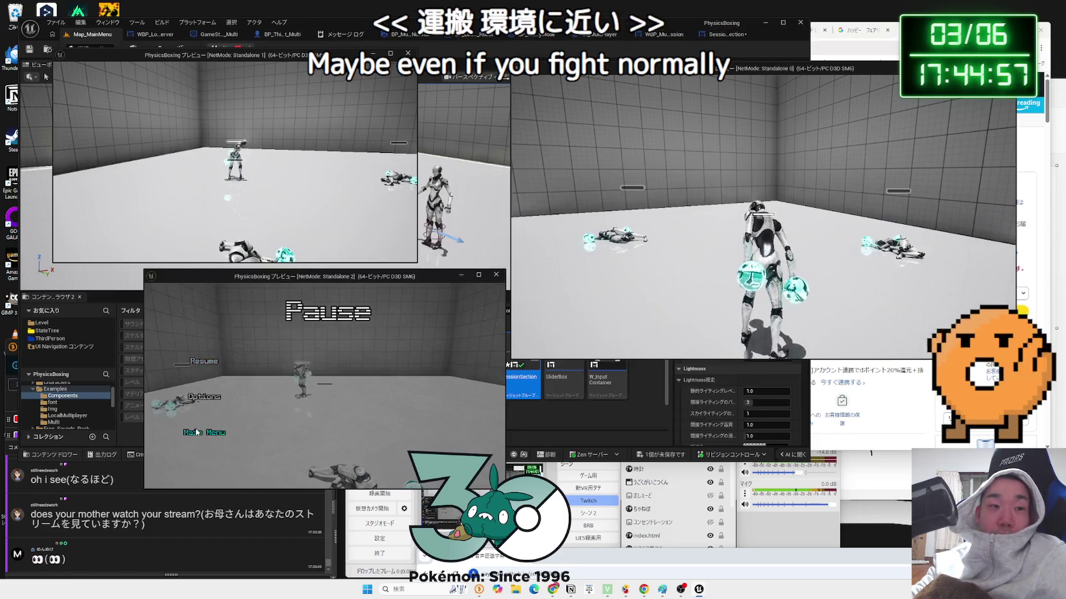
pyautogui.press('Down')
pyautogui.press('Down')
pyautogui.press('Return')
pyautogui.press('Right')
pyautogui.press('Return')
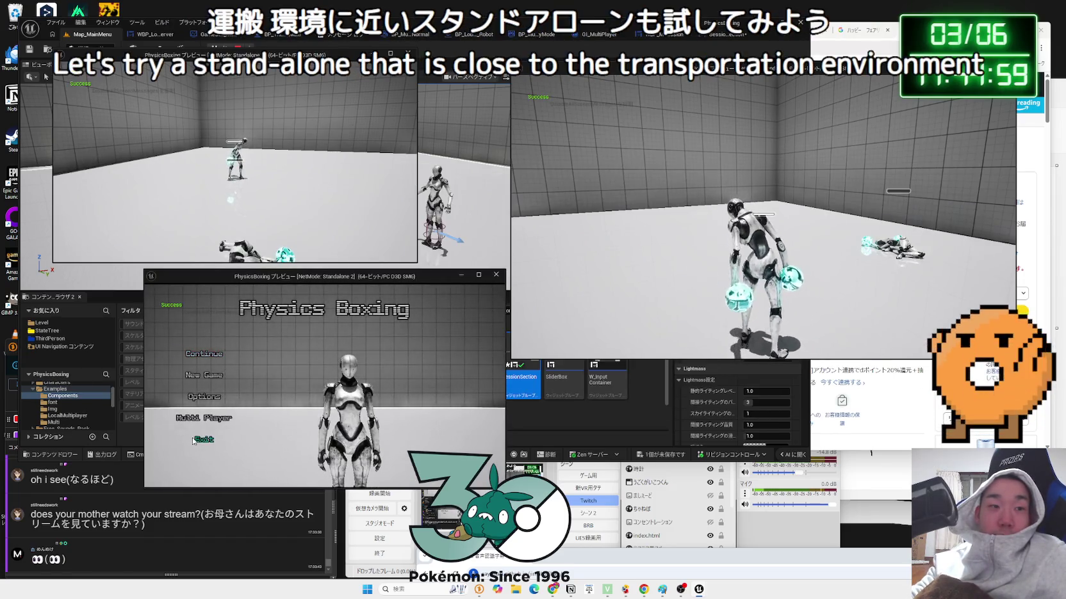
pyautogui.press('Escape')
# Close the previews, relaunch in Standalone Game mode, and save the SessionSection asset.
pyautogui.click(349, 401)
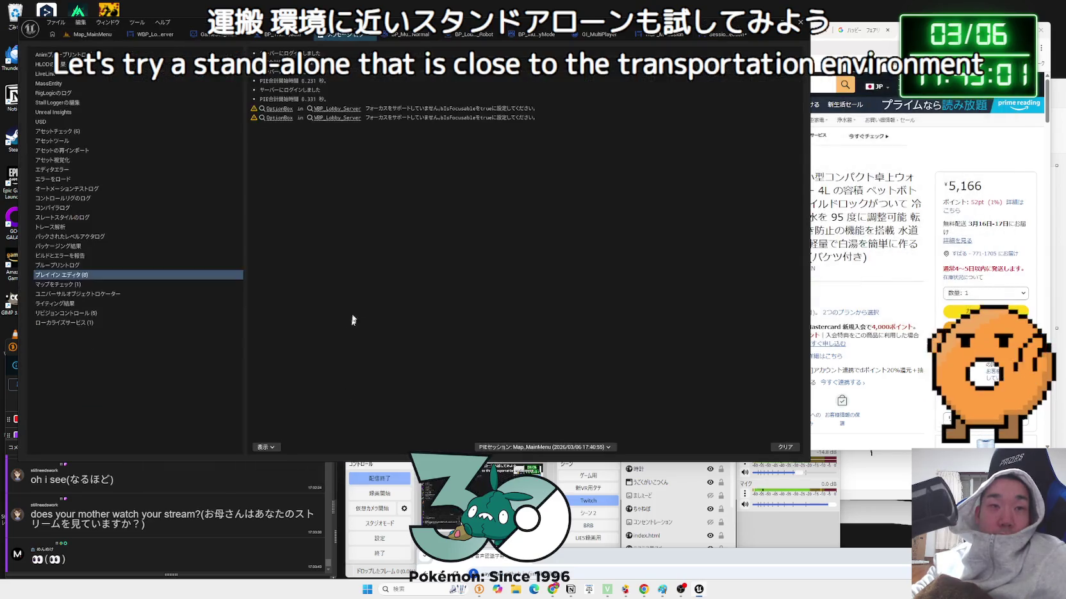
pyautogui.click(92, 34)
pyautogui.click(261, 49)
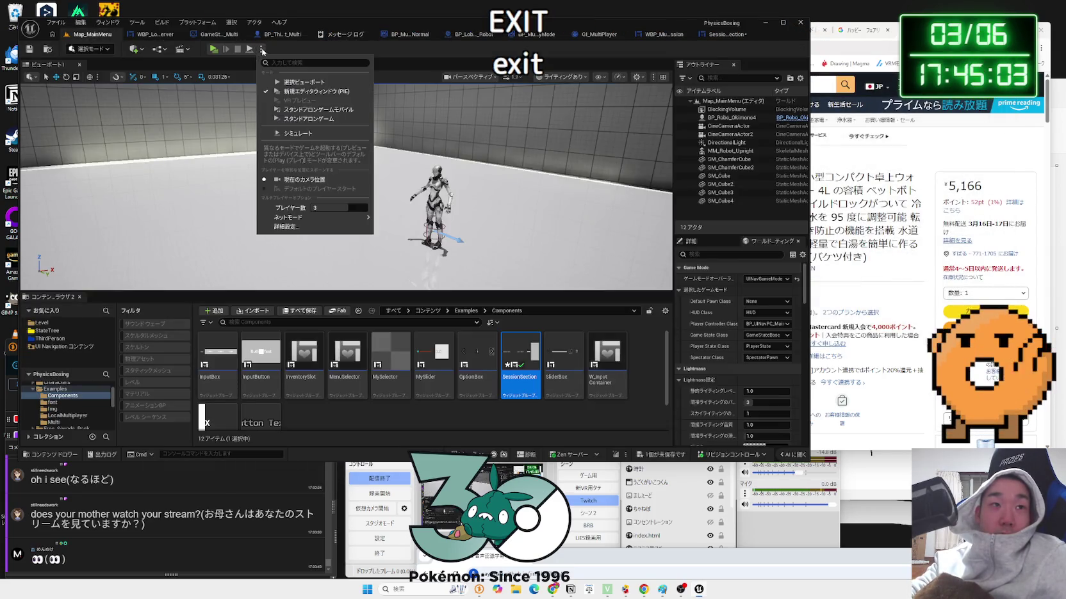
pyautogui.click(325, 117)
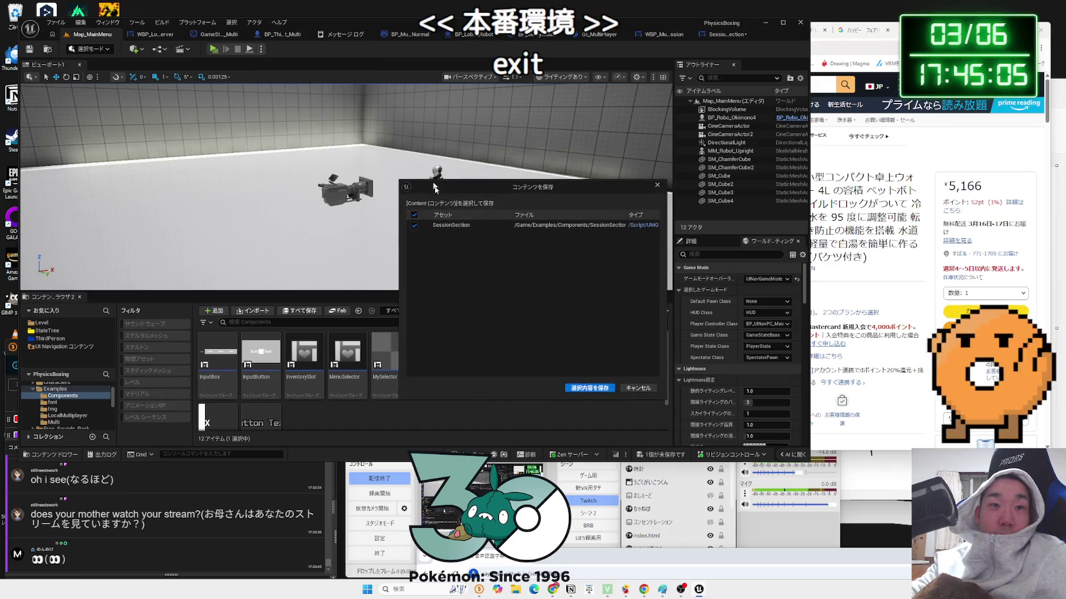
pyautogui.click(601, 390)
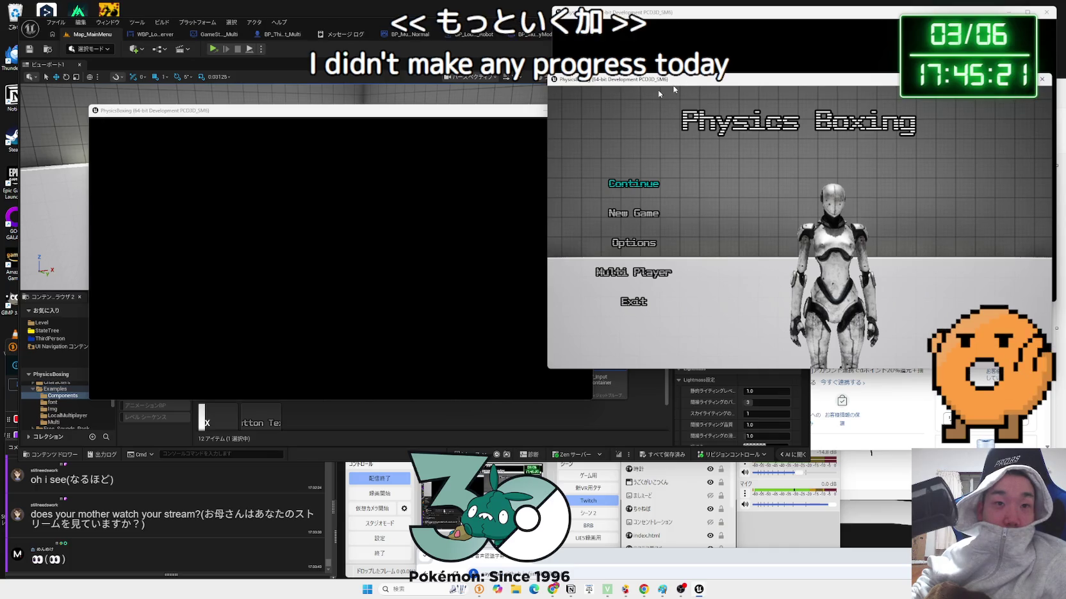
# Spread the three game windows to top-left, top-right and lower centre of the screen.
pyautogui.moveTo(687, 83); pyautogui.dragTo(382, 266)
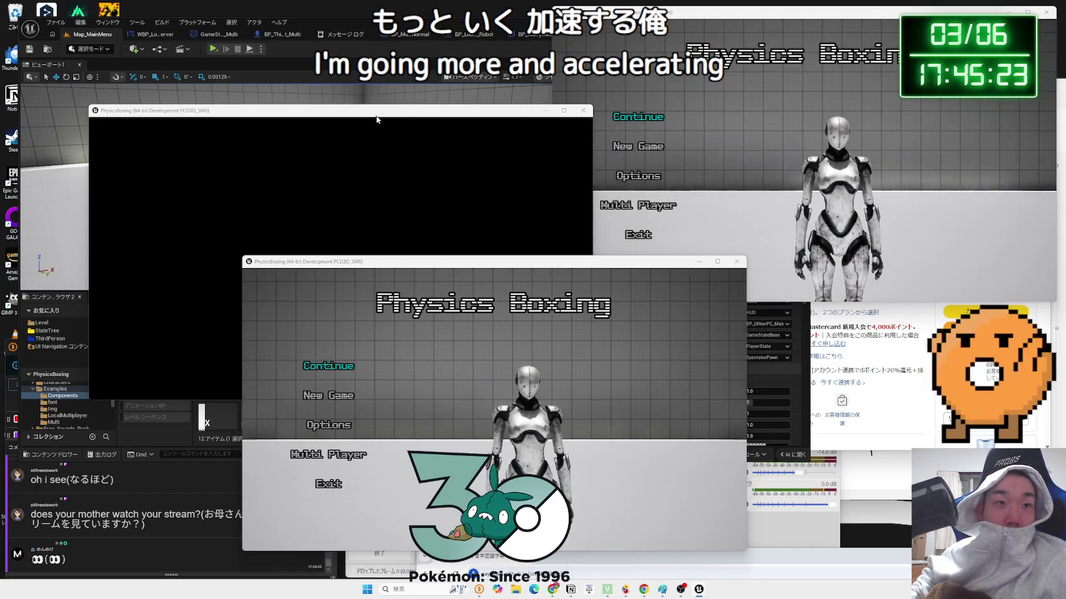
pyautogui.moveTo(392, 113)
pyautogui.mouseDown()
pyautogui.moveTo(364, 100)
pyautogui.moveTo(325, 31)
pyautogui.mouseUp()
pyautogui.moveTo(576, 261); pyautogui.dragTo(439, 261)
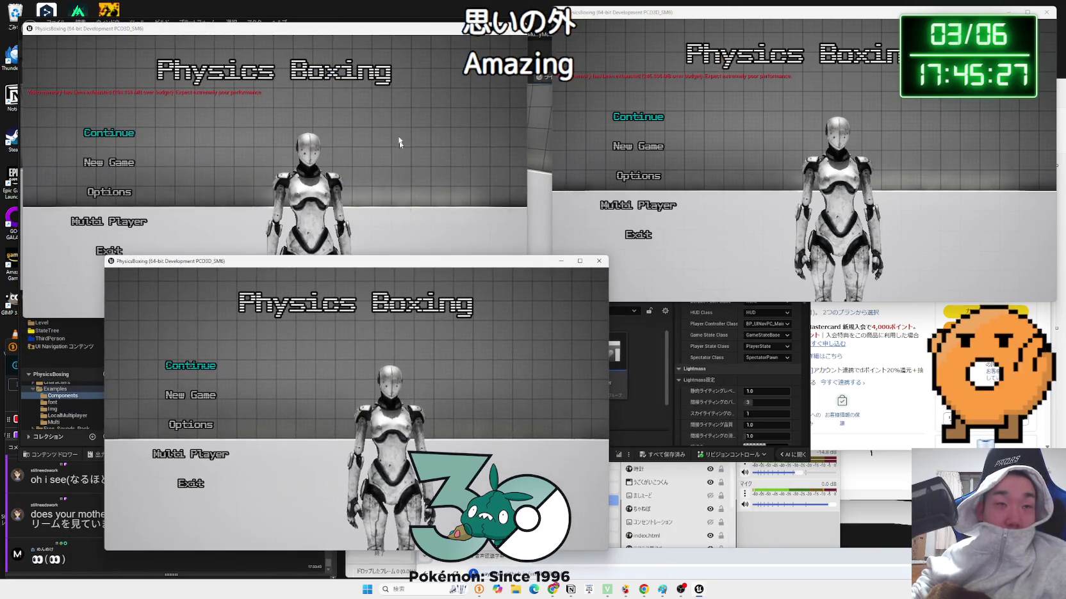
pyautogui.moveTo(381, 36)
pyautogui.mouseDown()
pyautogui.moveTo(333, 4)
pyautogui.moveTo(321, 65)
pyautogui.moveTo(312, 22)
pyautogui.mouseUp()
pyautogui.moveTo(718, 19); pyautogui.dragTo(723, 42)
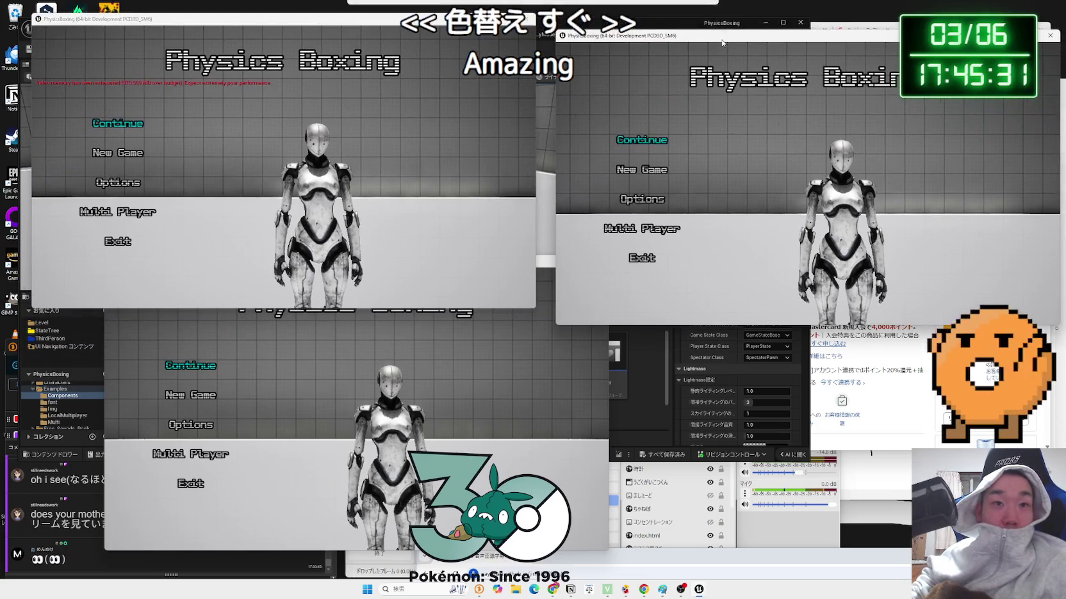
pyautogui.moveTo(540, 263); pyautogui.dragTo(504, 275)
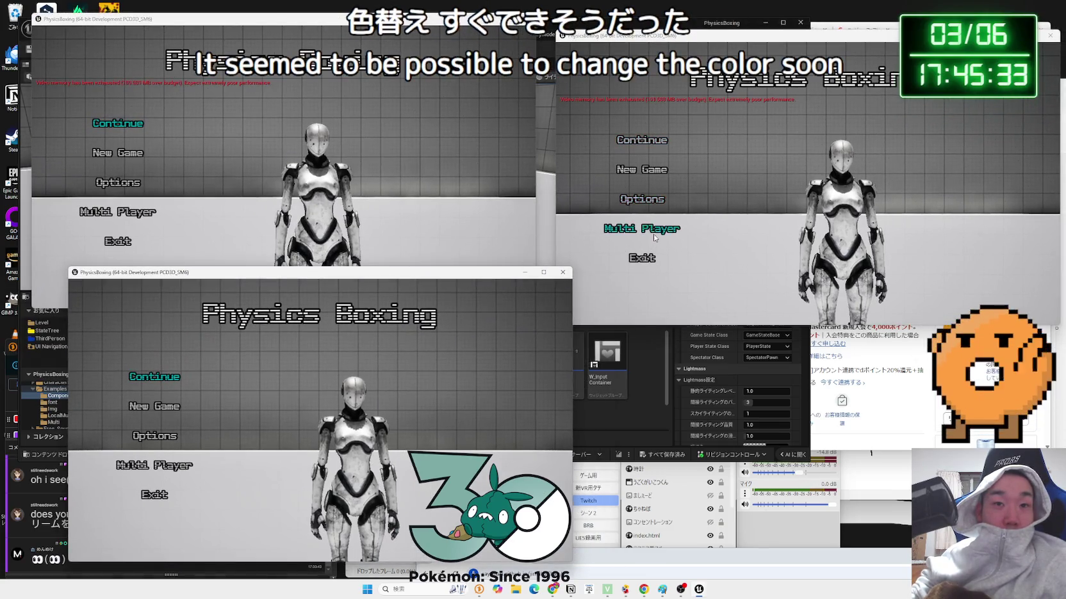
# Choose Multi Player in all three windows and open the create-server form on the right.
pyautogui.click(650, 226)
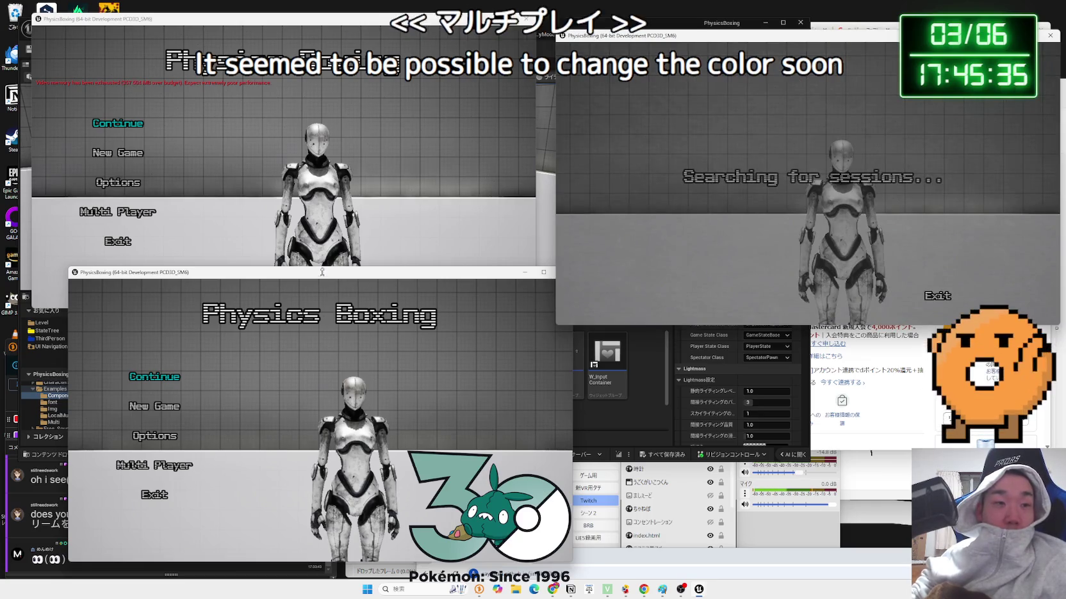
pyautogui.click(160, 467)
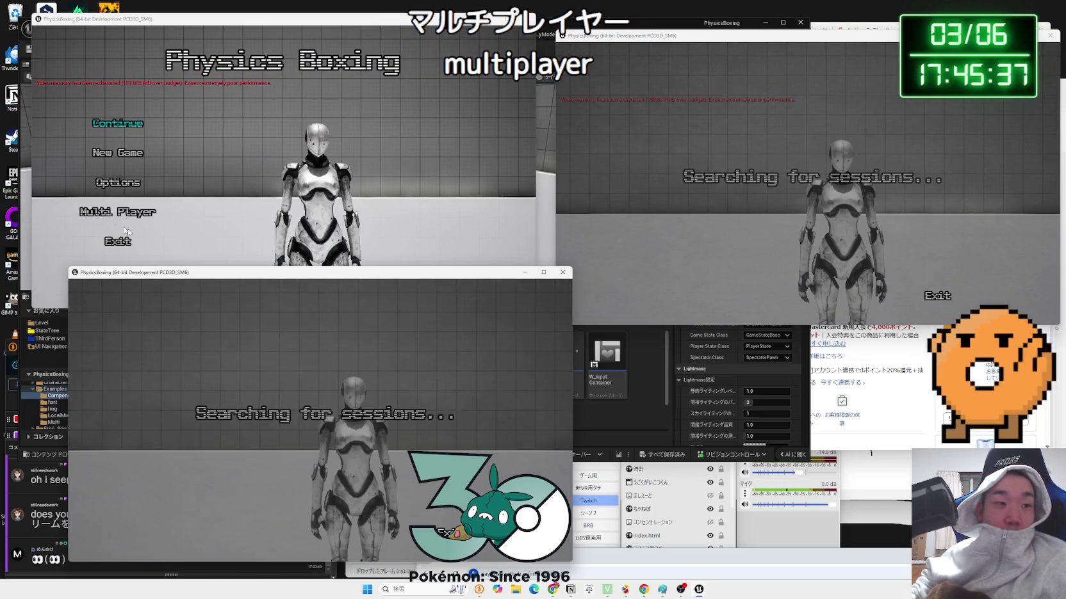
pyautogui.click(100, 211)
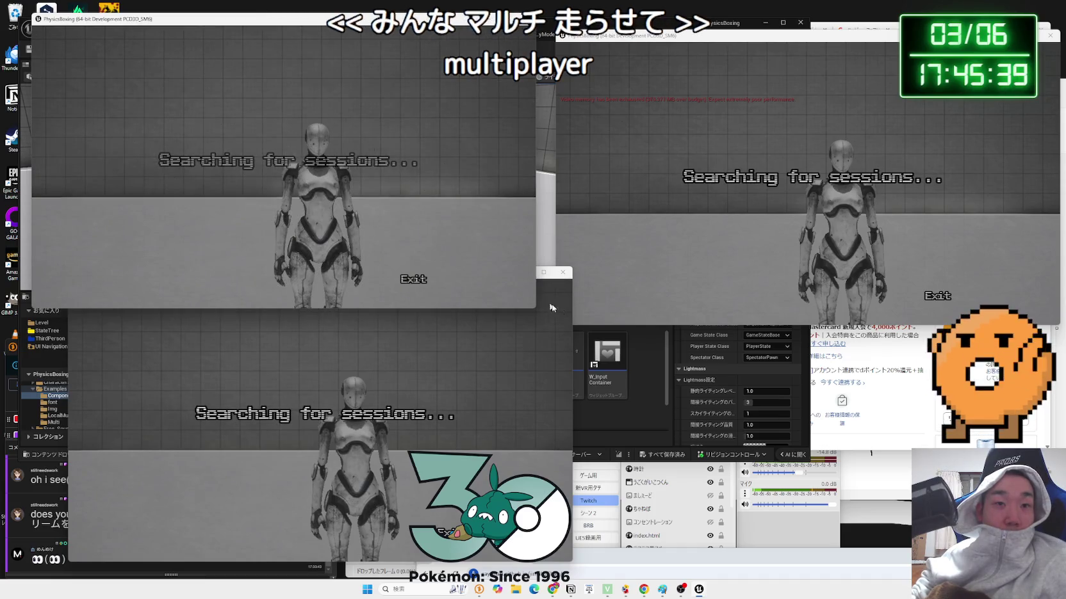
pyautogui.click(310, 326)
pyautogui.moveTo(473, 277)
pyautogui.mouseDown()
pyautogui.moveTo(447, 290)
pyautogui.moveTo(479, 284)
pyautogui.mouseUp()
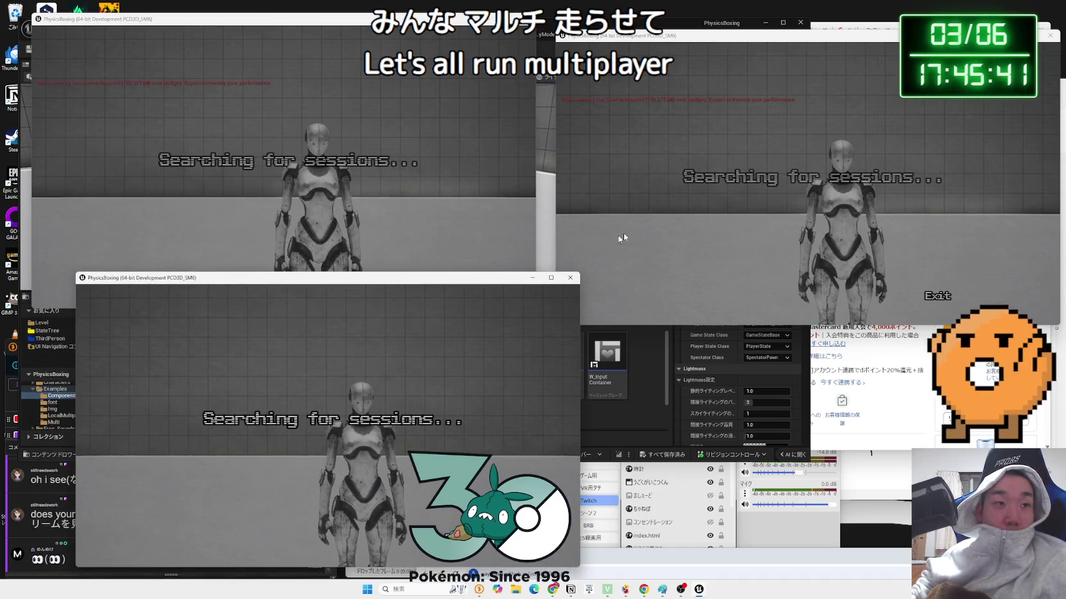
pyautogui.click(707, 195)
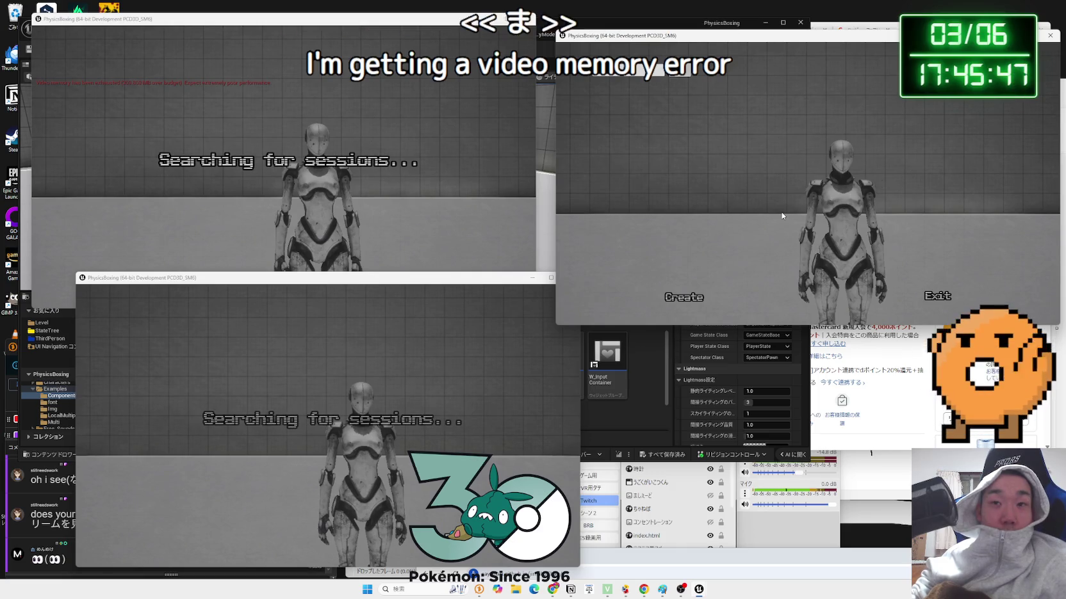
pyautogui.click(687, 298)
pyautogui.write('1234')
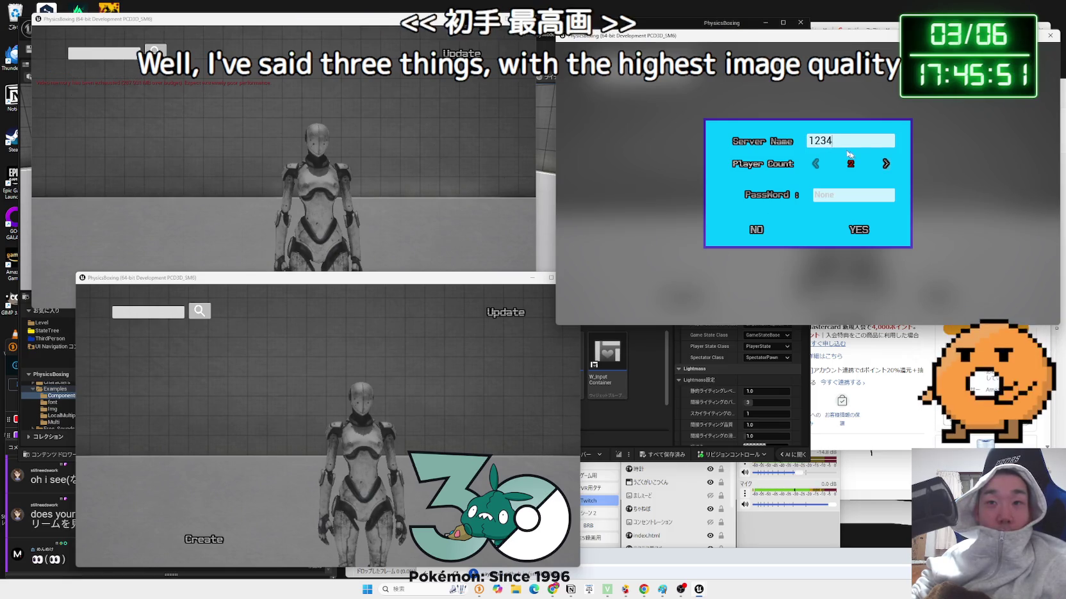
pyautogui.click(869, 194)
pyautogui.write('1234')
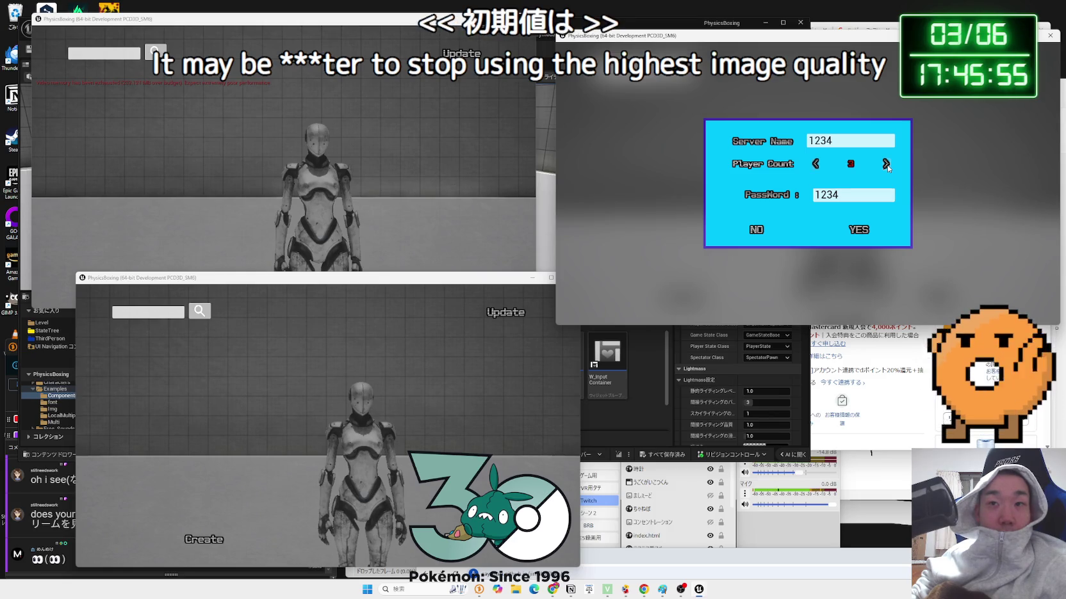
pyautogui.click(887, 165)
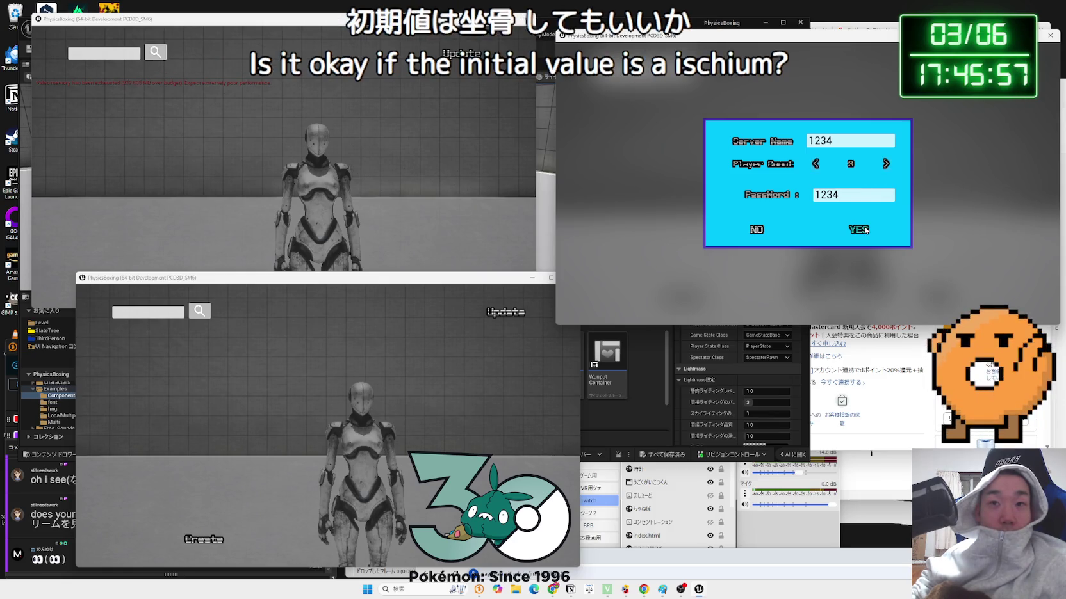
pyautogui.hotkey('alt', 'Tab')
# Search sessions in the lower client; give the host boxer purple skin, green gloves, Deathmatch mode.
pyautogui.click(505, 312)
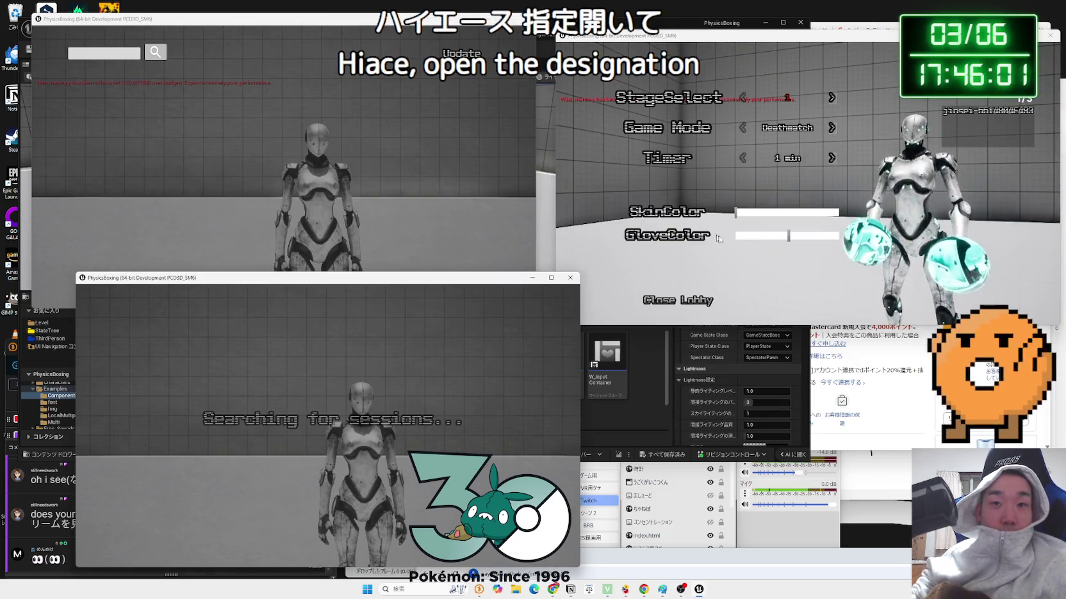
pyautogui.click(760, 189)
pyautogui.moveTo(736, 212)
pyautogui.mouseDown()
pyautogui.moveTo(814, 212)
pyautogui.moveTo(832, 237)
pyautogui.moveTo(789, 237)
pyautogui.moveTo(832, 237)
pyautogui.moveTo(795, 244)
pyautogui.mouseUp()
pyautogui.click(777, 236)
pyautogui.click(745, 129)
pyautogui.click(745, 129)
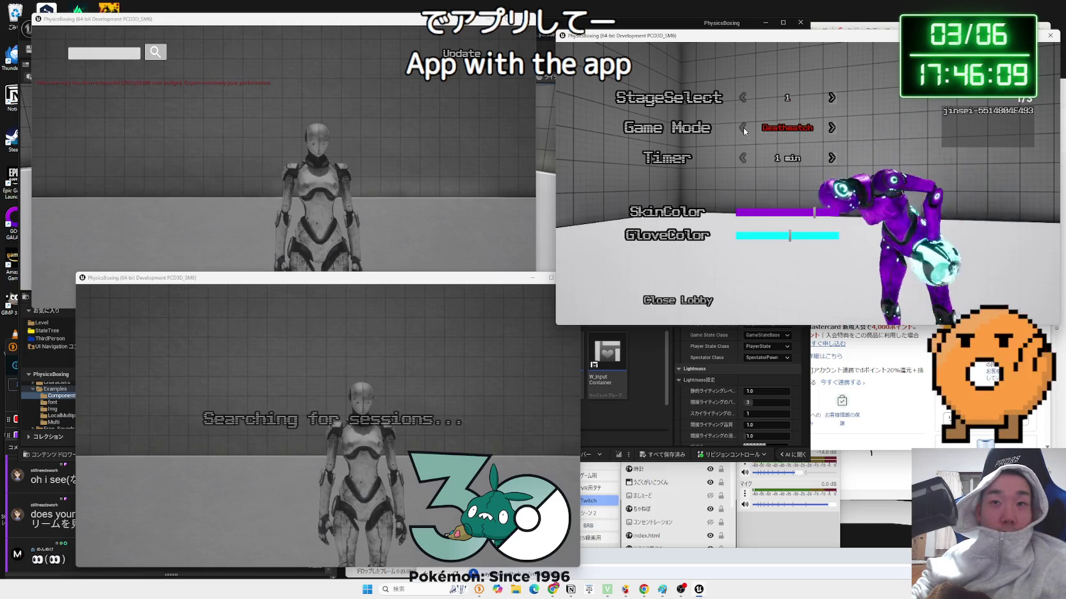
pyautogui.click(743, 130)
pyautogui.click(743, 131)
pyautogui.click(743, 130)
pyautogui.hotkey('alt', 'Tab')
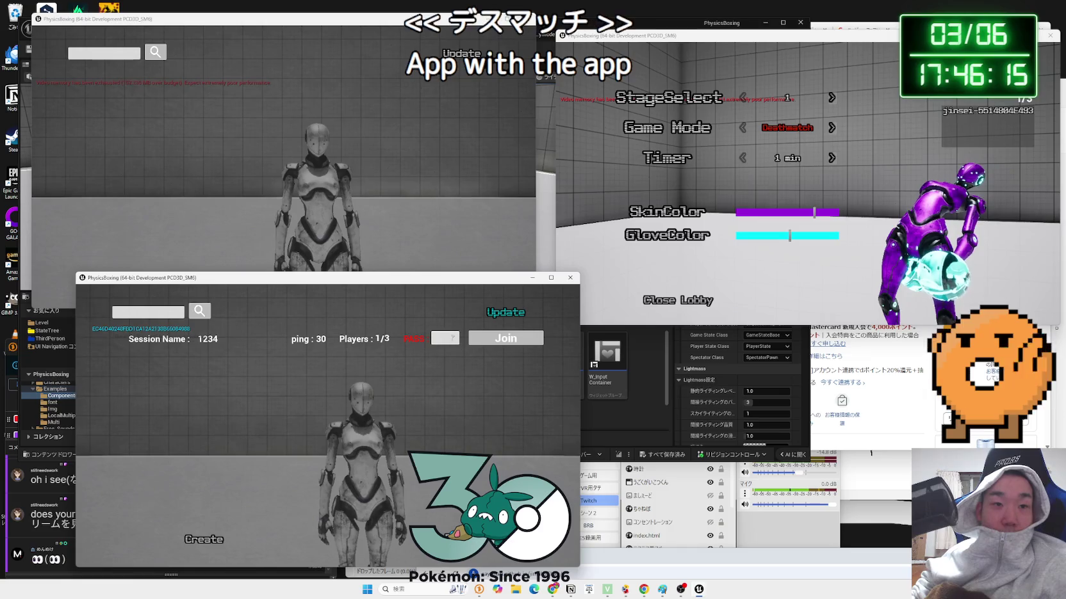
pyautogui.click(501, 344)
pyautogui.click(401, 394)
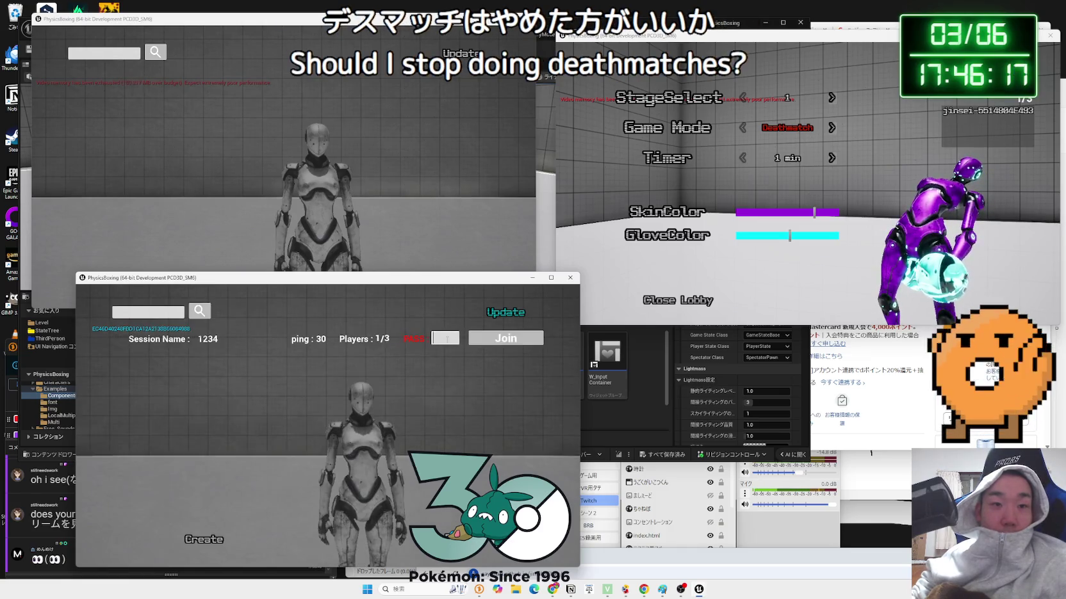
pyautogui.write('1234')
pyautogui.click(508, 343)
pyautogui.hotkey('alt', 'Tab')
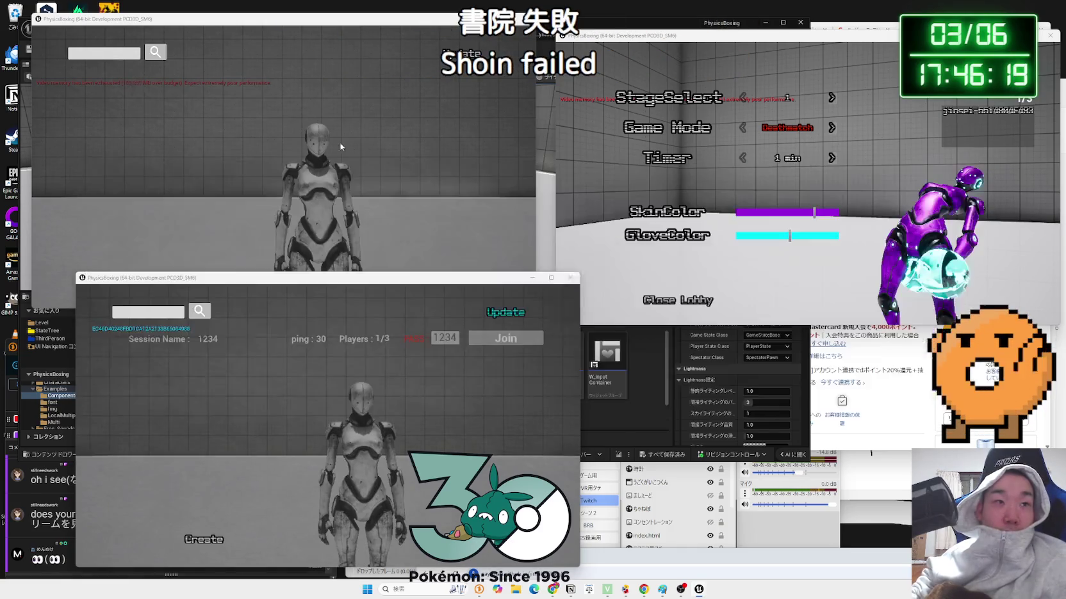
pyautogui.click(472, 57)
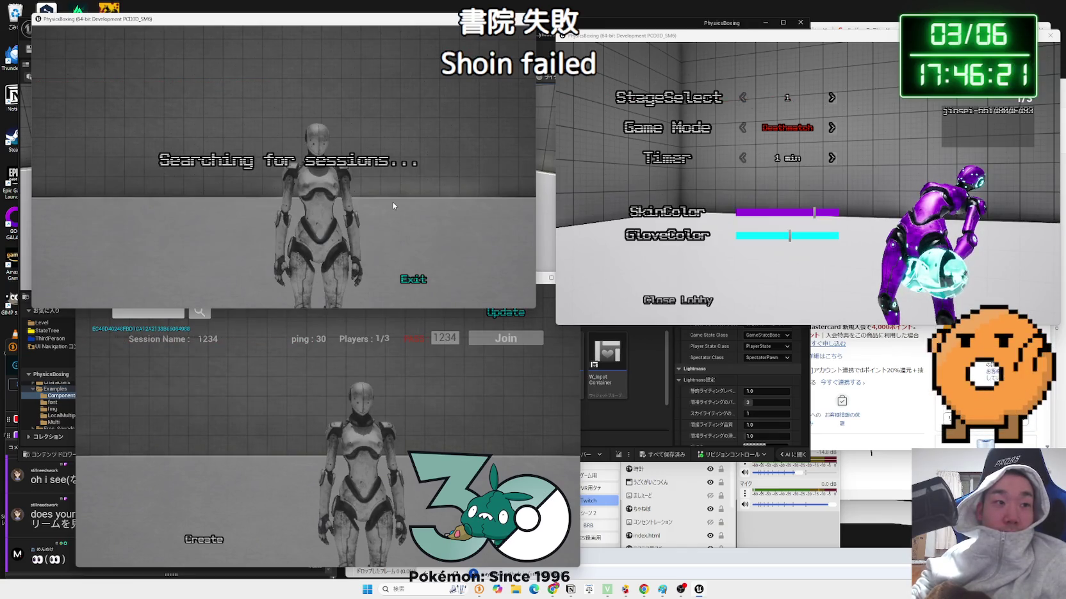
pyautogui.click(477, 381)
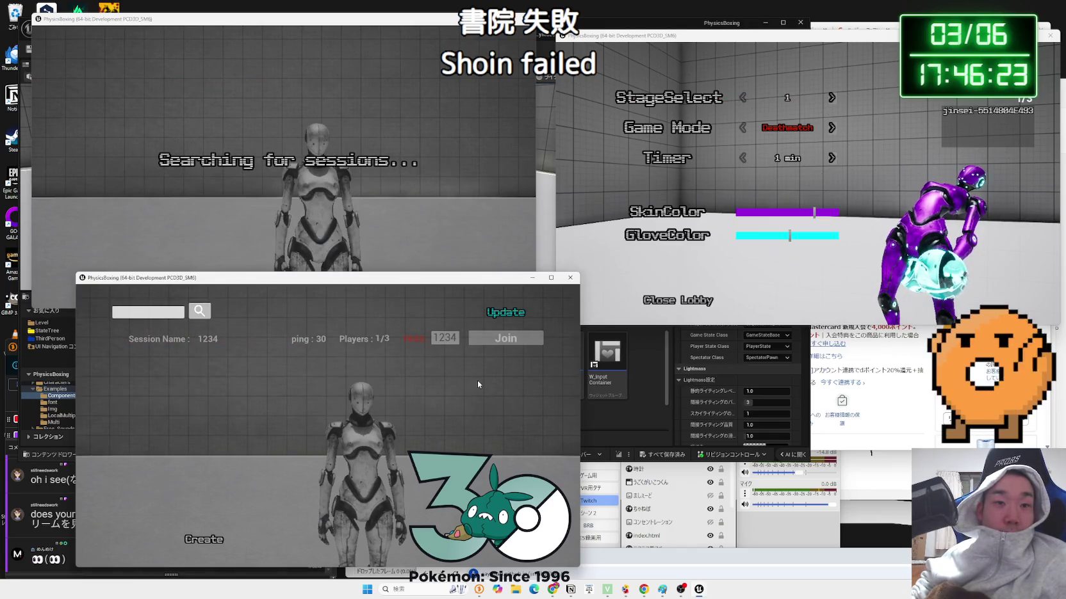
# Enter the 1234 lobby from both the lower and top-left clients.
pyautogui.click(471, 336)
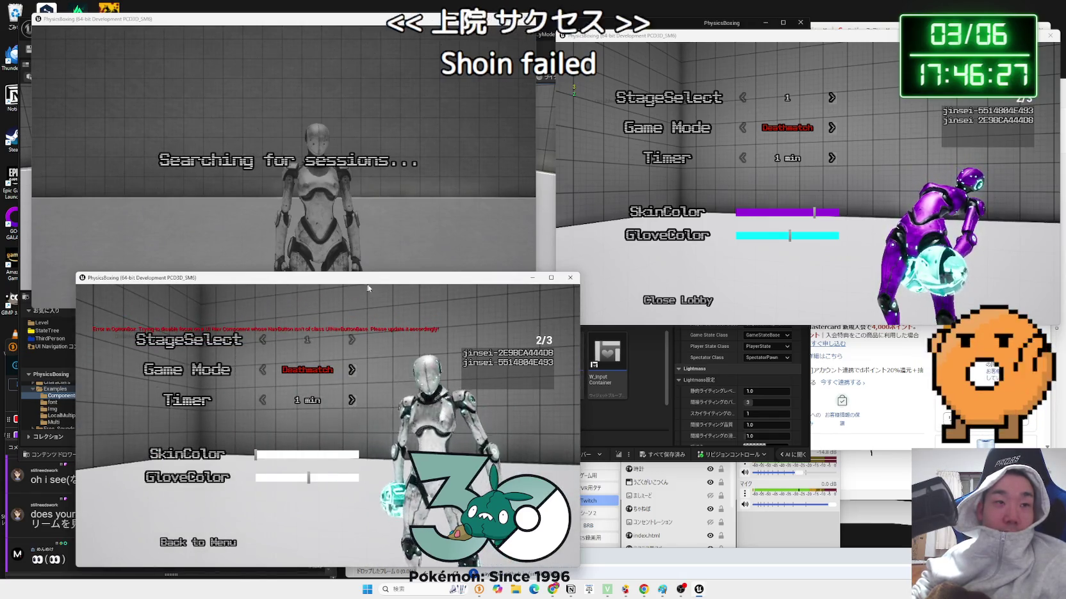
pyautogui.hotkey('alt', 'Tab')
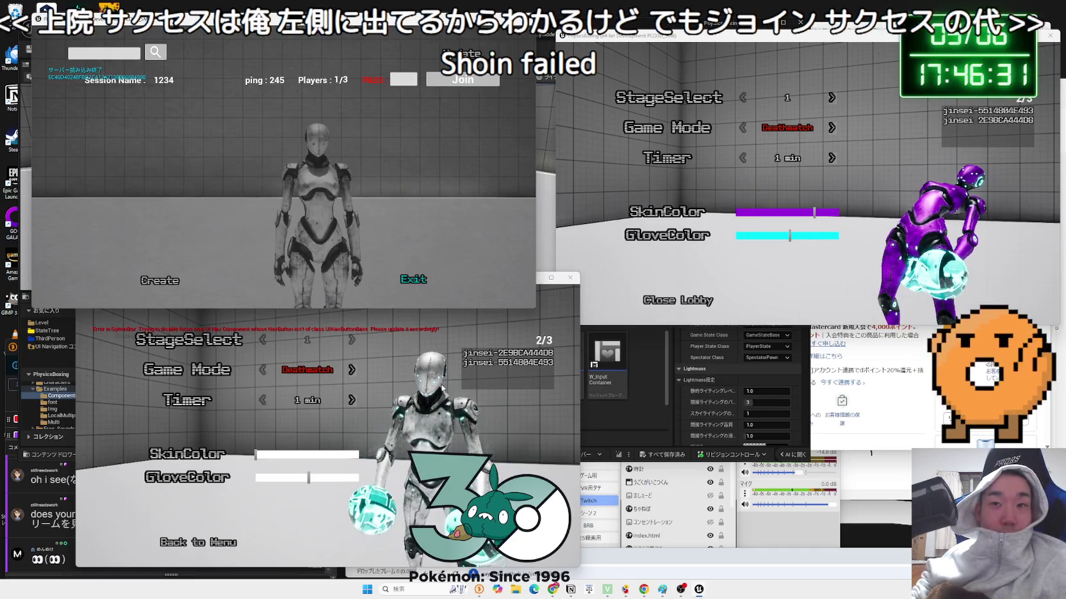
pyautogui.click(451, 82)
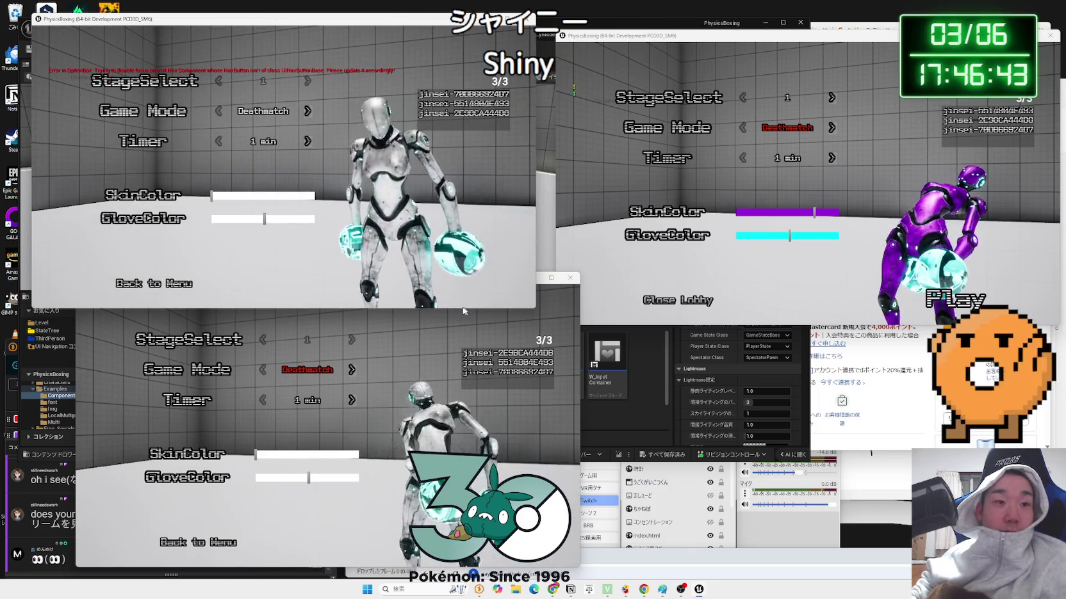
pyautogui.hotkey('alt', 'Tab')
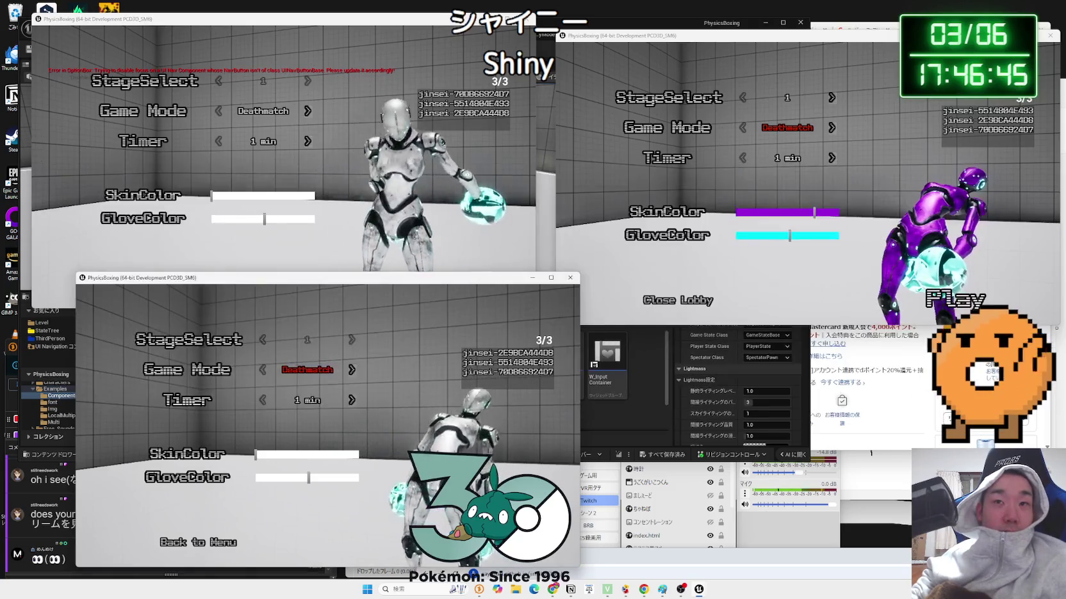
pyautogui.hotkey('alt', 'Tab')
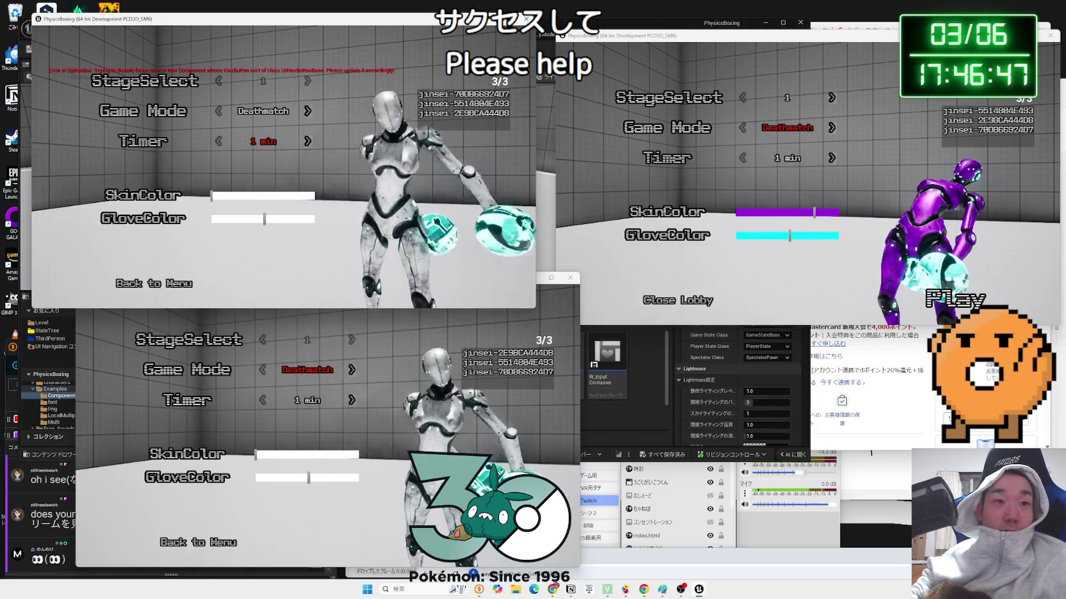
pyautogui.hotkey('alt', 'Tab')
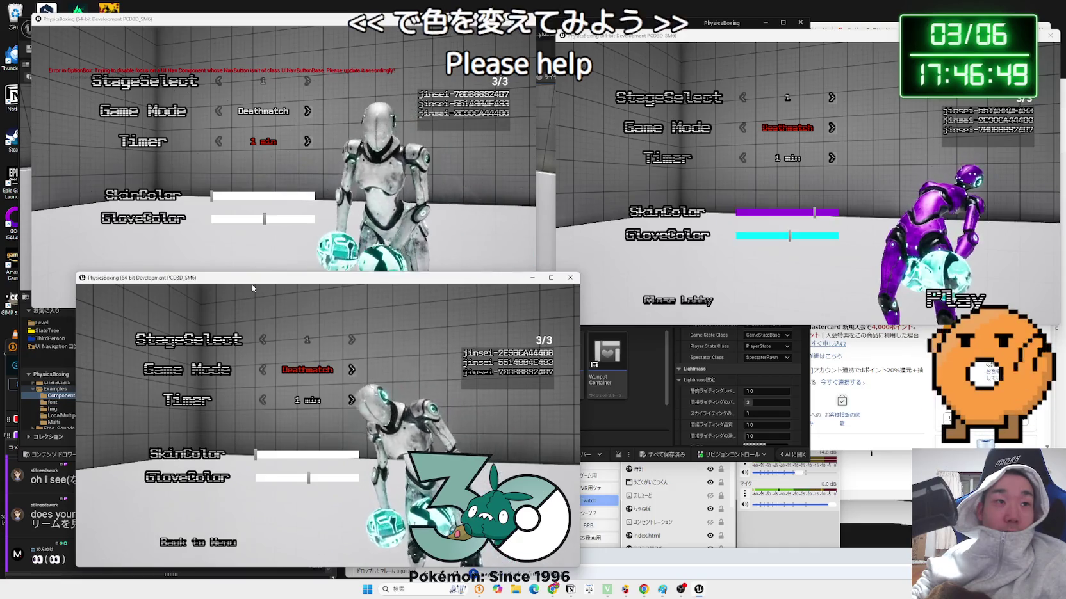
# Make the top-left robot yellow and the bottom robot black with yellow-green gloves.
pyautogui.moveTo(237, 196)
pyautogui.mouseDown()
pyautogui.moveTo(279, 195)
pyautogui.moveTo(234, 195)
pyautogui.moveTo(314, 219)
pyautogui.mouseUp()
pyautogui.click(262, 219)
pyautogui.hotkey('alt', 'Tab')
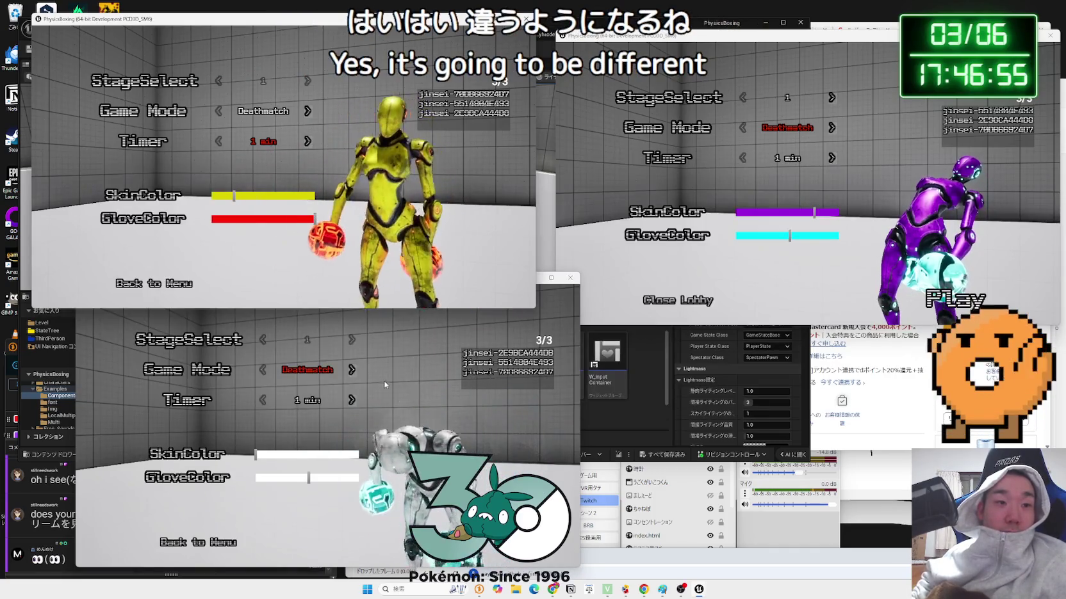
pyautogui.moveTo(307, 458); pyautogui.dragTo(360, 458)
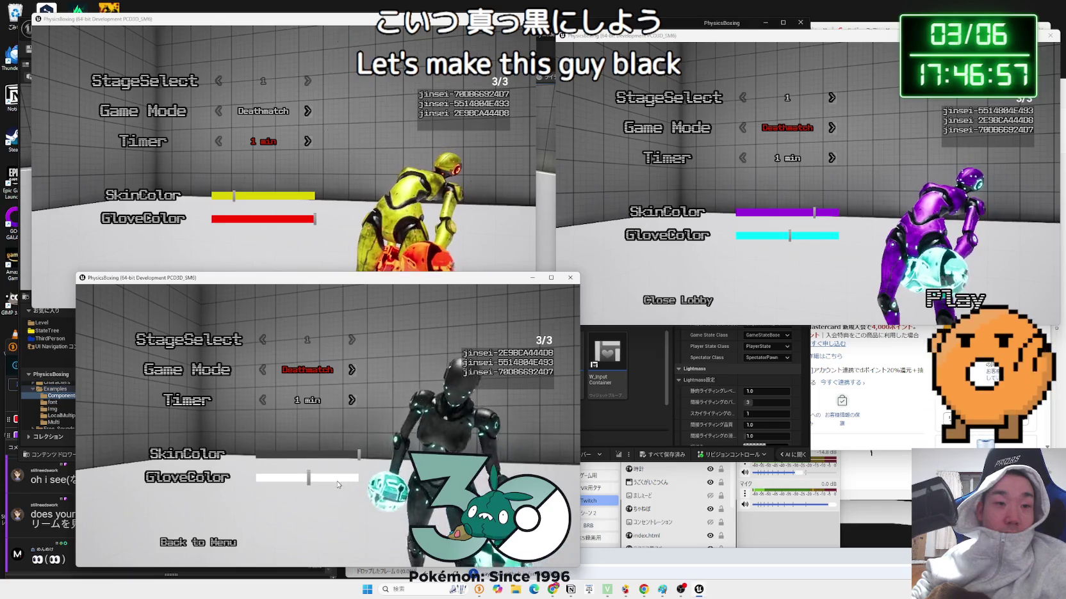
pyautogui.hotkey('alt', 'Tab')
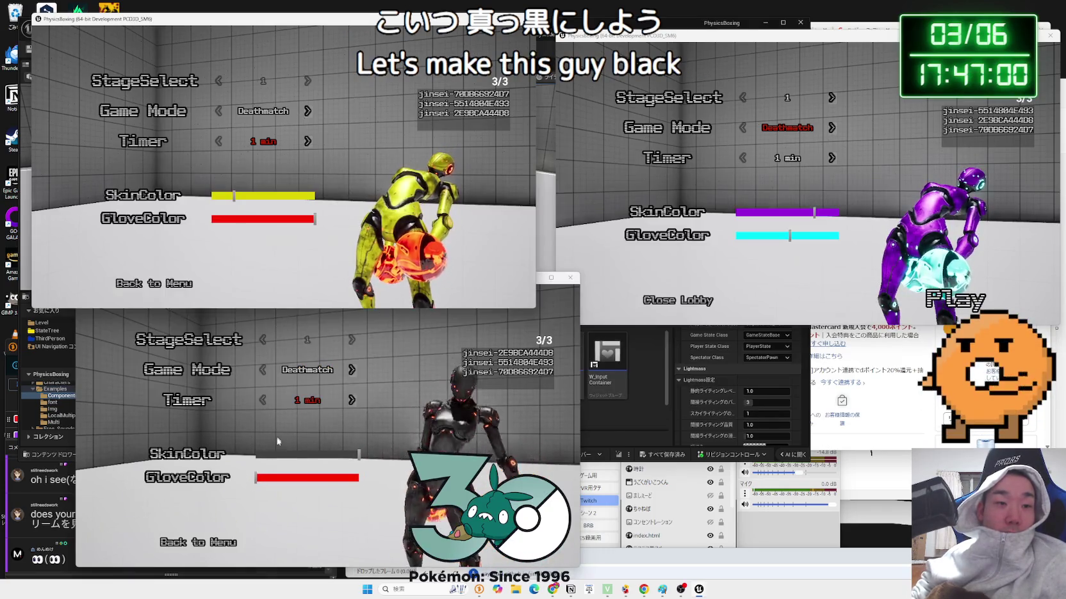
pyautogui.click(268, 477)
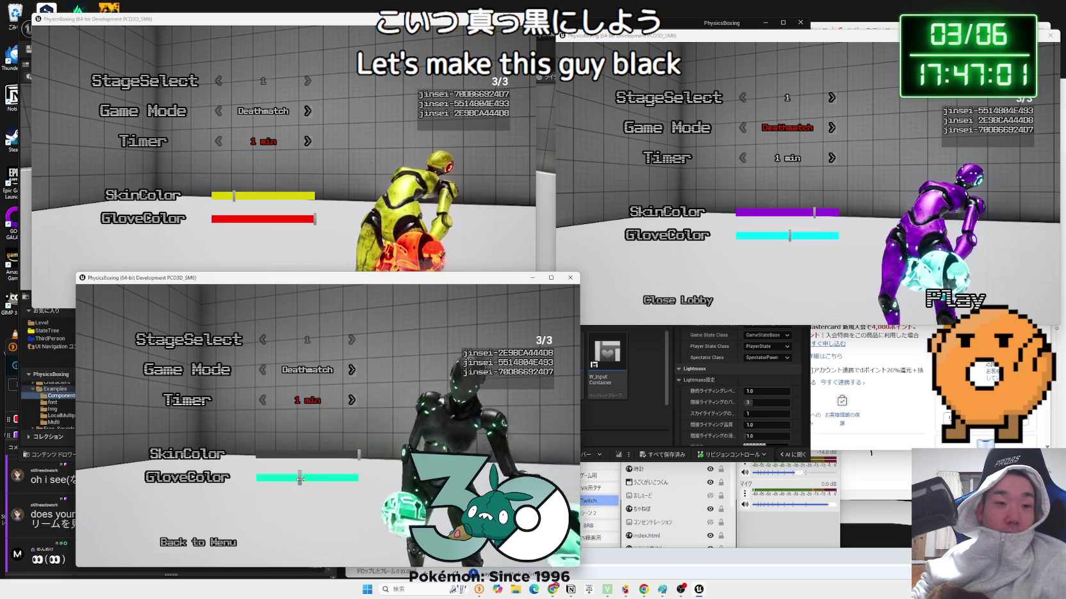
pyautogui.moveTo(290, 478); pyautogui.dragTo(286, 476)
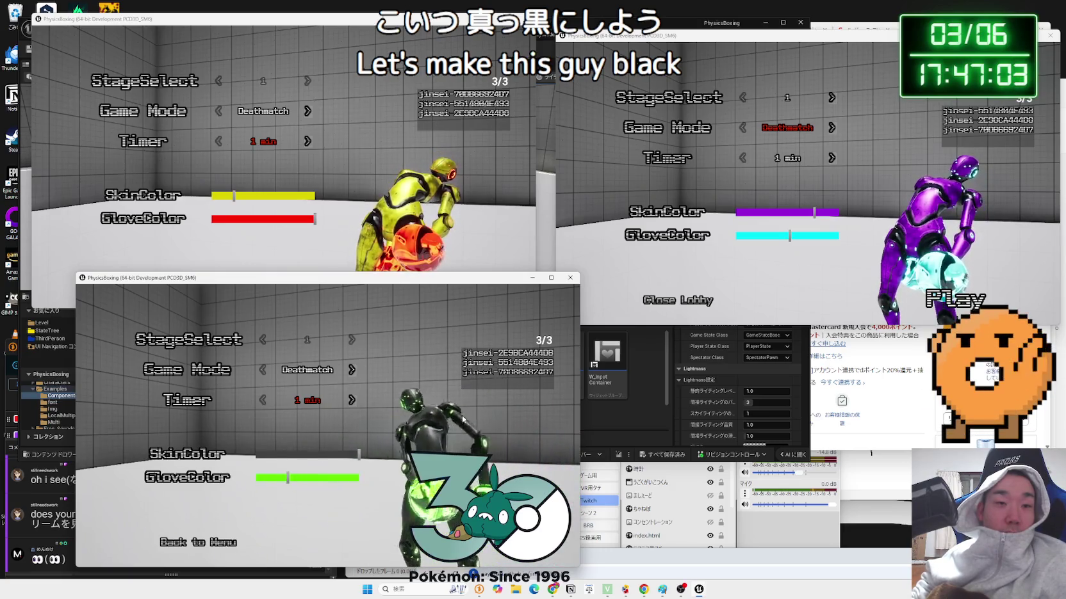
# Move the host window right, set its robot's skin purple, and start the match.
pyautogui.hotkey('alt', 'Tab')
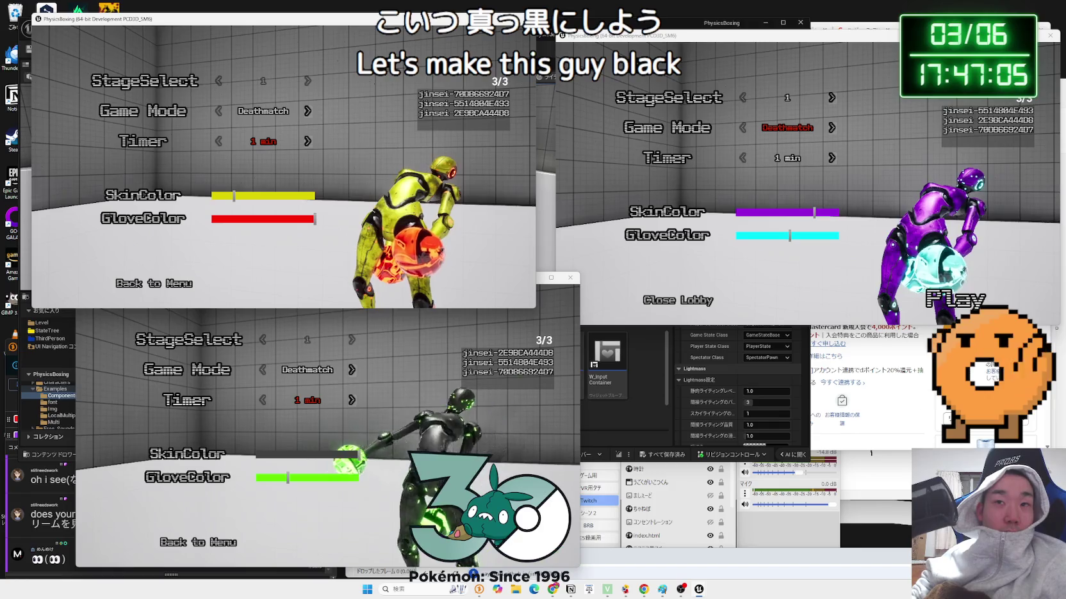
pyautogui.hotkey('alt', 'Tab')
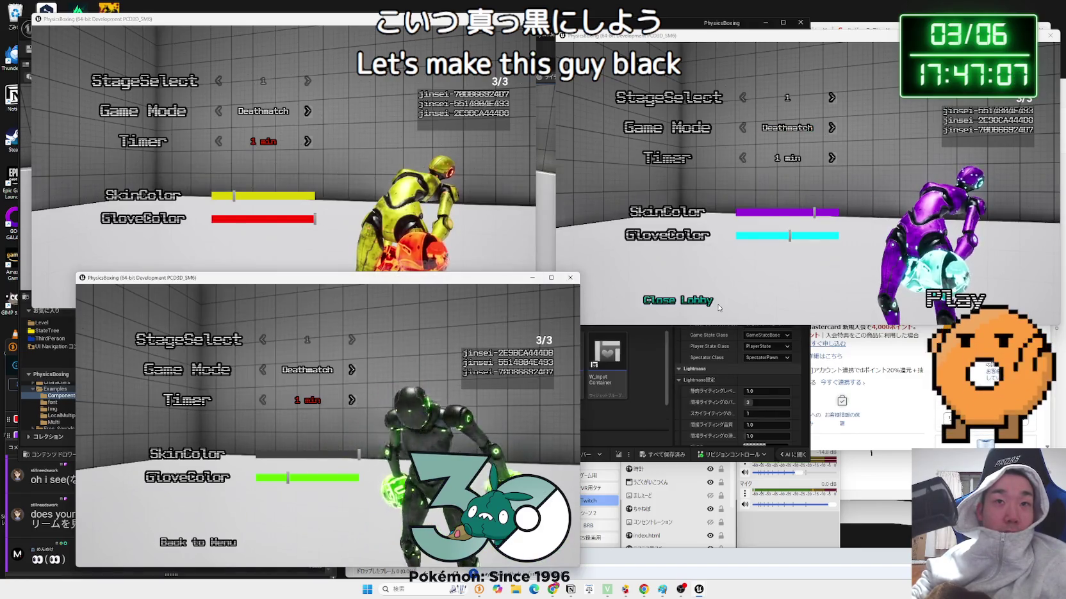
pyautogui.hotkey('alt', 'Tab')
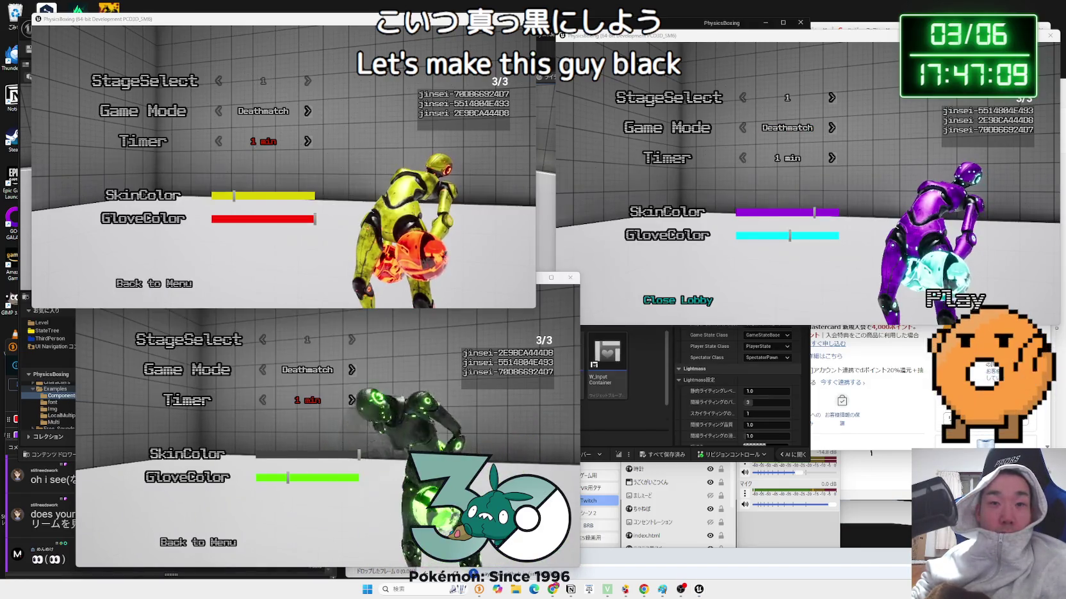
pyautogui.hotkey('alt', 'Tab')
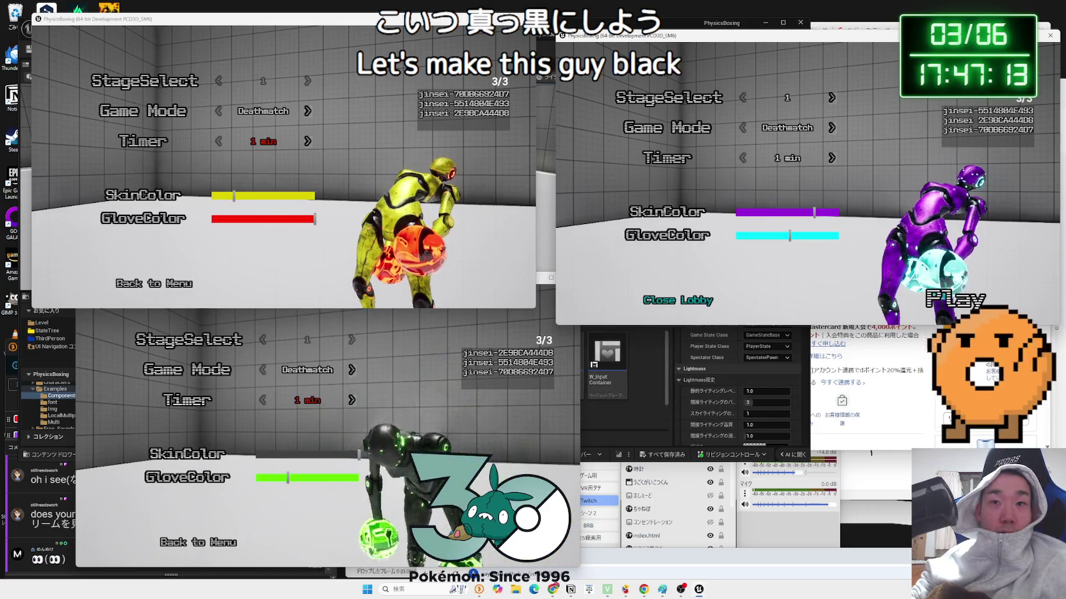
pyautogui.hotkey('alt', 'Tab')
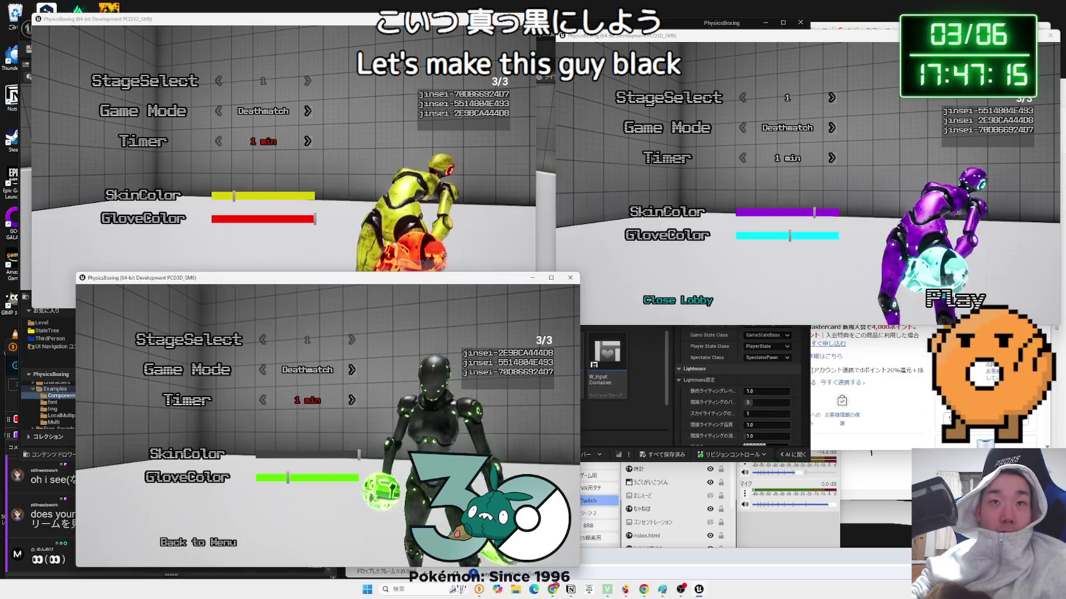
pyautogui.hotkey('alt', 'Tab')
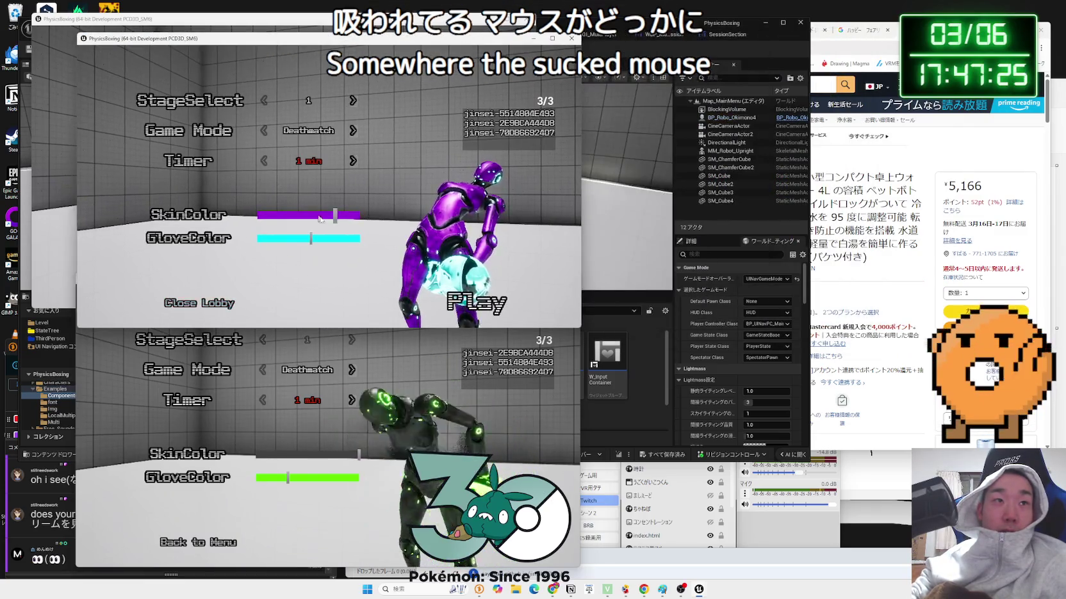
pyautogui.moveTo(331, 46); pyautogui.dragTo(810, 73)
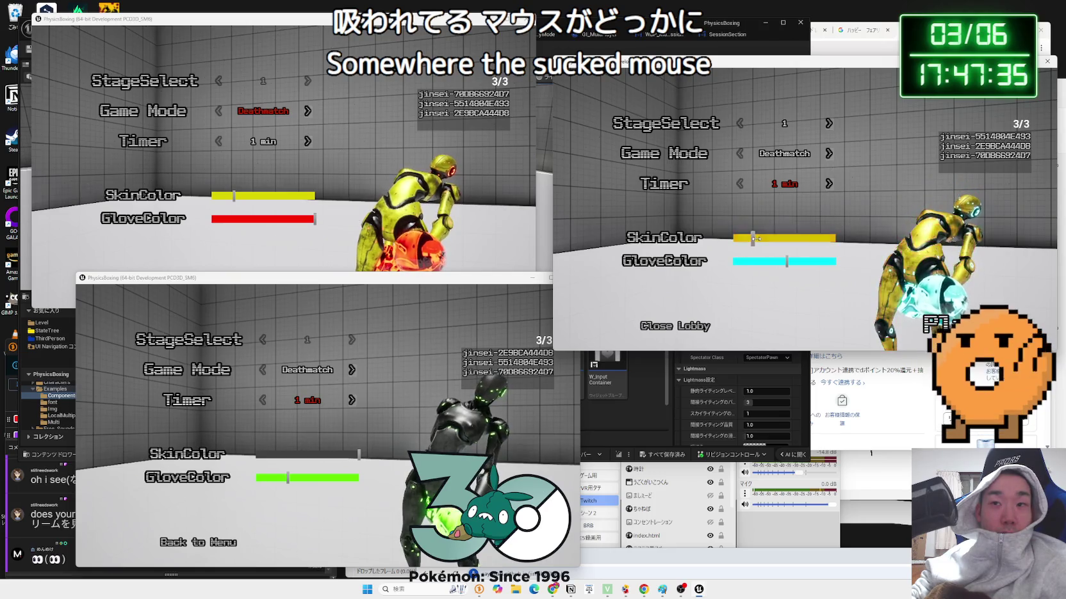
pyautogui.moveTo(791, 238); pyautogui.dragTo(817, 238)
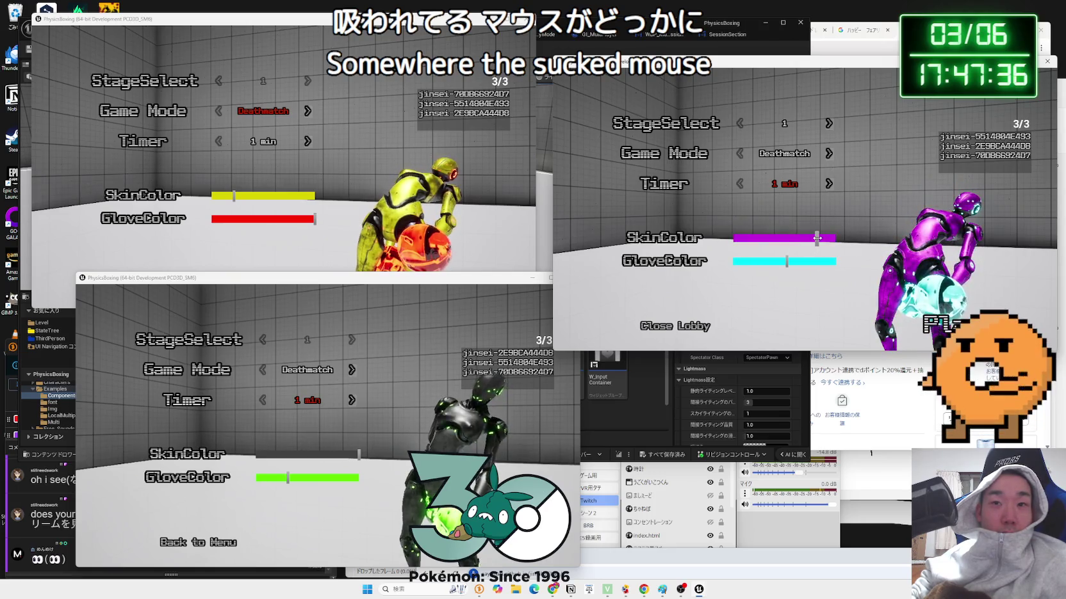
pyautogui.click(940, 327)
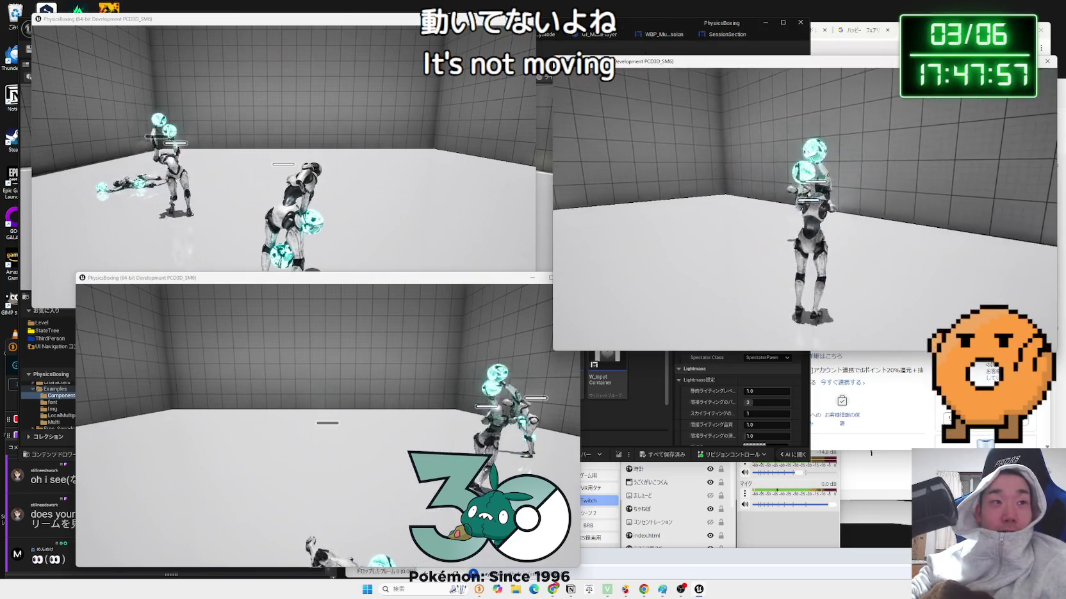
# Pause the running Deathmatch in the host window with Esc.
pyautogui.press('Escape')
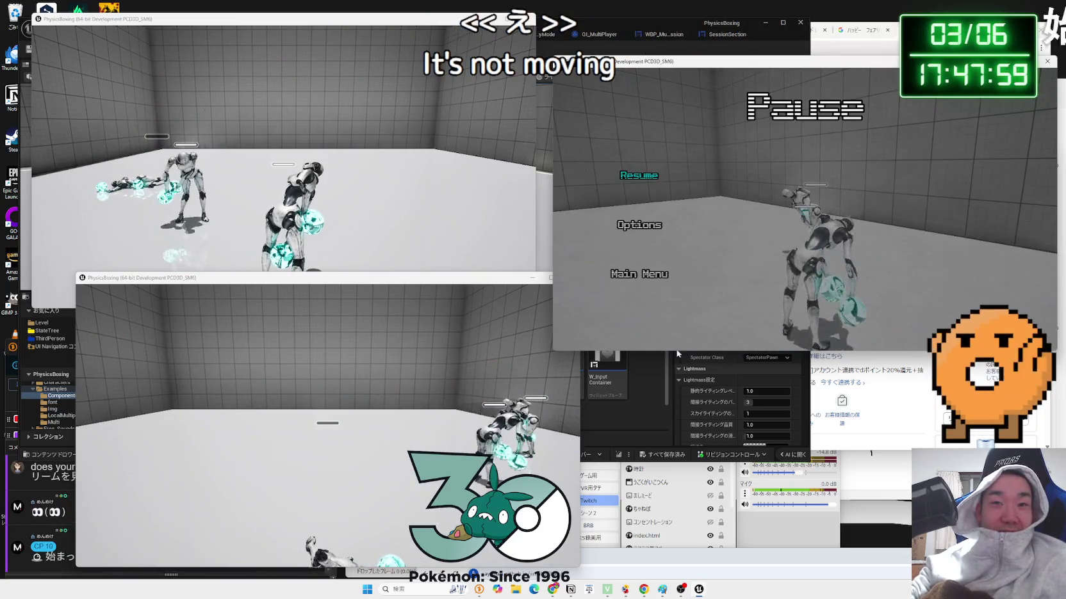
# Return everyone to the main menu and choose Multi Player in all three instances.
pyautogui.click(647, 274)
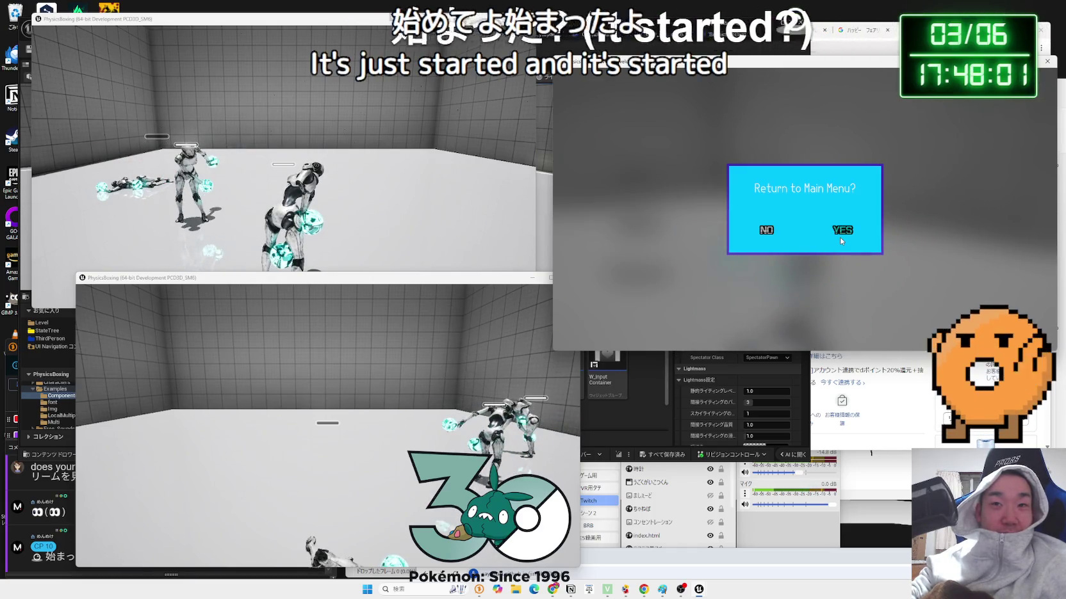
pyautogui.click(840, 239)
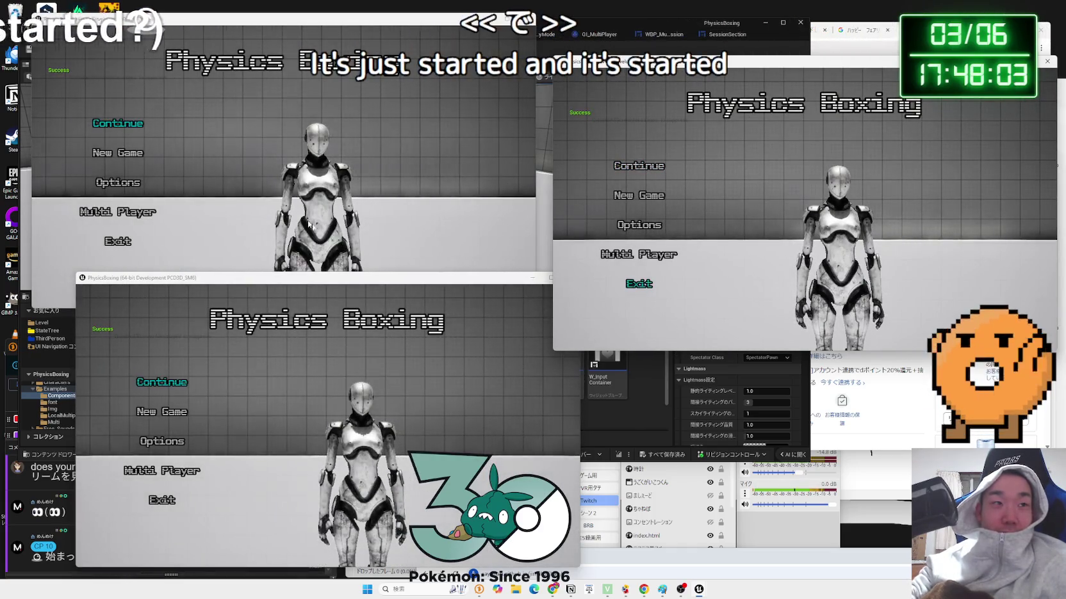
pyautogui.click(655, 254)
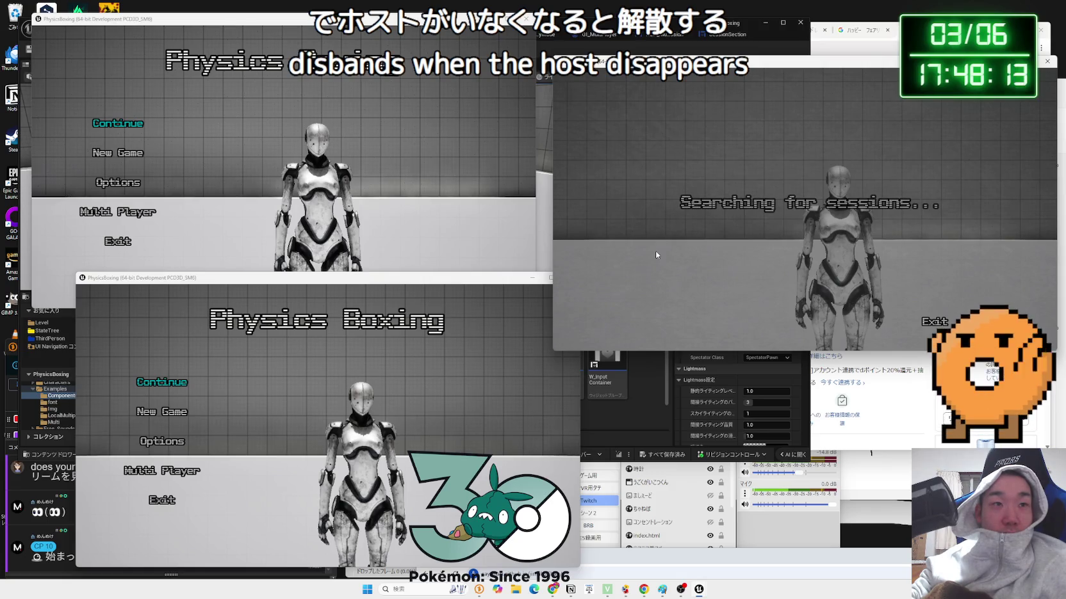
pyautogui.click(119, 211)
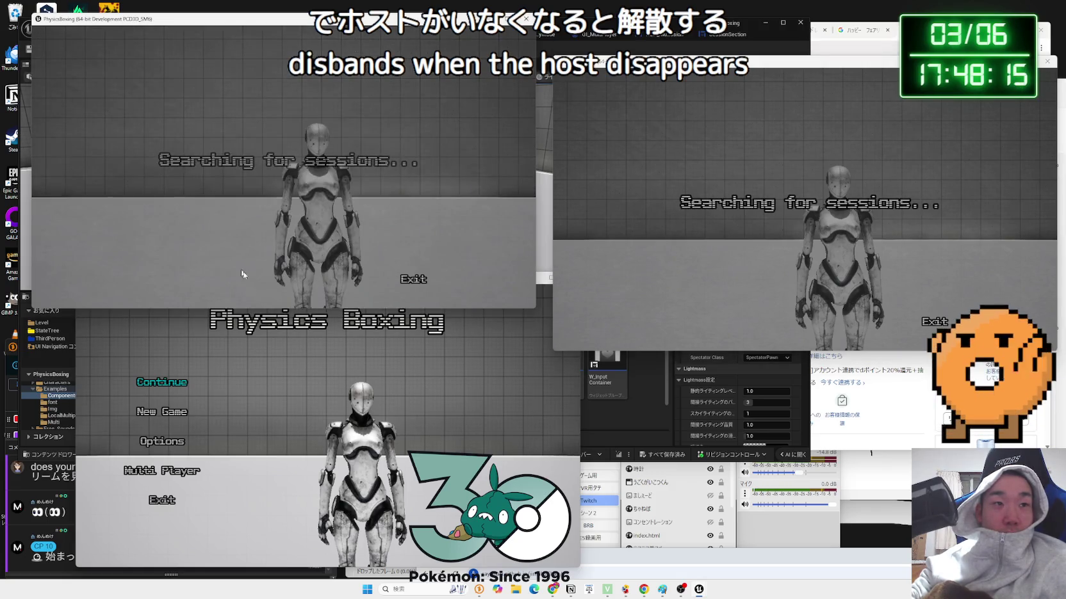
pyautogui.click(171, 471)
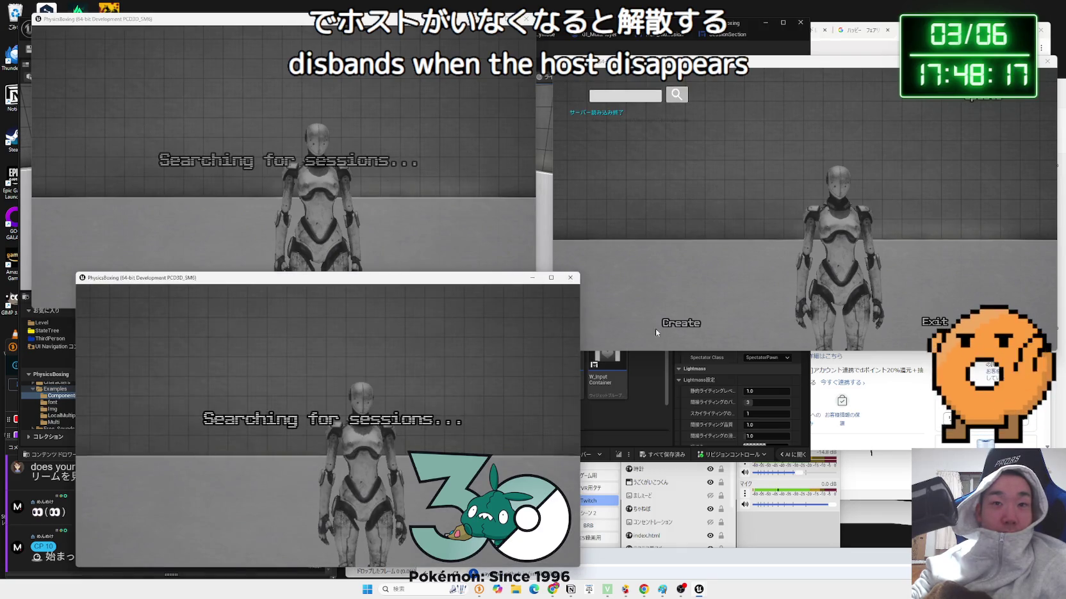
# Create a server from the first instance and confirm YES to open its lobby.
pyautogui.click(680, 325)
pyautogui.click(682, 330)
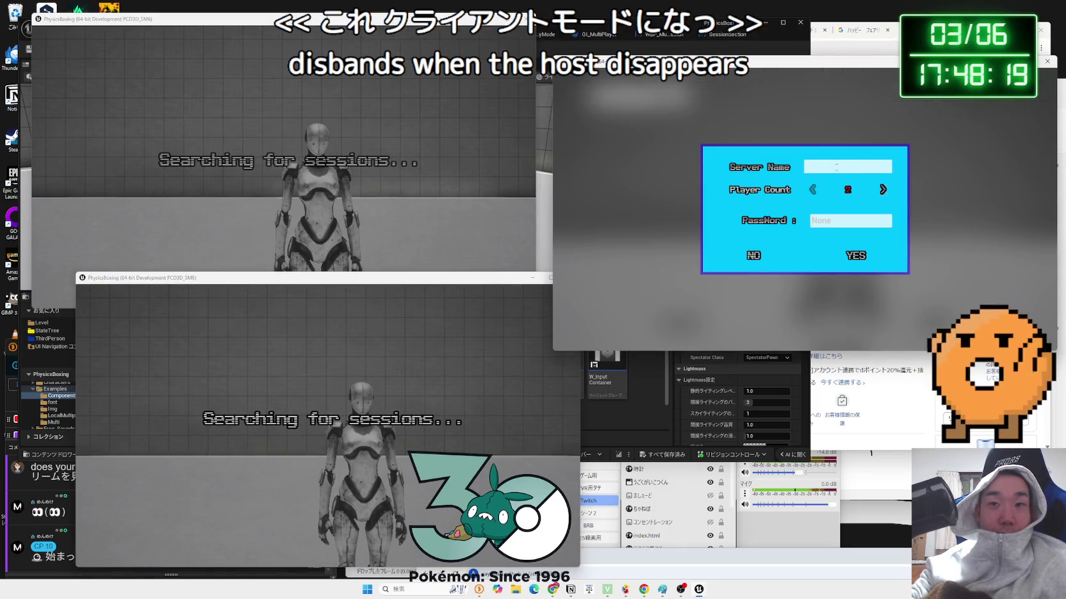
pyautogui.click(868, 259)
pyautogui.hotkey('alt', 'Tab')
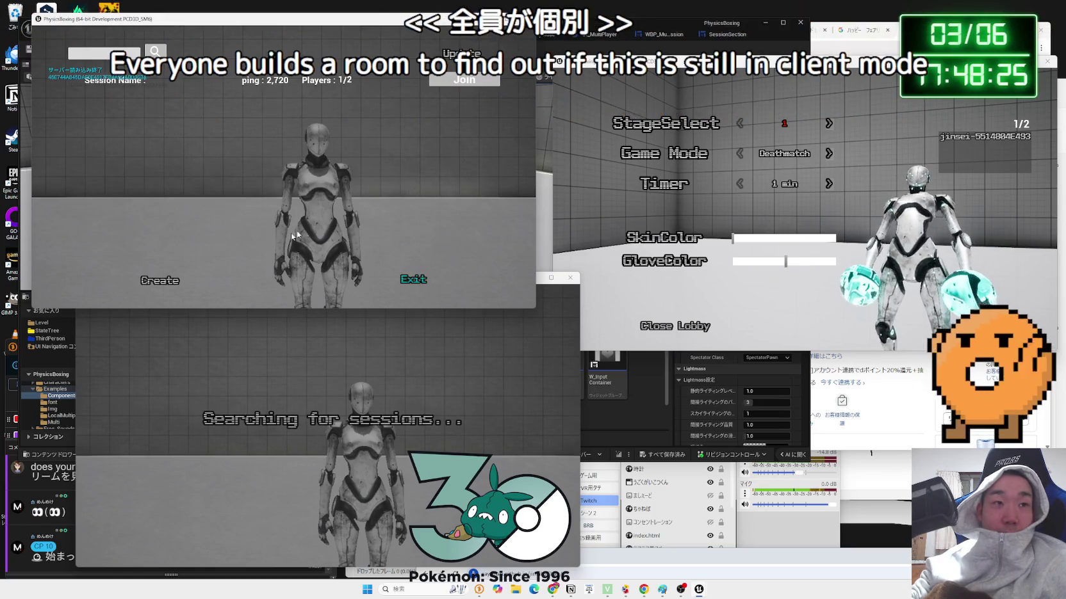
# Host a lobby from the second instance, refresh the third's session list, and keep stage 1.
pyautogui.click(170, 286)
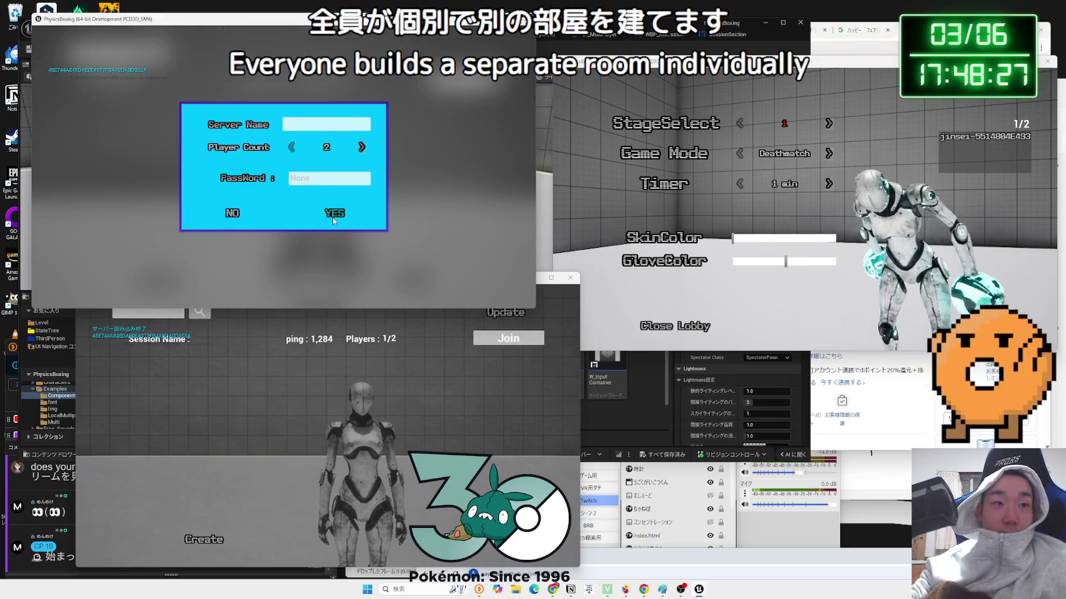
pyautogui.click(296, 426)
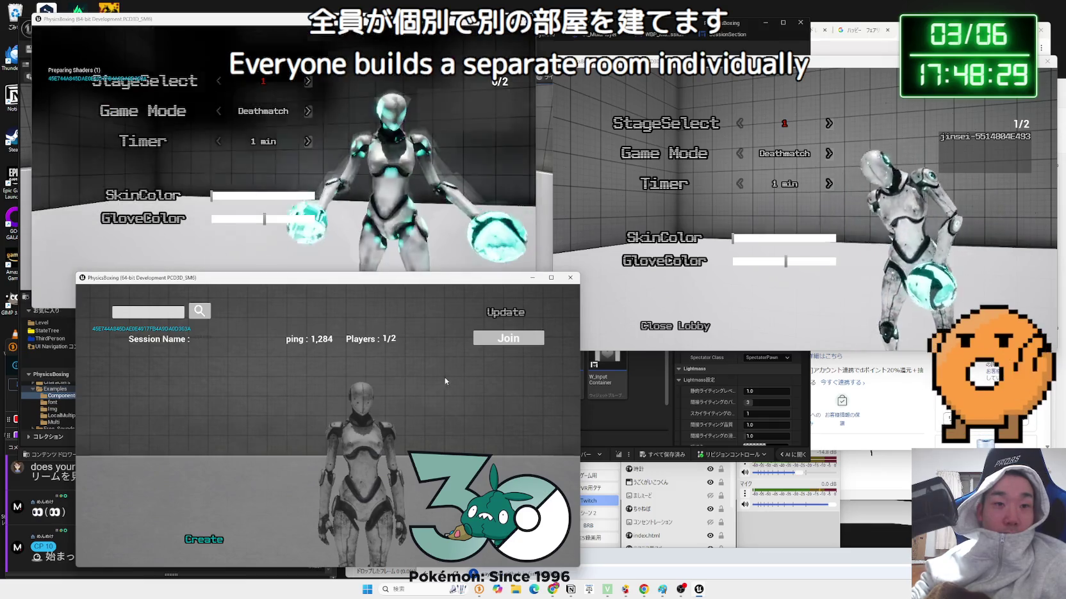
pyautogui.click(502, 313)
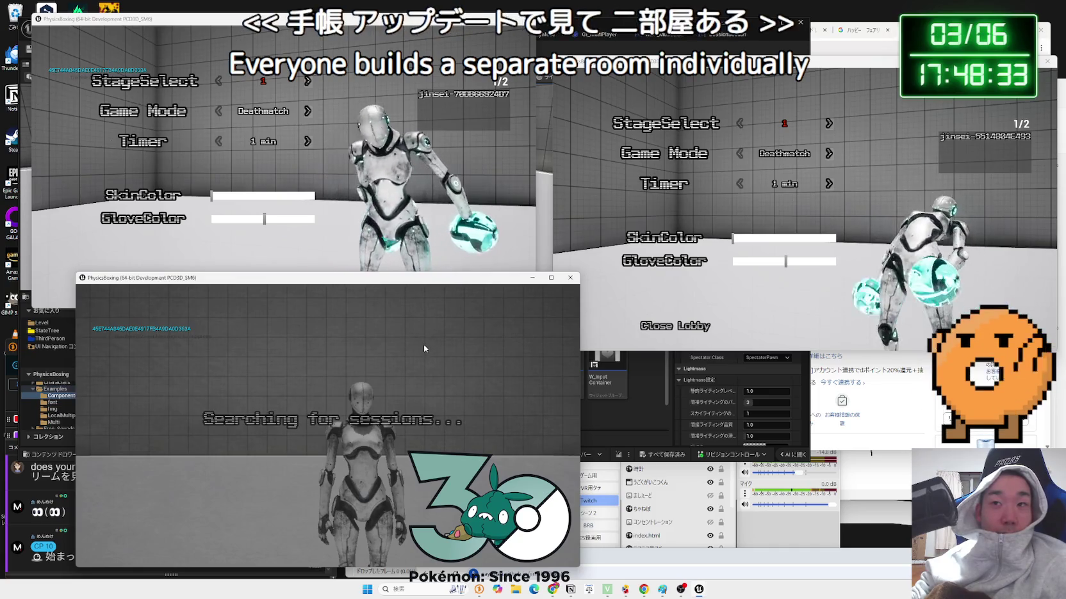
pyautogui.click(304, 80)
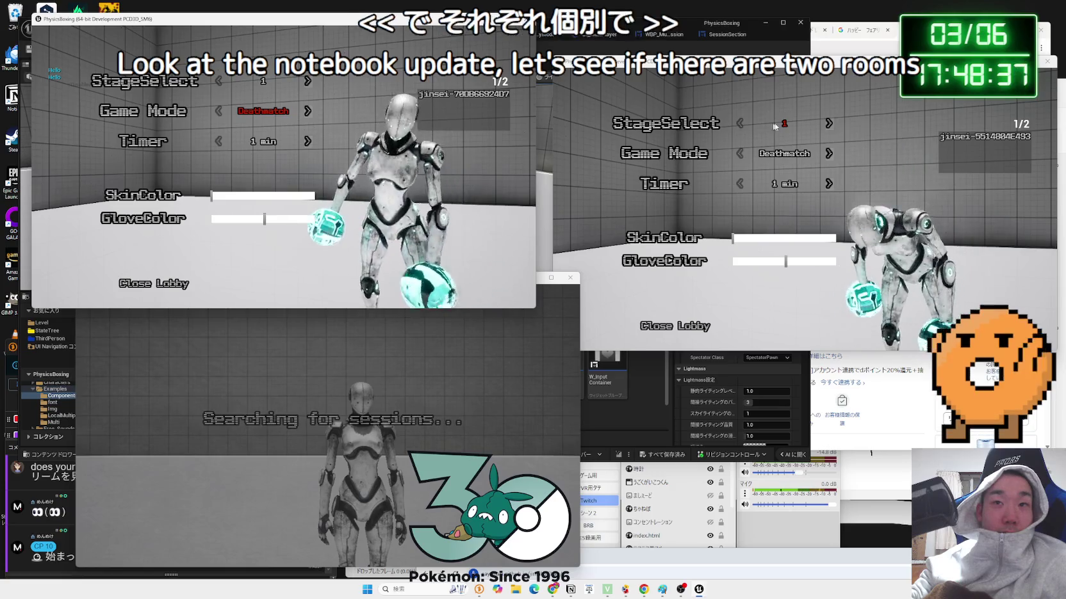
pyautogui.click(741, 124)
pyautogui.click(741, 124)
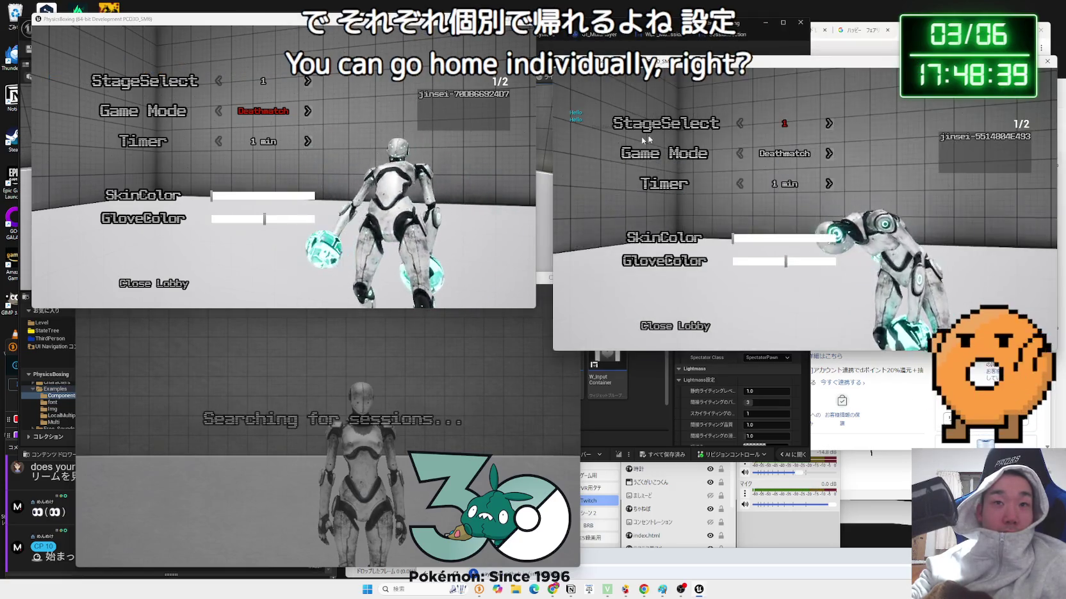
# Create the third instance's server, cancelling once with NO before confirming with YES.
pyautogui.click(417, 296)
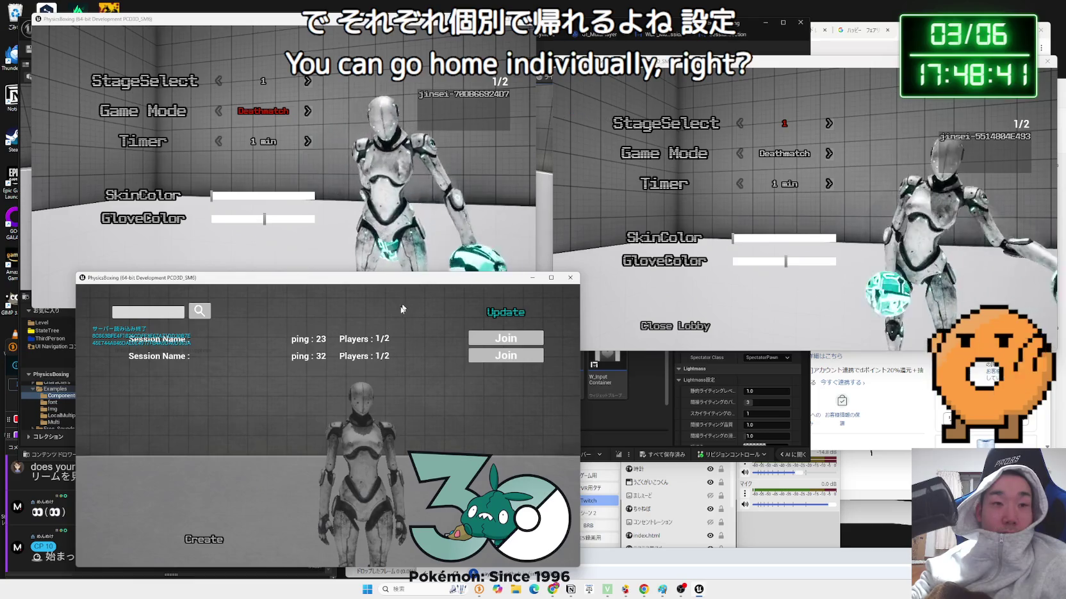
pyautogui.click(203, 538)
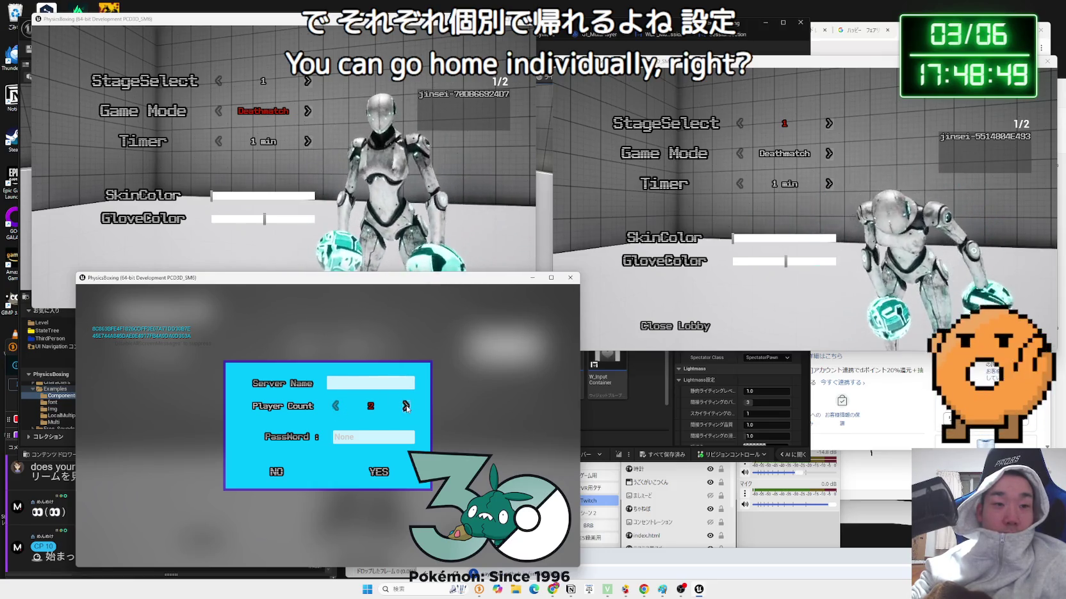
pyautogui.click(280, 474)
pyautogui.click(211, 538)
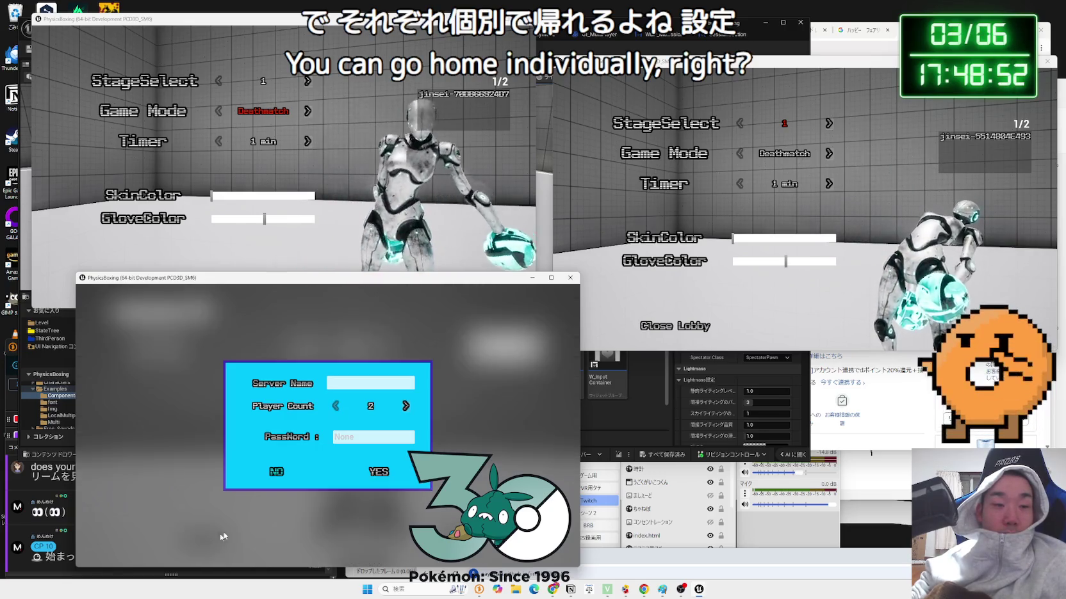
pyautogui.click(379, 474)
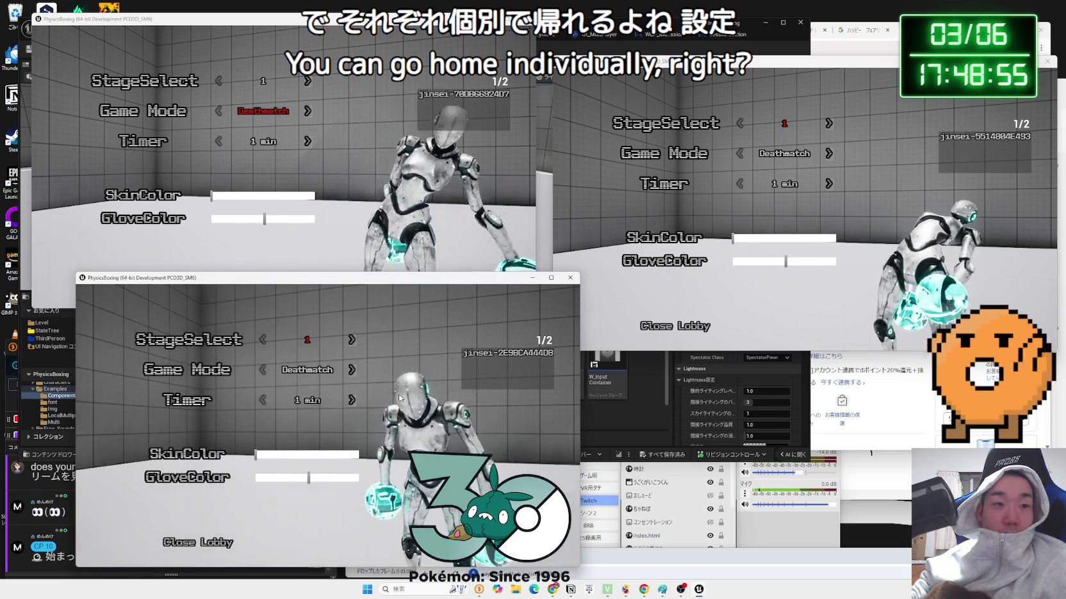
pyautogui.press('Down')
pyautogui.press('Down')
# Turn the third boxer yellow, close its lobby, and start a confirmed New Game.
pyautogui.moveTo(269, 455)
pyautogui.mouseDown()
pyautogui.moveTo(324, 454)
pyautogui.moveTo(279, 455)
pyautogui.mouseUp()
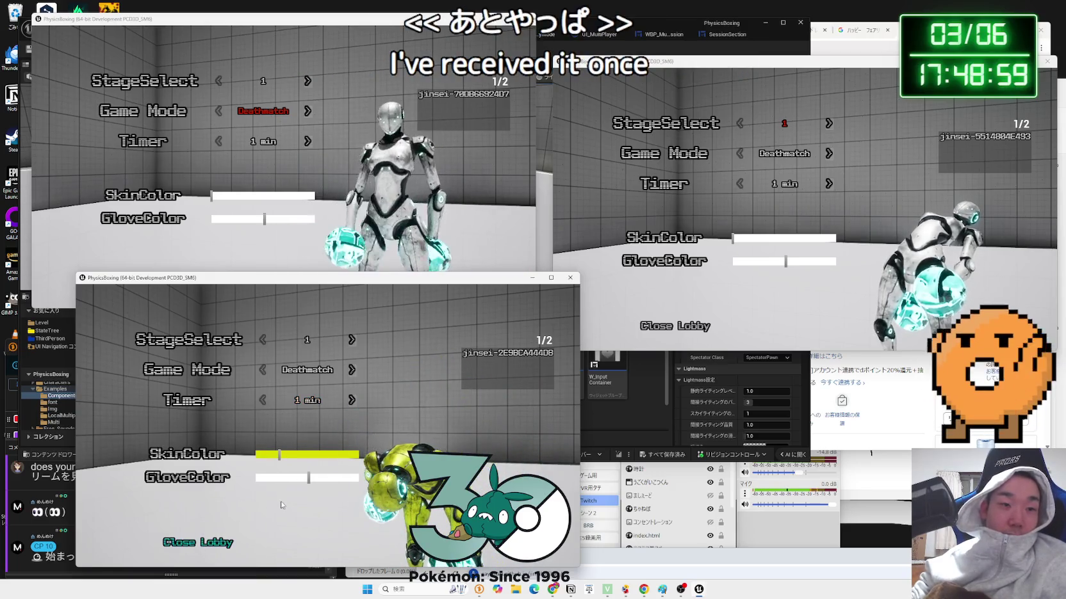
pyautogui.click(202, 543)
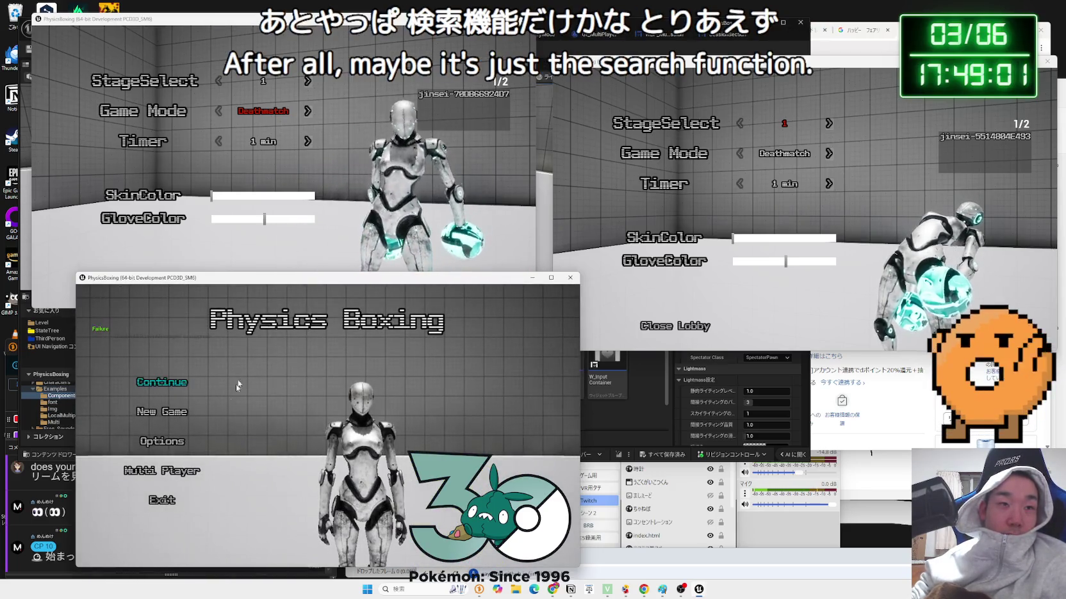
pyautogui.click(142, 268)
pyautogui.press('Down')
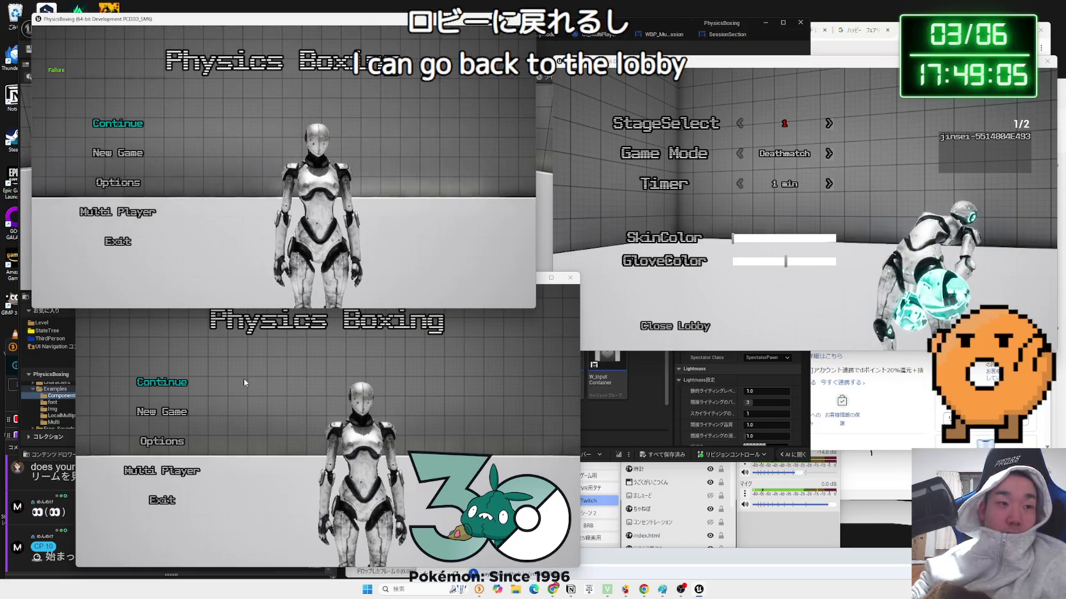
pyautogui.click(278, 416)
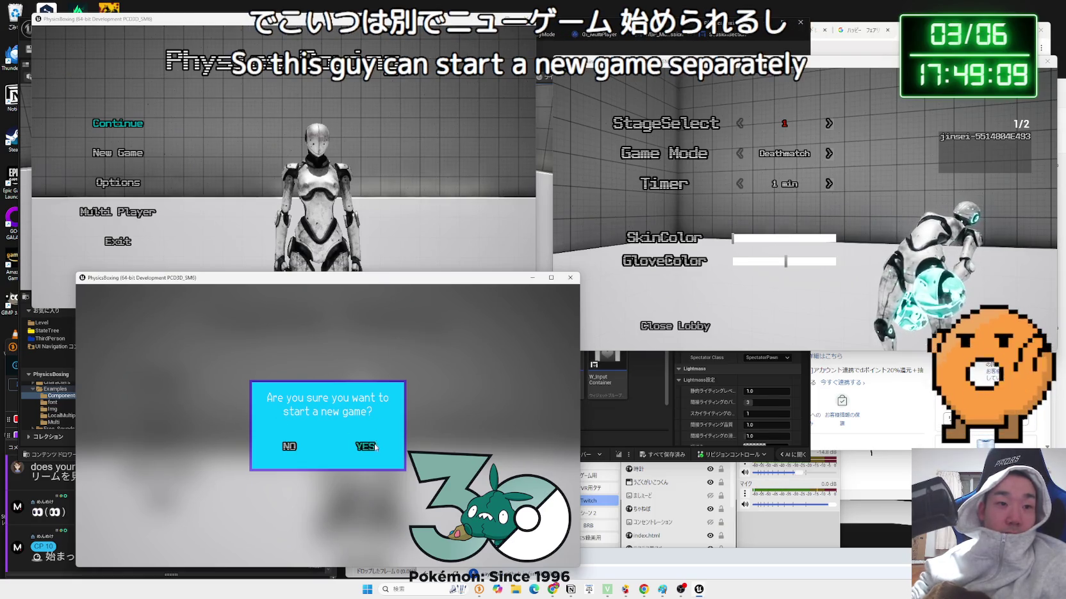
pyautogui.click(365, 447)
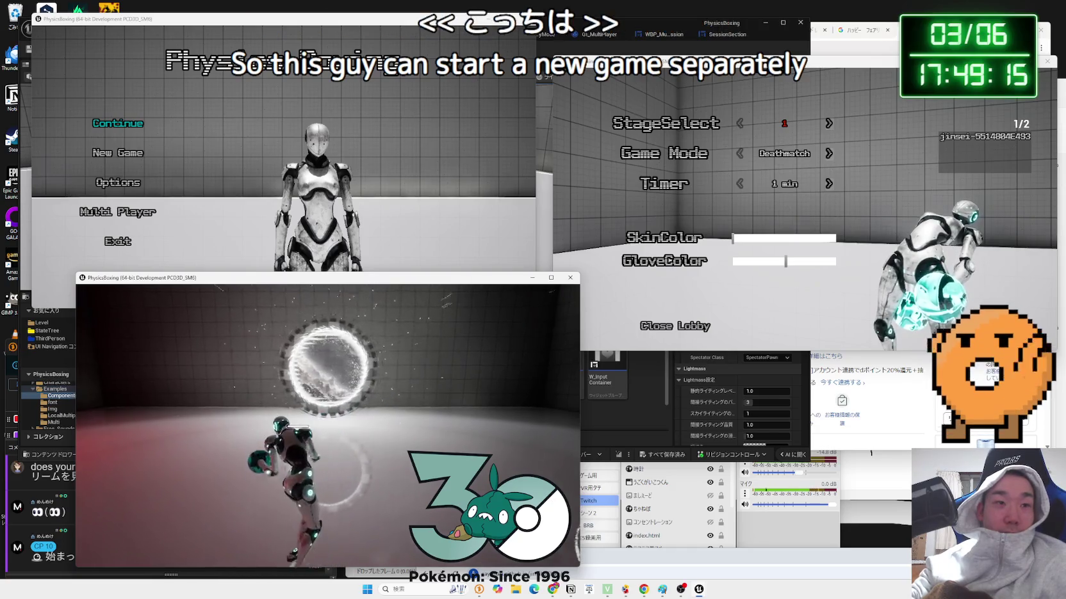
pyautogui.press('d')
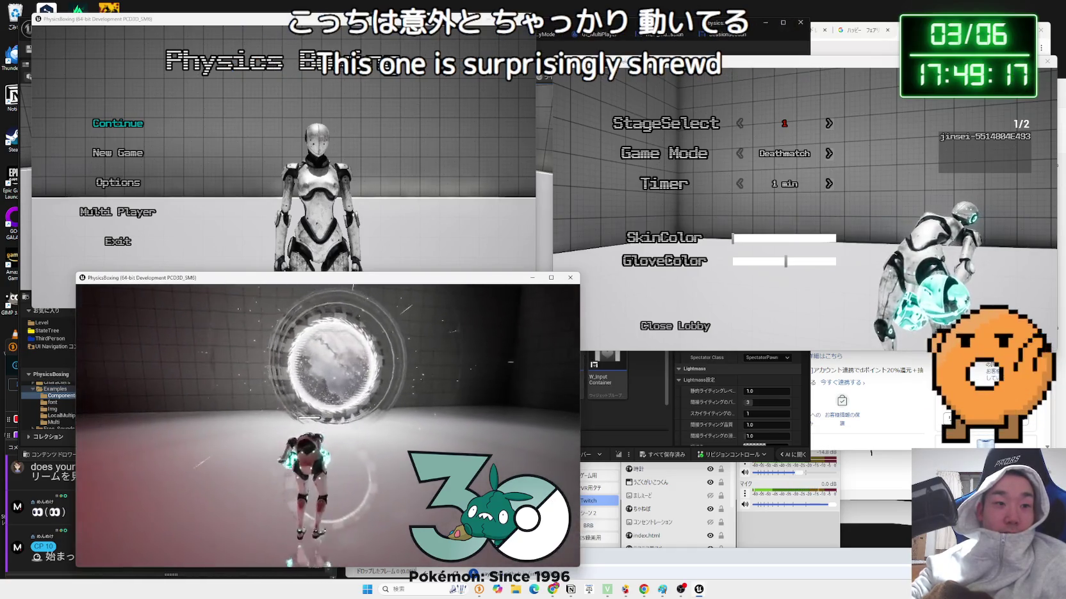
# Walk the boxer forward with W toward the glowing ring portal.
pyautogui.press('w')
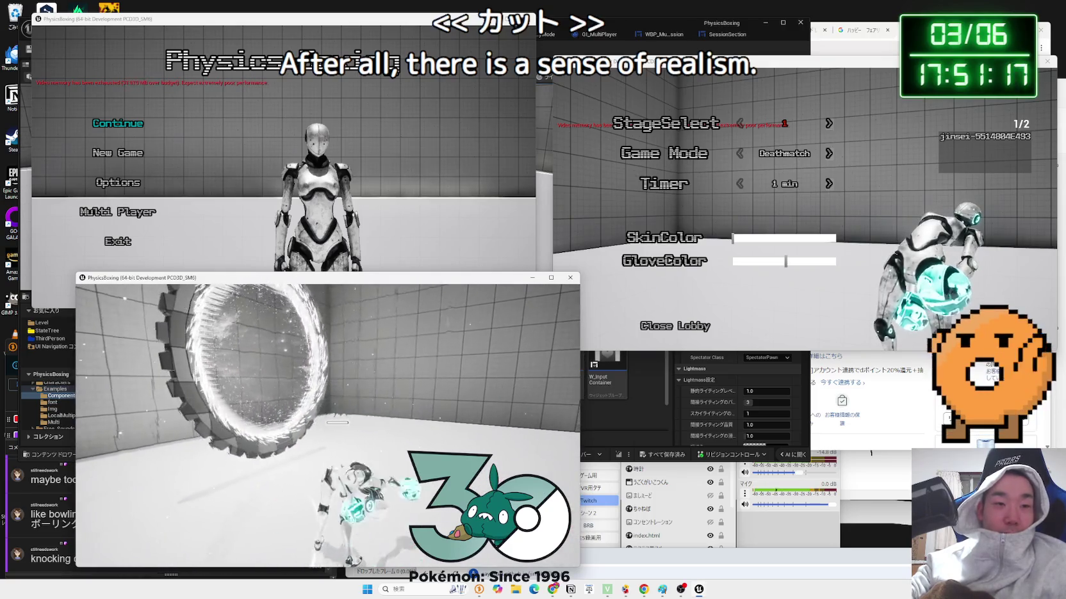
# Quit the third and second PhysicsBoxing game instances through their exit confirmations.
pyautogui.press('Escape')
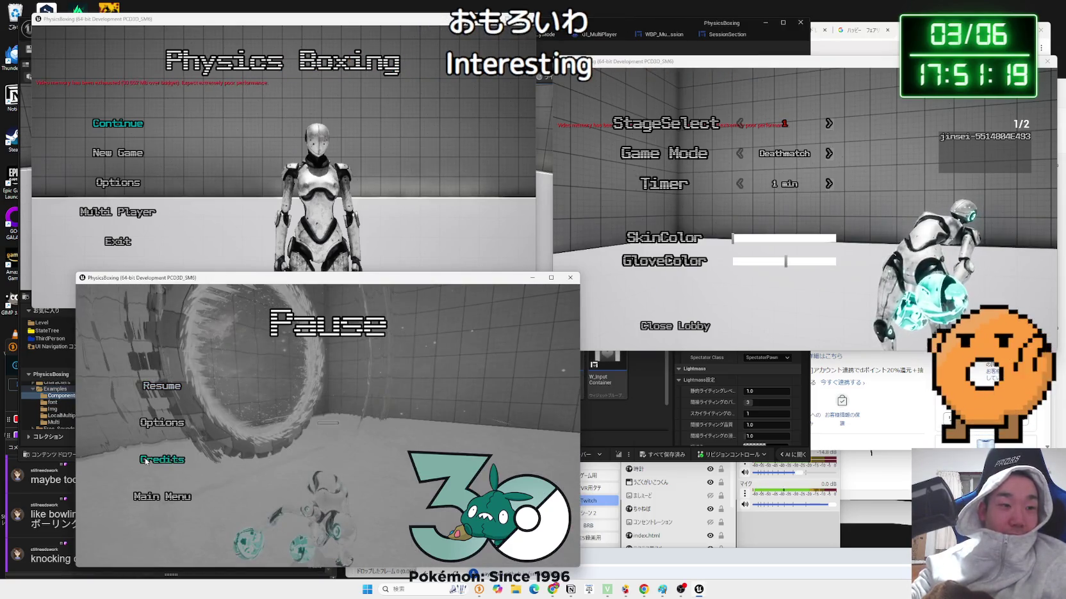
pyautogui.click(166, 496)
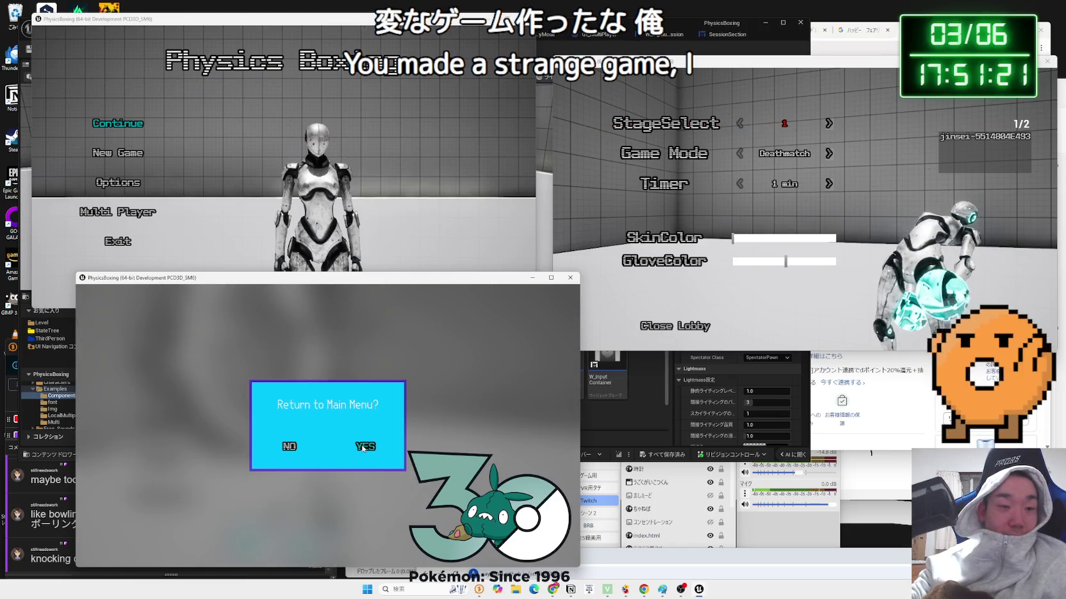
pyautogui.click(363, 448)
pyautogui.press('Up')
pyautogui.press('Return')
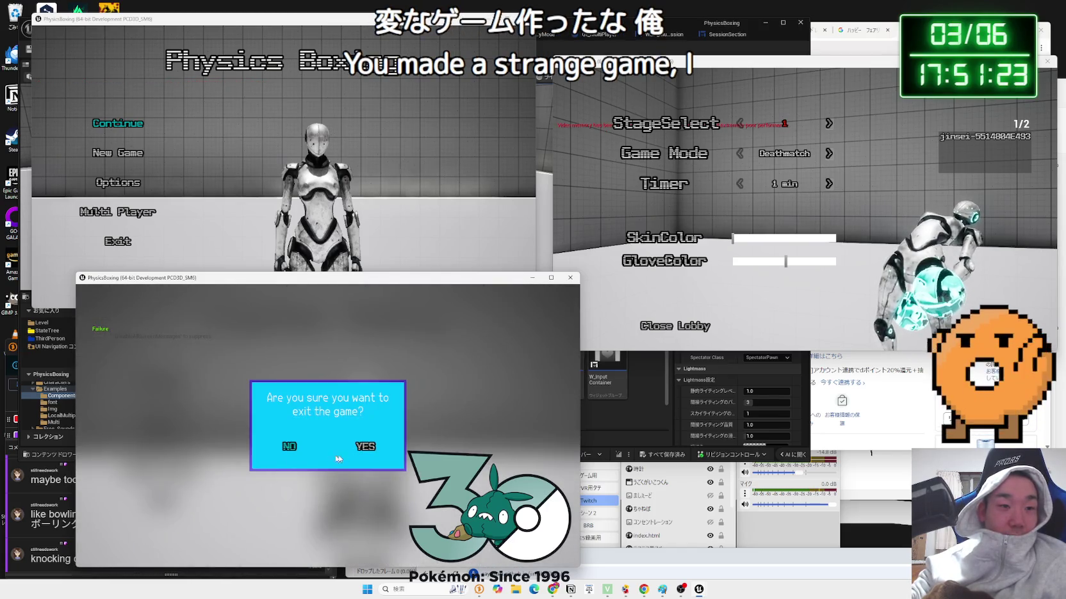
pyautogui.click(361, 450)
pyautogui.click(158, 249)
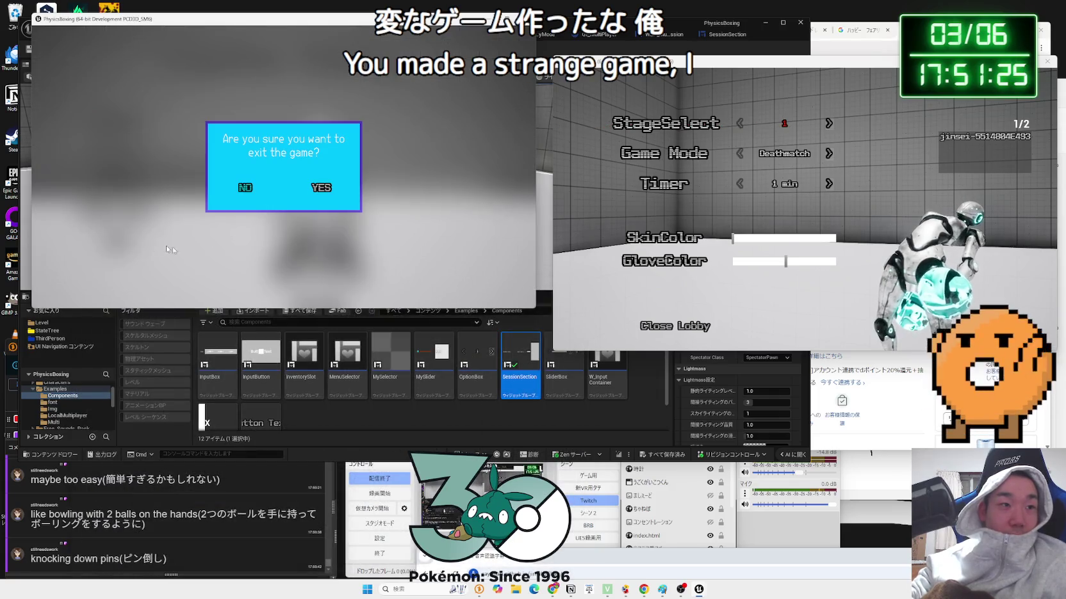
pyautogui.click(322, 187)
# Move the last game window off the editor, then leave its lobby and confirm quitting.
pyautogui.hotkey('alt', 'Tab')
pyautogui.moveTo(874, 66); pyautogui.dragTo(749, 66)
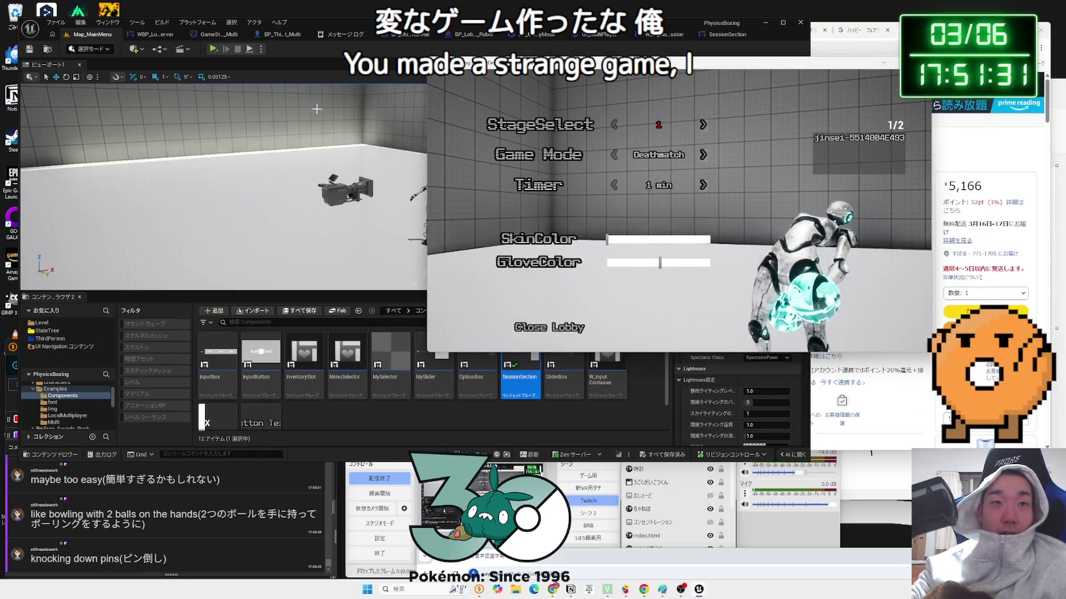
pyautogui.moveTo(576, 63); pyautogui.dragTo(185, 58)
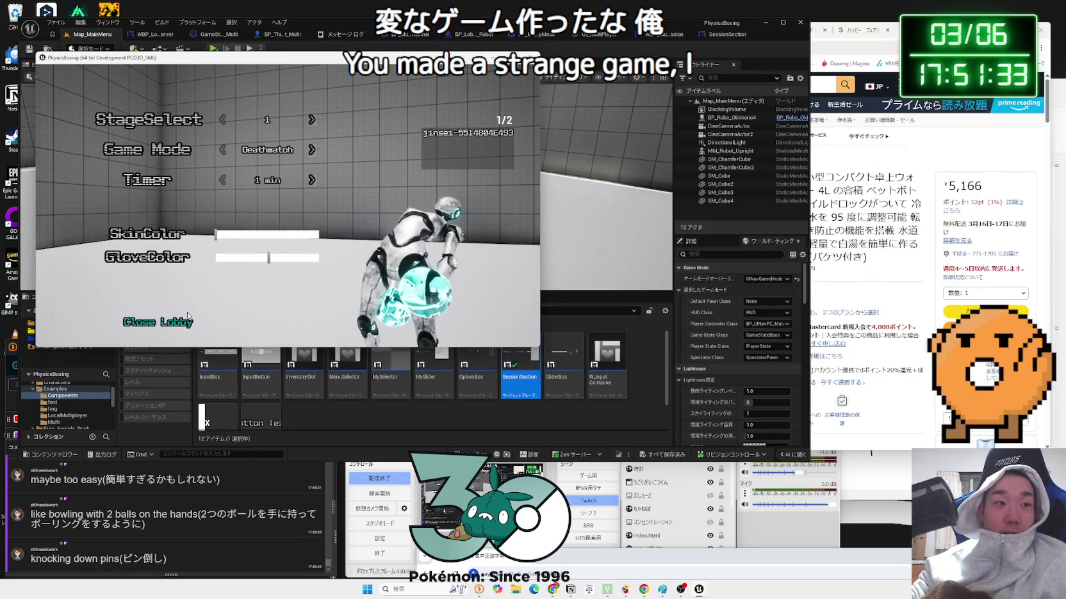
pyautogui.press('Escape')
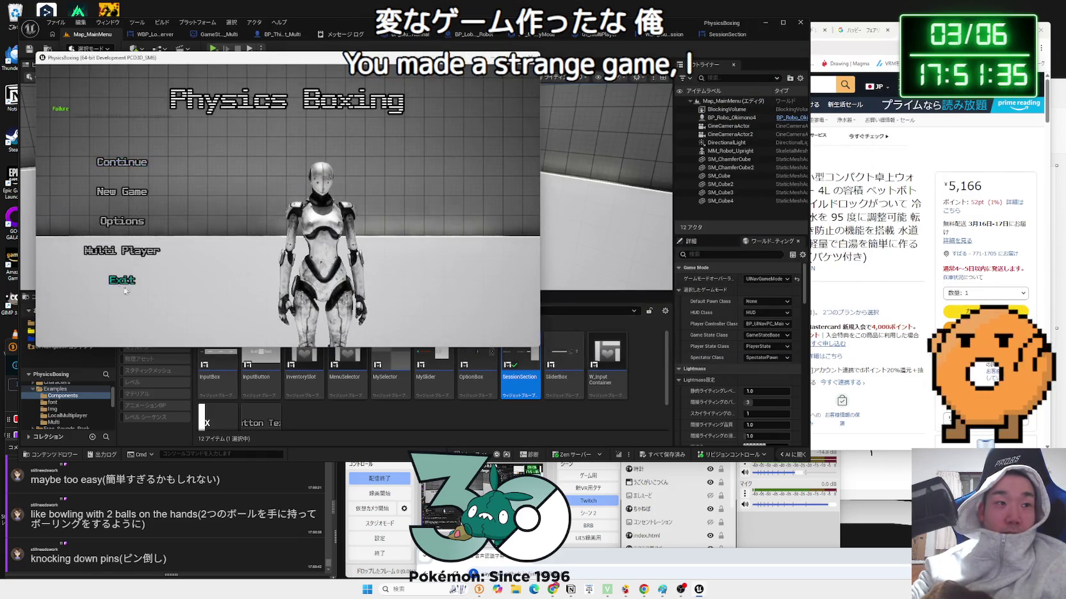
pyautogui.press('Escape')
pyautogui.click(330, 232)
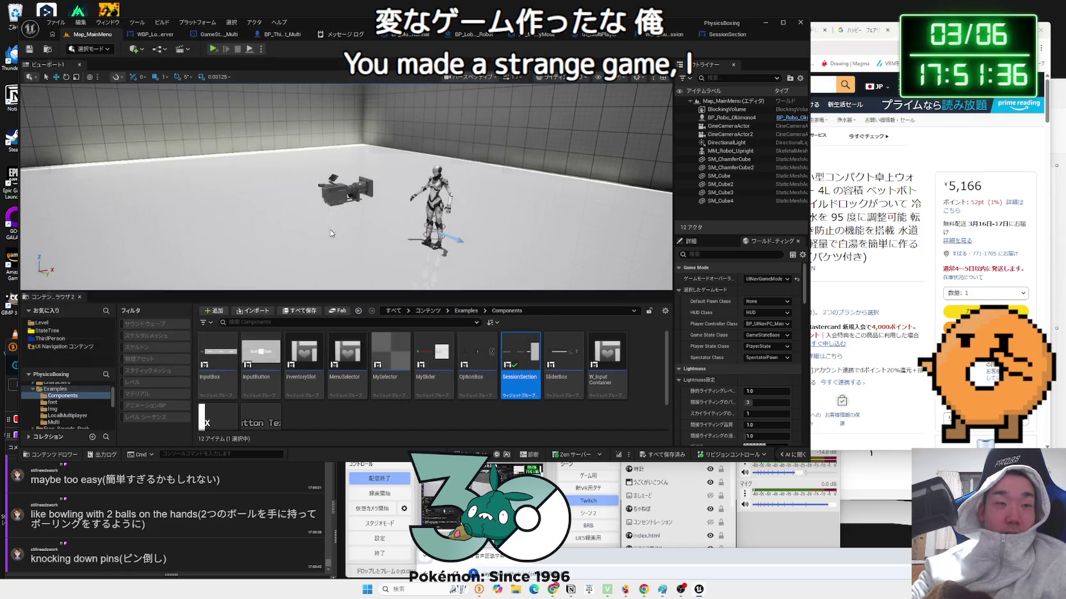
# Select SM_ChamferCube in the level, then switch to the SessionSection blueprint graph.
pyautogui.click(418, 289)
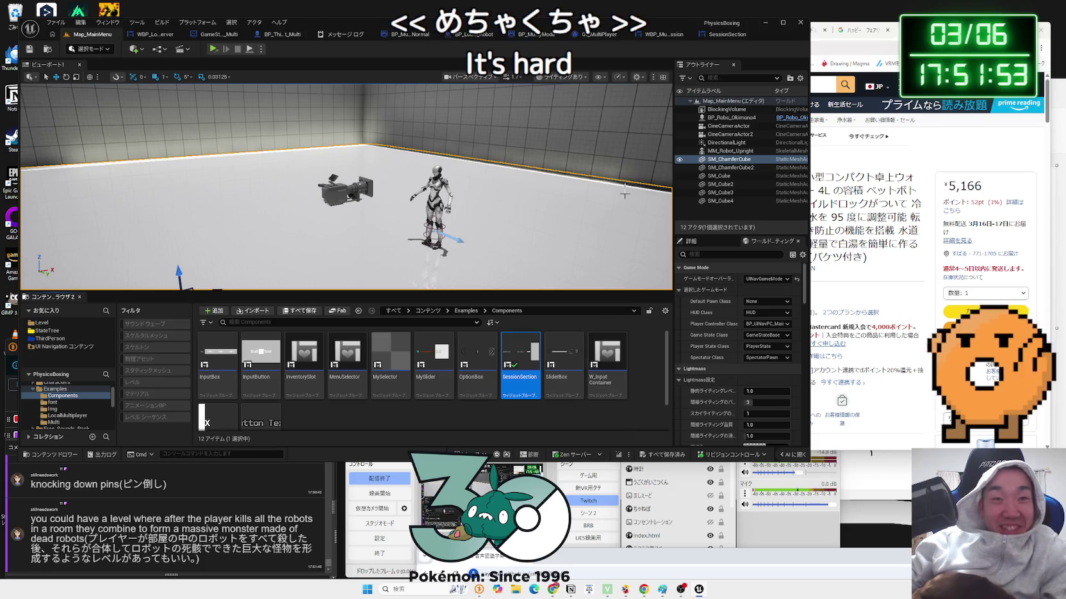
pyautogui.click(704, 36)
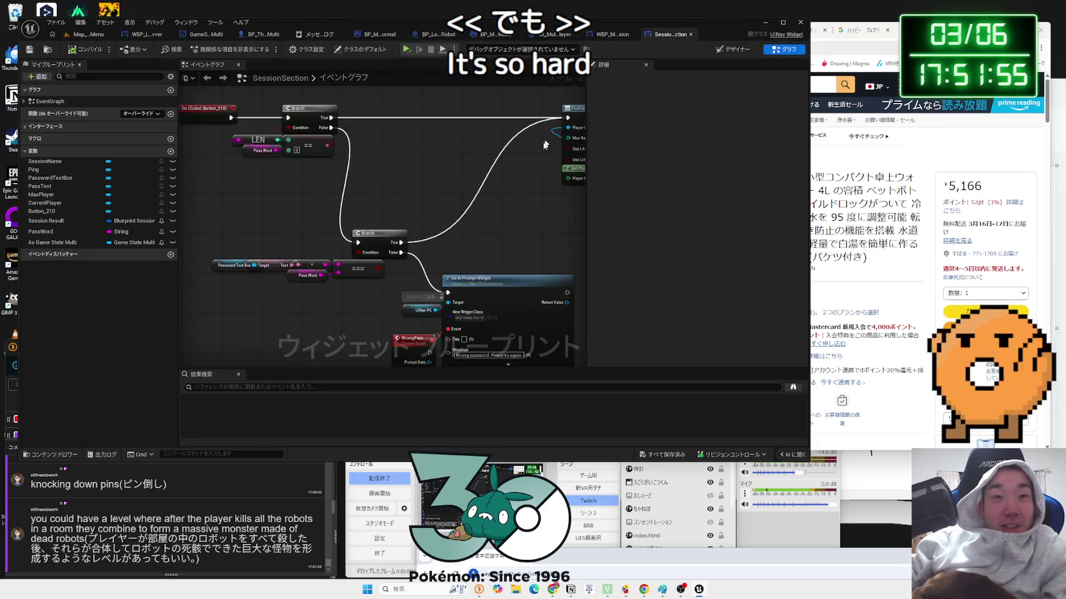
# Place the WrongPass node beside Go to Prompt Widget and save the blueprint.
pyautogui.moveTo(558, 120); pyautogui.dragTo(499, 49)
pyautogui.click(399, 266)
pyautogui.moveTo(448, 221)
pyautogui.mouseDown()
pyautogui.moveTo(472, 175)
pyautogui.moveTo(461, 180)
pyautogui.mouseUp()
pyautogui.moveTo(369, 224)
pyautogui.mouseDown()
pyautogui.moveTo(375, 215)
pyautogui.moveTo(456, 285)
pyautogui.mouseUp()
pyautogui.click(440, 146)
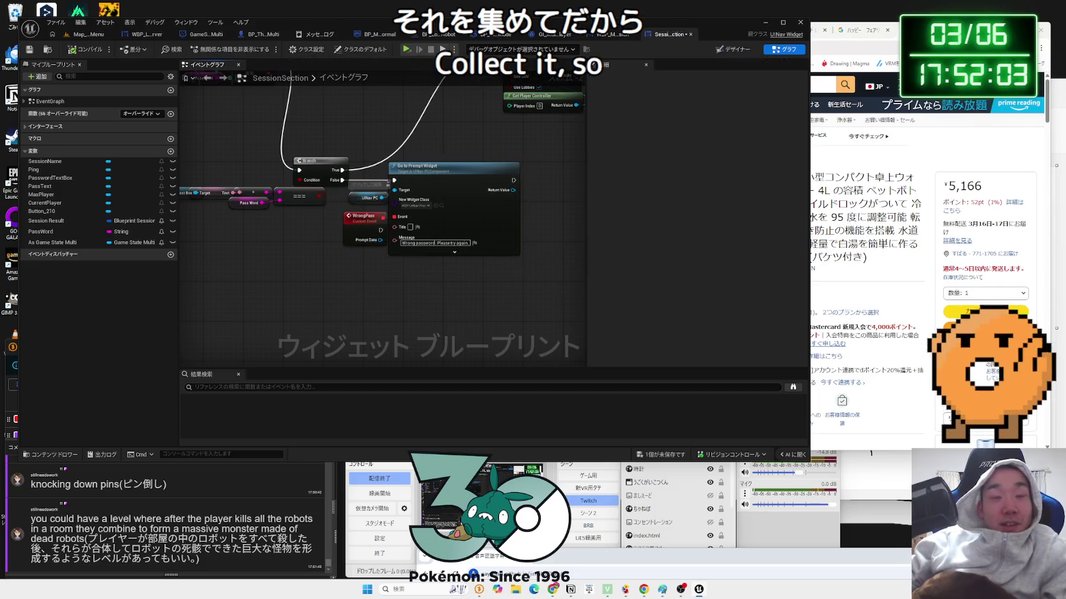
pyautogui.moveTo(440, 146); pyautogui.dragTo(363, 222)
pyautogui.click(664, 454)
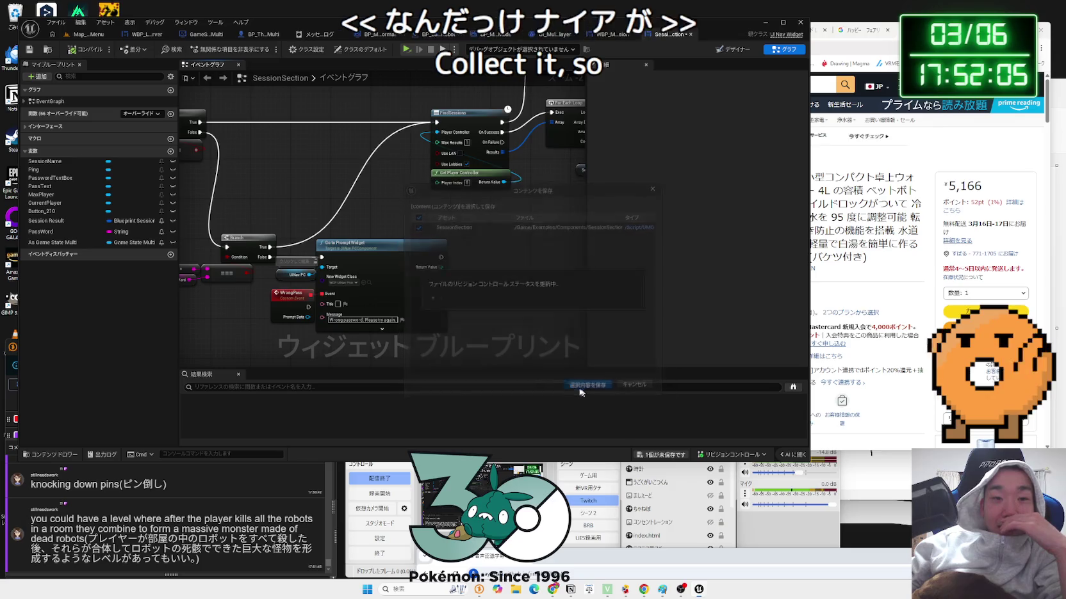
pyautogui.click(579, 355)
# Shift the Print String node group and the Set Is Enabled node, then return to Map_MainMenu.
pyautogui.scroll(-3, 392, 330)
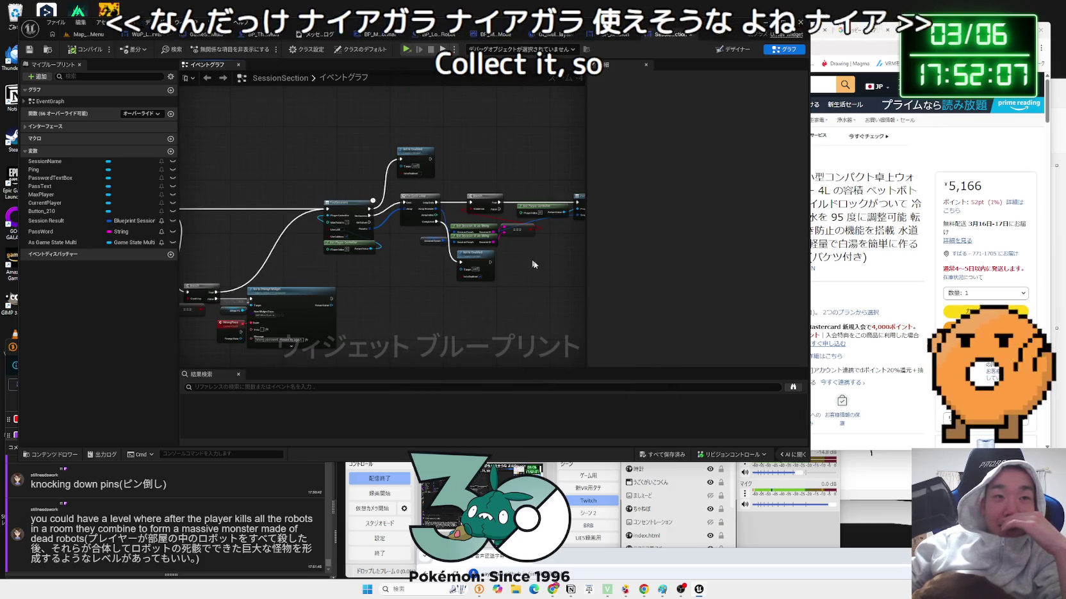
pyautogui.moveTo(524, 256); pyautogui.dragTo(483, 300)
pyautogui.moveTo(461, 260)
pyautogui.mouseDown()
pyautogui.moveTo(298, 163)
pyautogui.moveTo(287, 211)
pyautogui.mouseUp()
pyautogui.moveTo(290, 173); pyautogui.dragTo(281, 184)
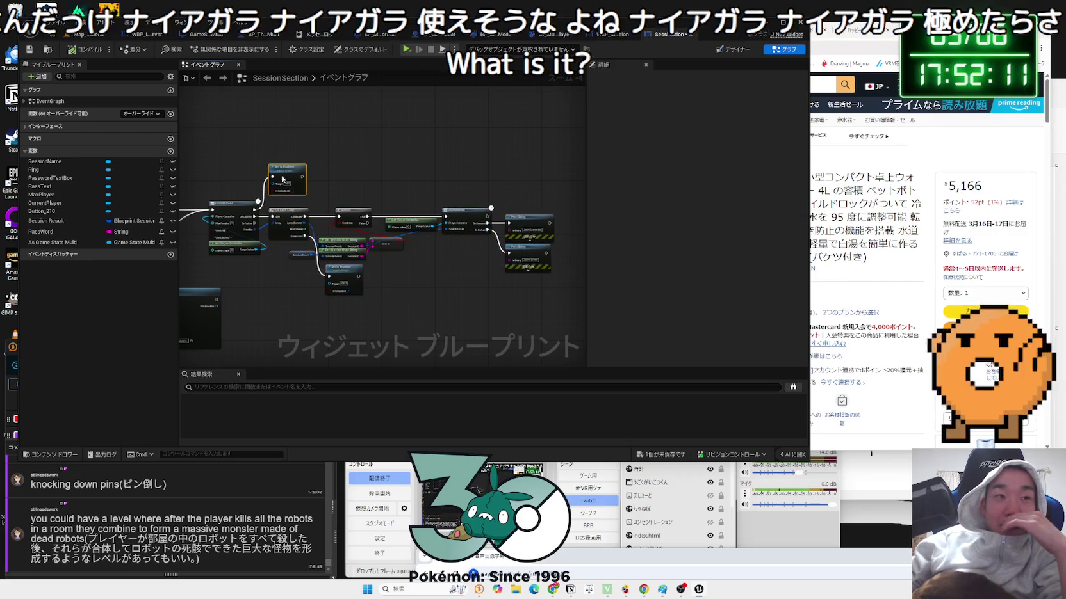
pyautogui.click(78, 36)
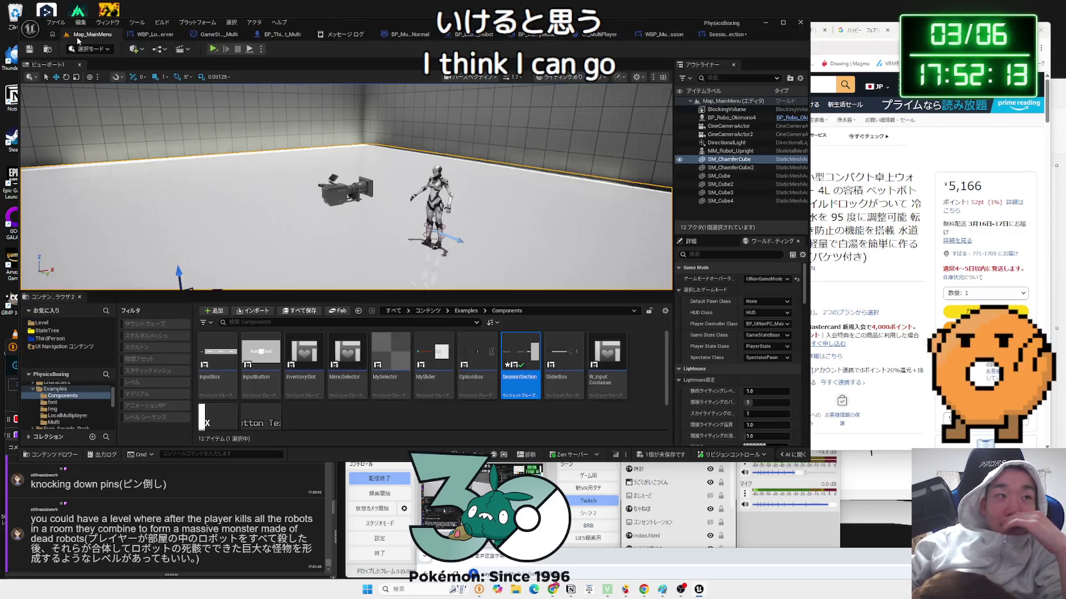
# Check the unsaved-assets list, then browse Characters into the Blueprint folder.
pyautogui.click(666, 459)
pyautogui.click(522, 403)
pyautogui.scroll(2, 54, 409)
pyautogui.click(54, 408)
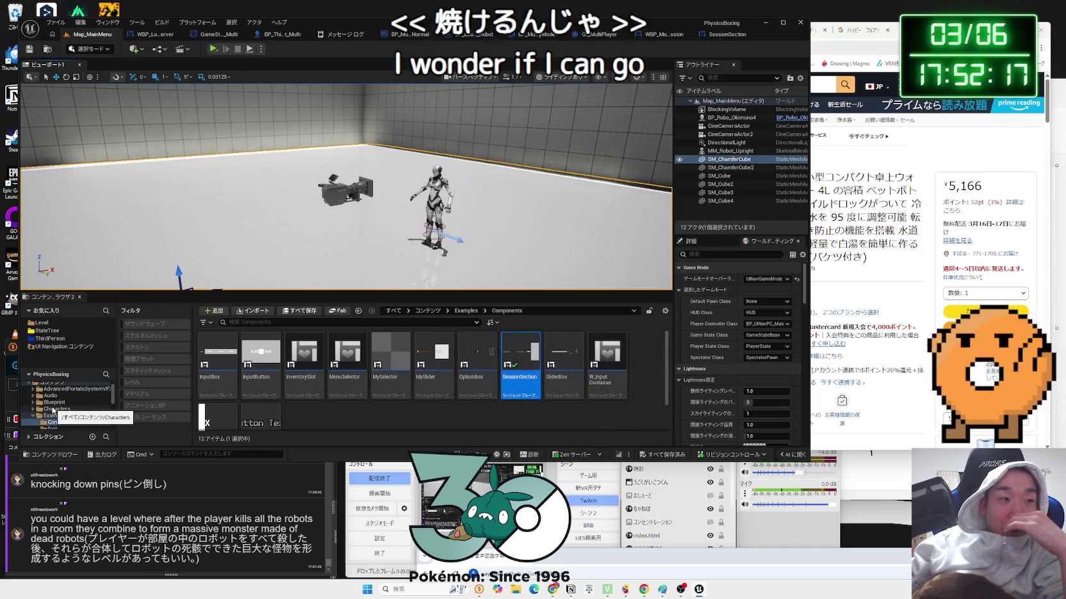
pyautogui.click(55, 403)
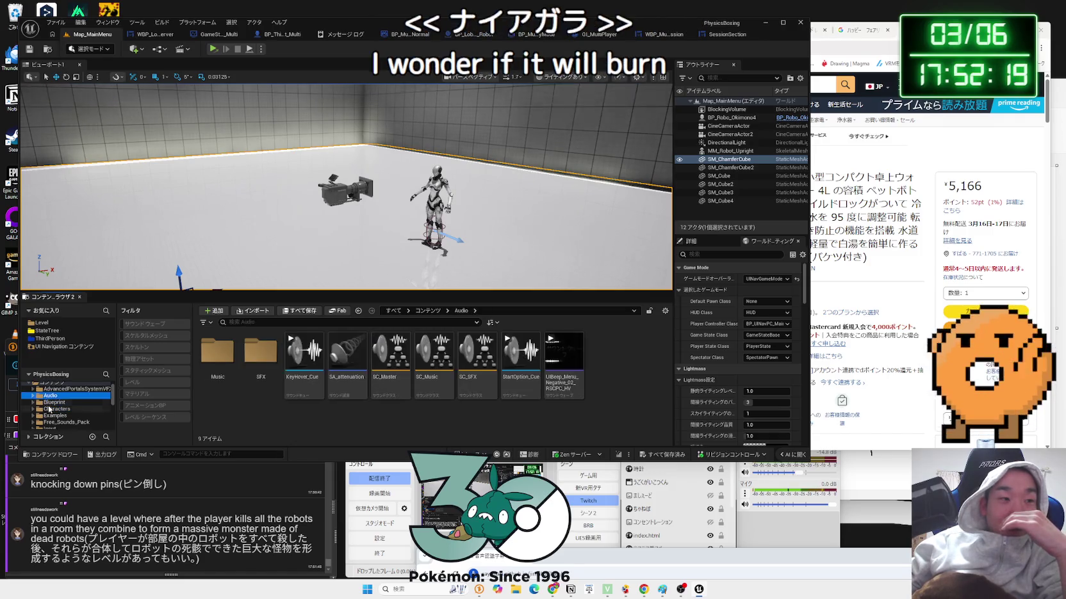
# Pull the viewport camera back, then show the ハッピー フェアリーテイル search results in the browser.
pyautogui.click(296, 415)
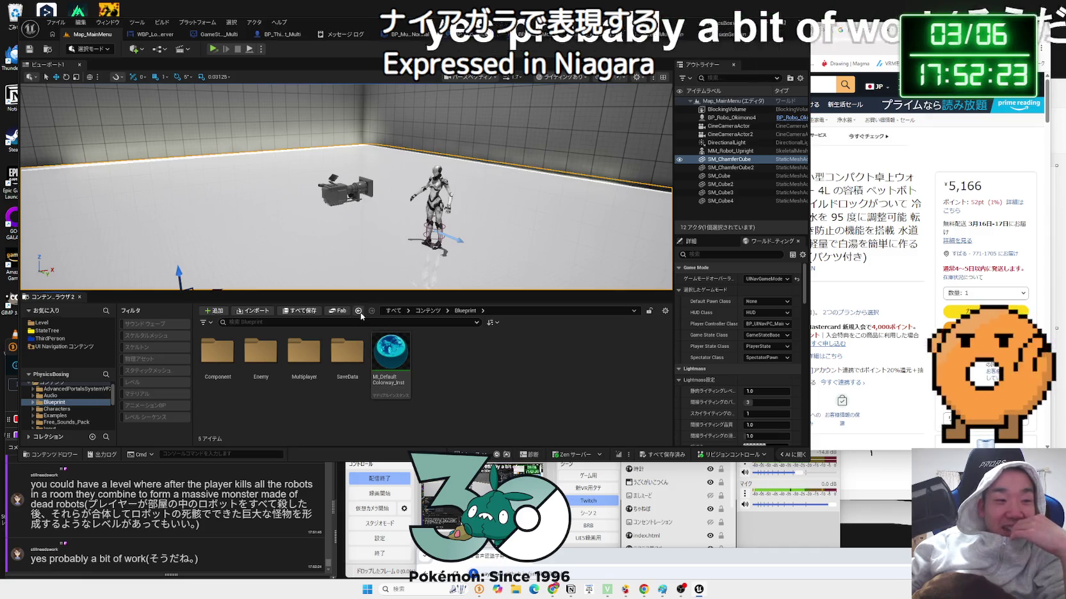
pyautogui.moveTo(340, 273); pyautogui.dragTo(340, 274)
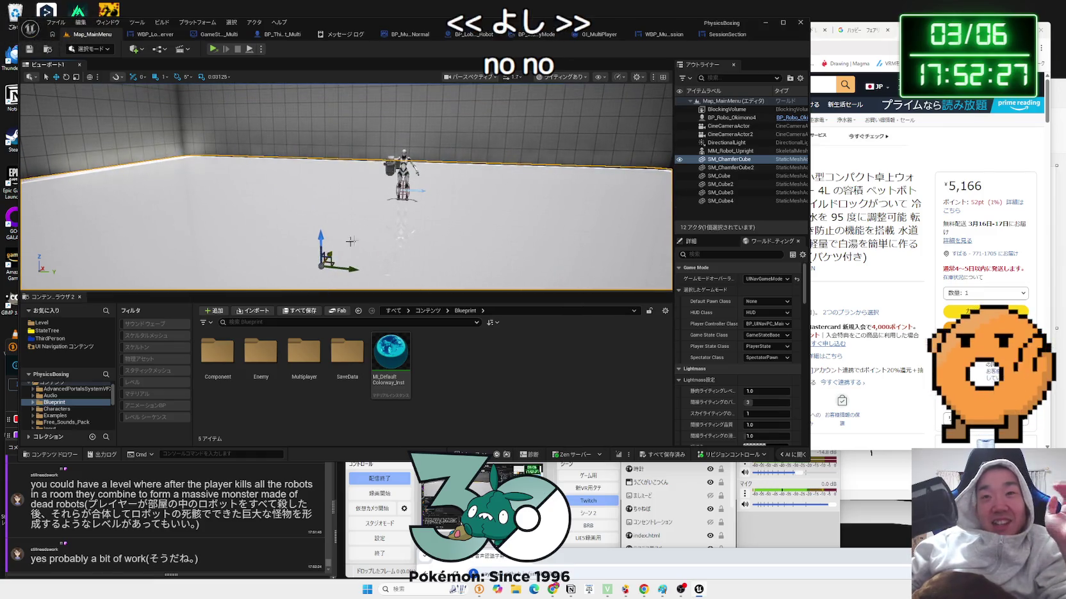
pyautogui.click(887, 72)
pyautogui.click(893, 30)
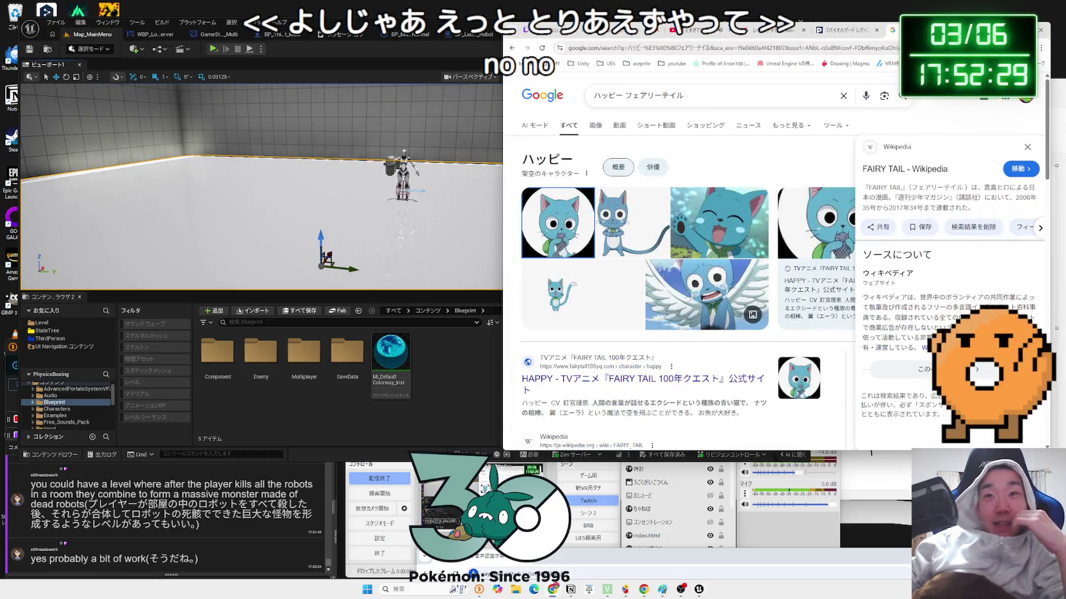
# Read Gemini's explanation of the three replication modes, then return to BP_MultiGameMode_Normal in Unreal.
pyautogui.hotkey('ctrl', 'shift', 'Tab')
pyautogui.hotkey('ctrl', 'shift', 'Tab')
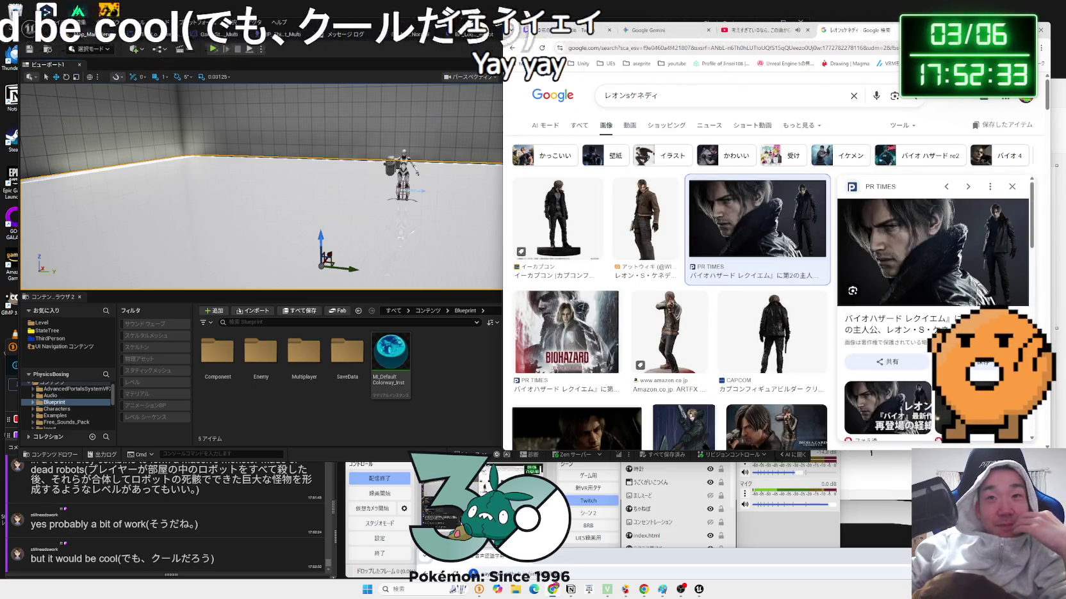
pyautogui.hotkey('ctrl', 'shift', 'Tab')
pyautogui.click(663, 30)
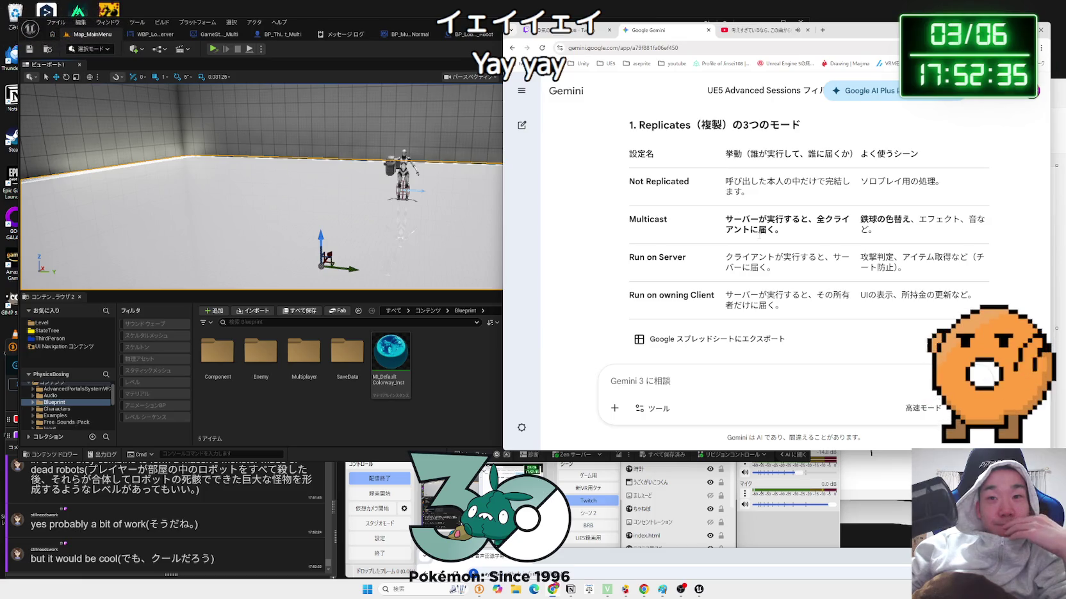
pyautogui.scroll(-10, 807, 256)
pyautogui.click(486, 356)
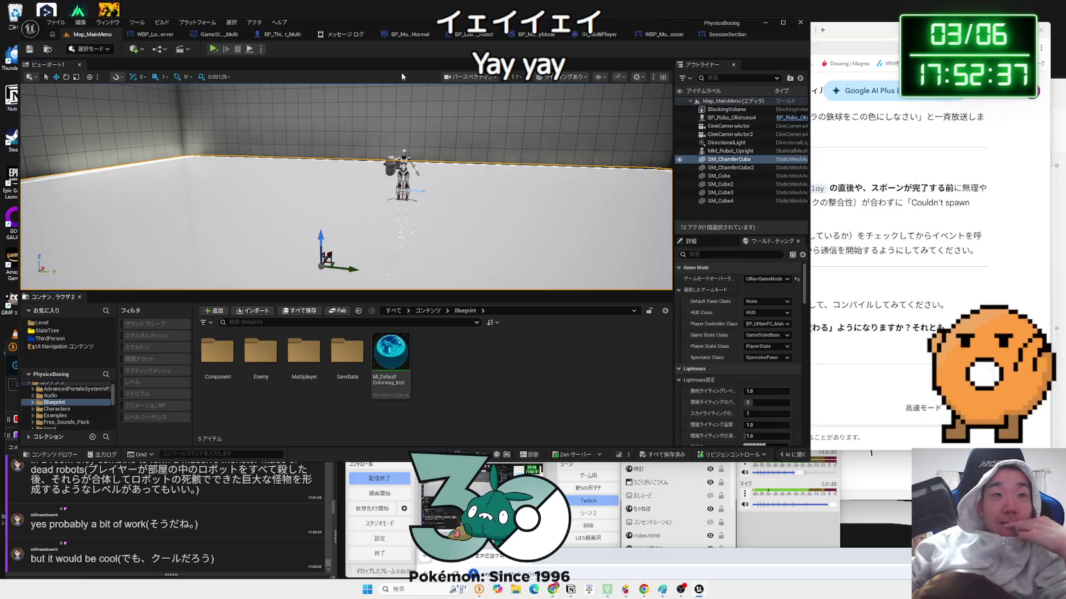
pyautogui.click(404, 33)
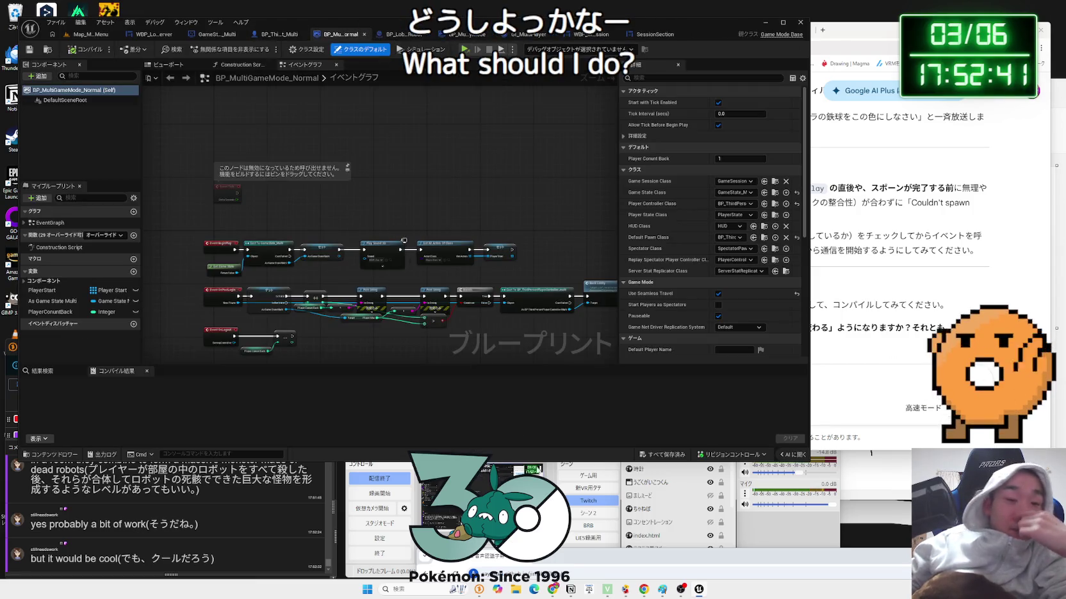
# Review lines of the boxing draft's マルチロビー to-do list in Notion, then return to Unreal.
pyautogui.click(573, 591)
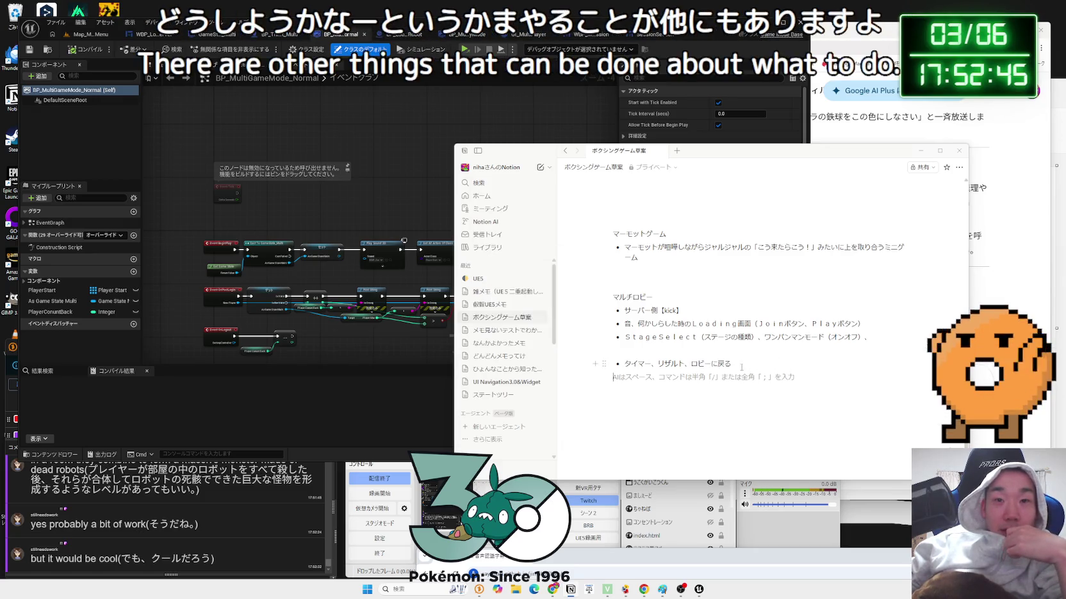
pyautogui.moveTo(625, 323)
pyautogui.mouseDown()
pyautogui.moveTo(708, 358)
pyautogui.moveTo(644, 328)
pyautogui.mouseUp()
pyautogui.click(744, 369)
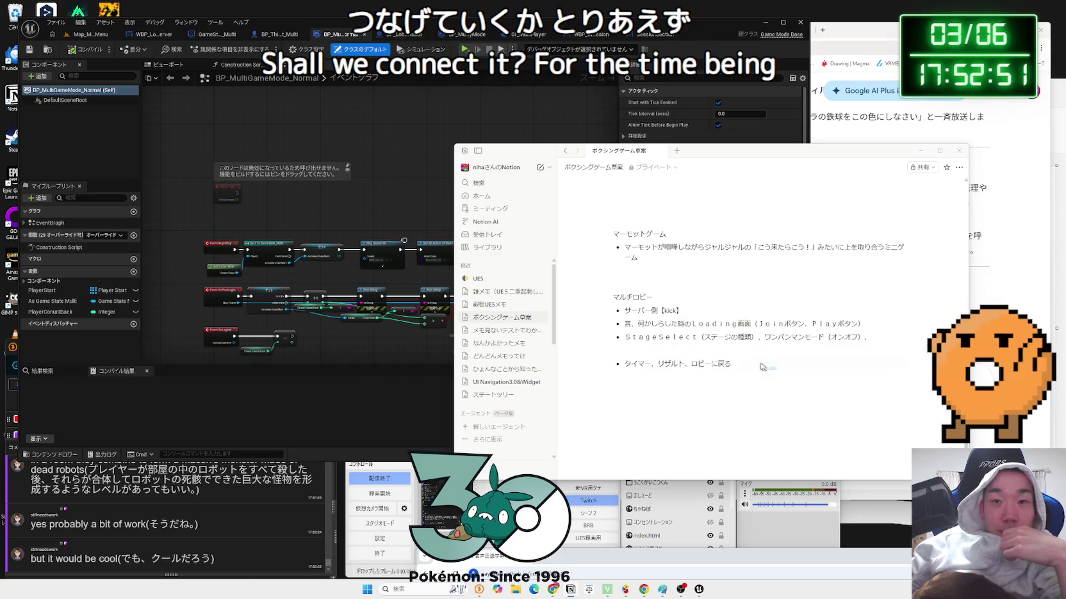
pyautogui.moveTo(776, 371); pyautogui.dragTo(638, 329)
pyautogui.click(684, 363)
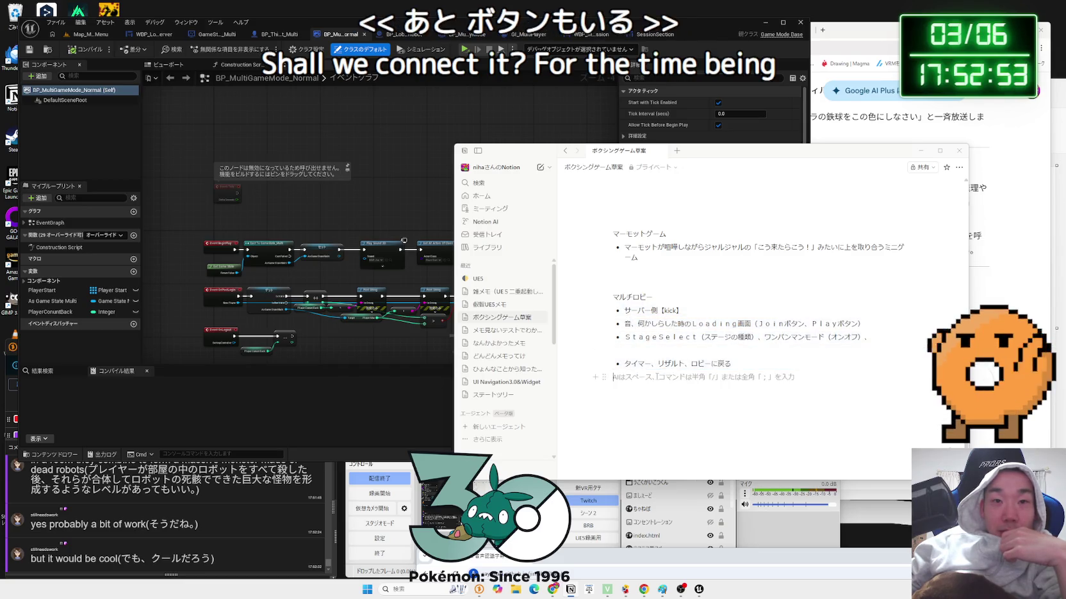
pyautogui.click(434, 253)
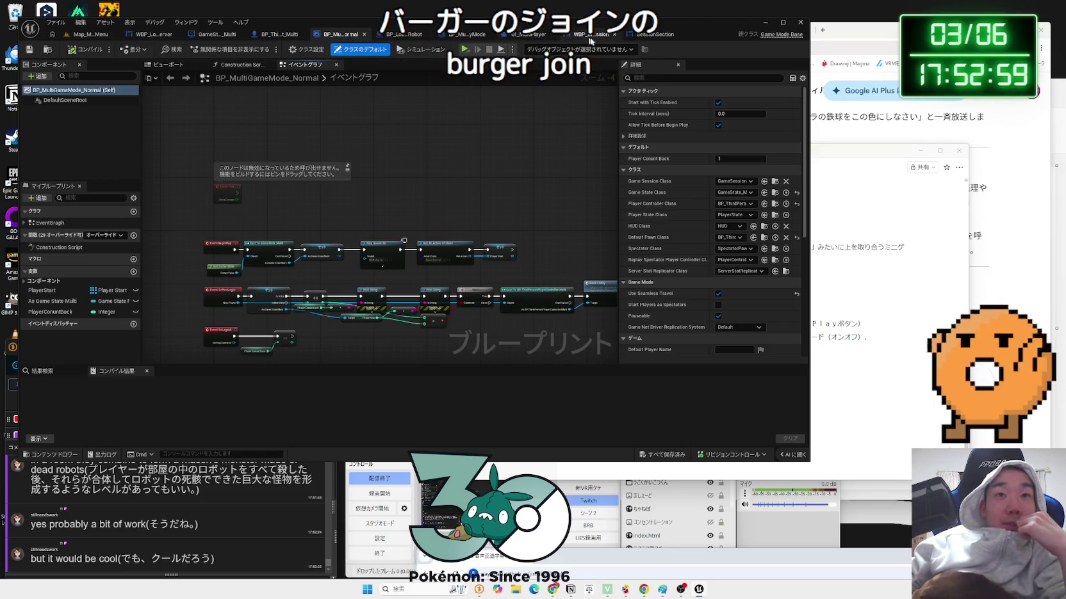
# Look through the open blueprint tabs, then close SessionSection and WBP_MultiSession.
pyautogui.click(585, 36)
pyautogui.click(640, 36)
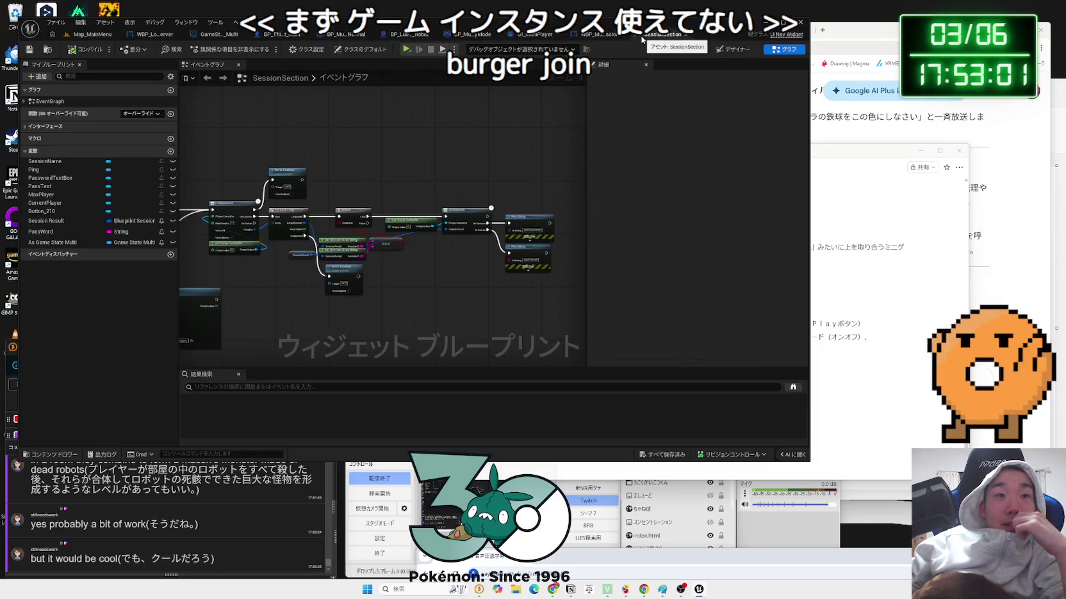
pyautogui.click(599, 35)
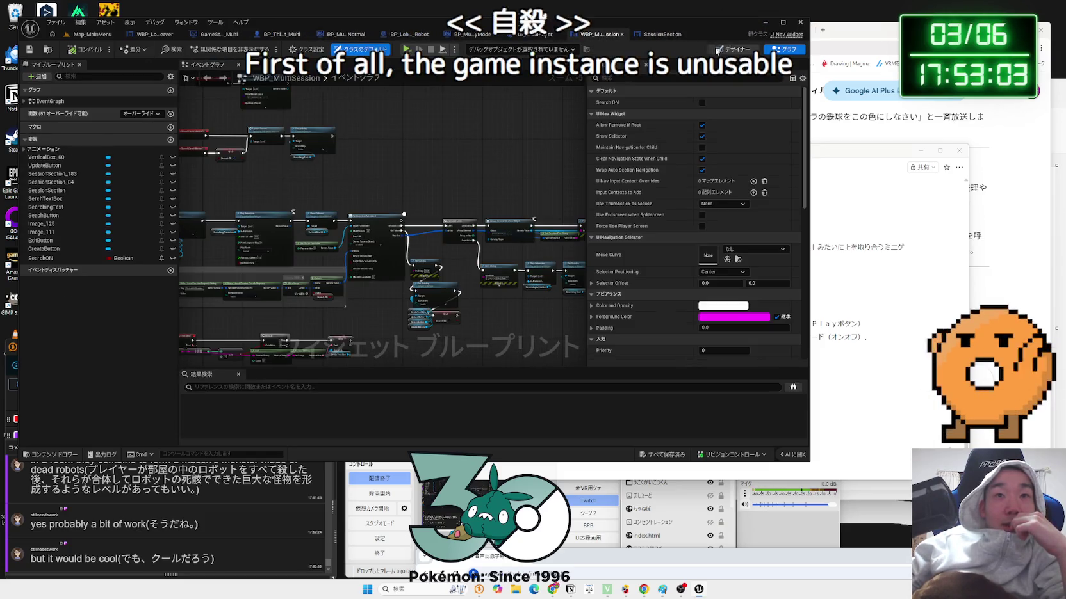
pyautogui.click(411, 37)
pyautogui.click(350, 37)
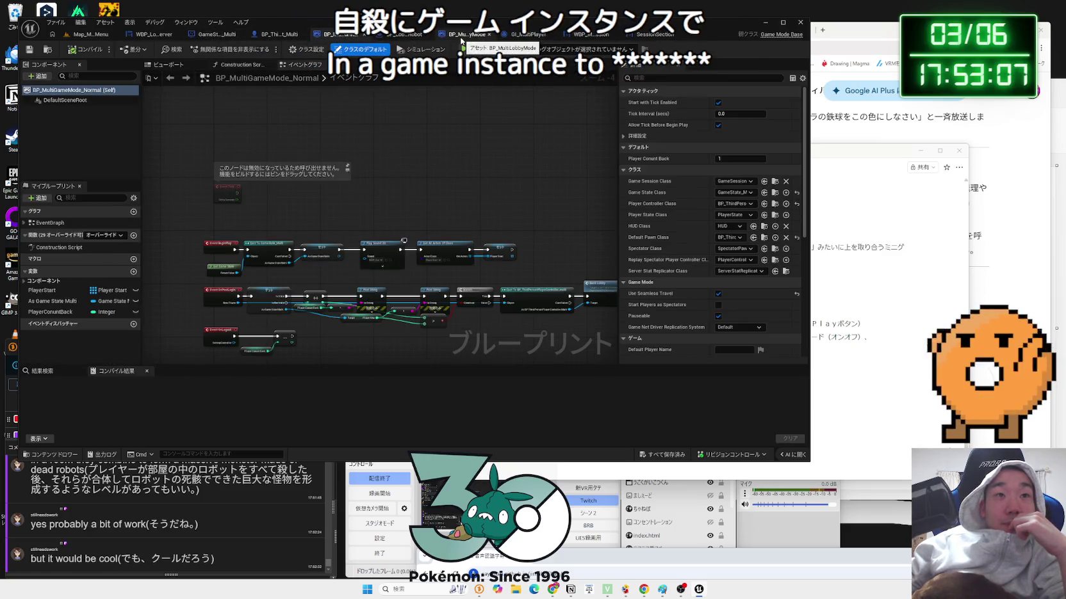
pyautogui.click(518, 36)
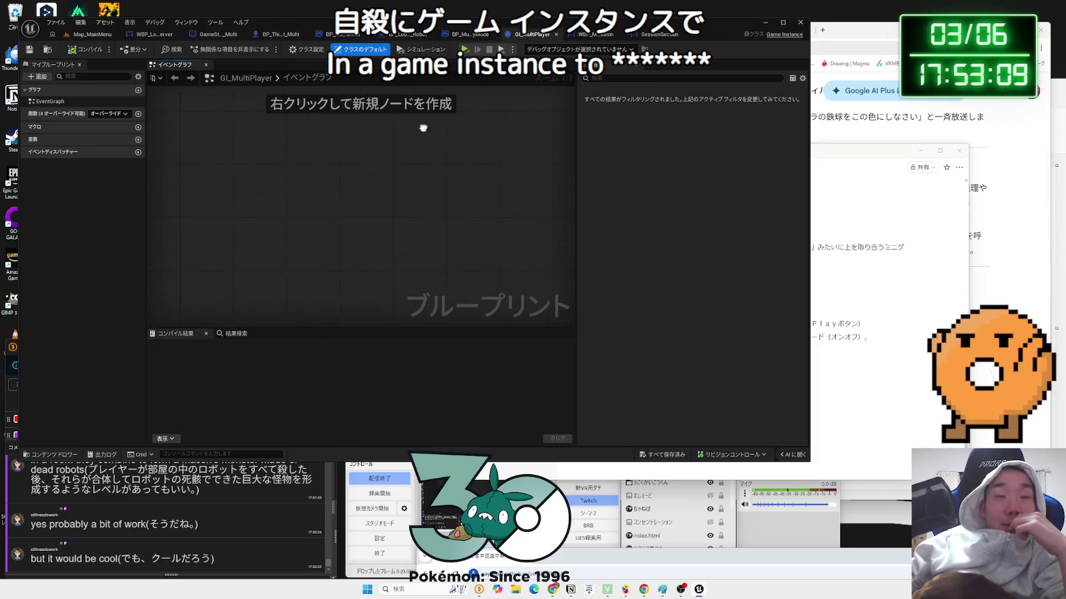
pyautogui.click(649, 37)
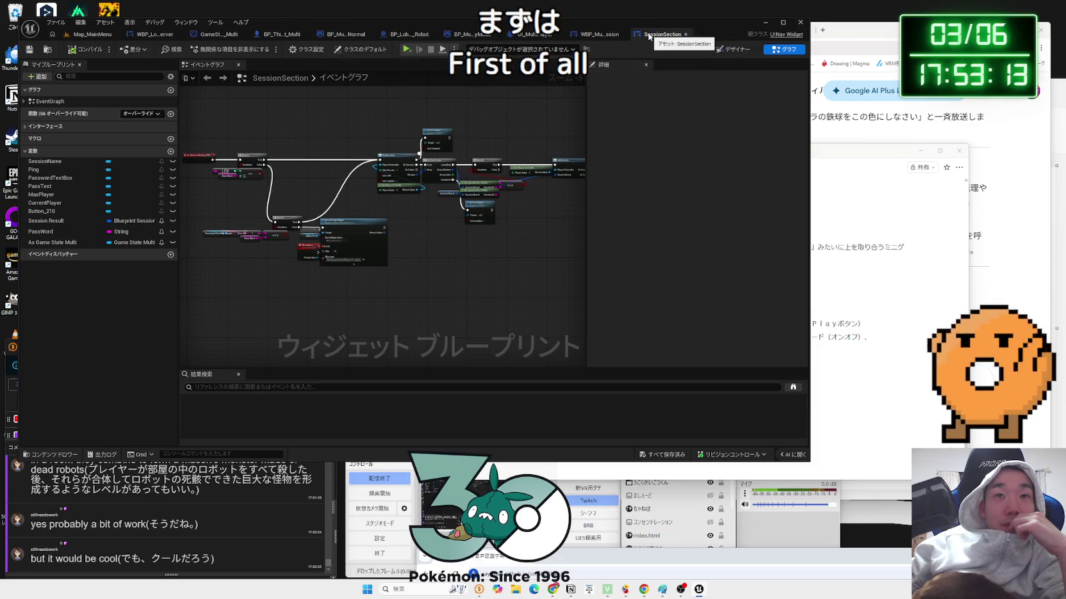
pyautogui.click(687, 35)
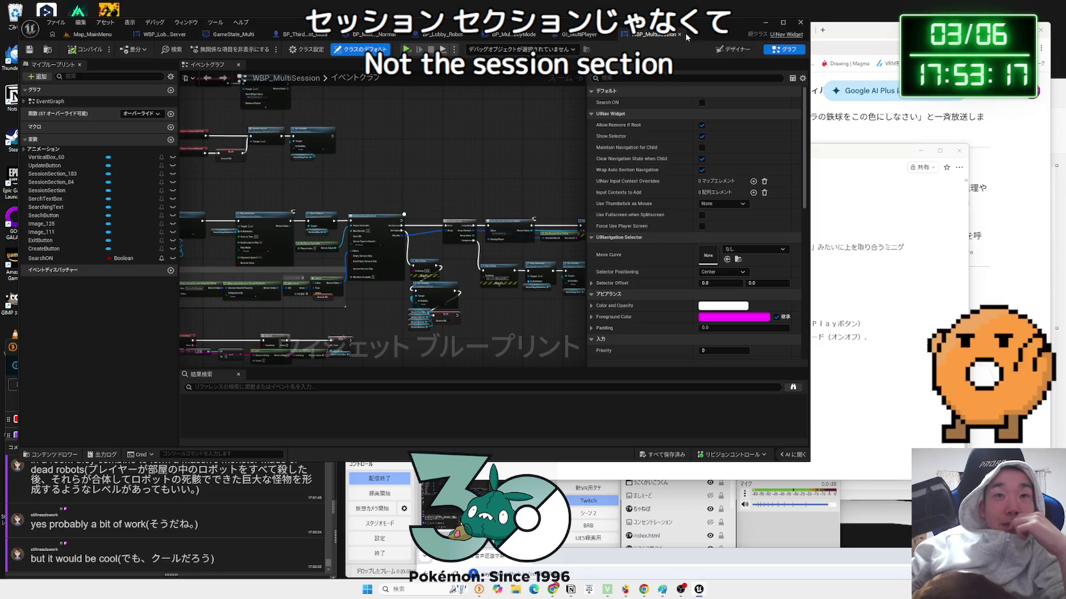
pyautogui.click(679, 34)
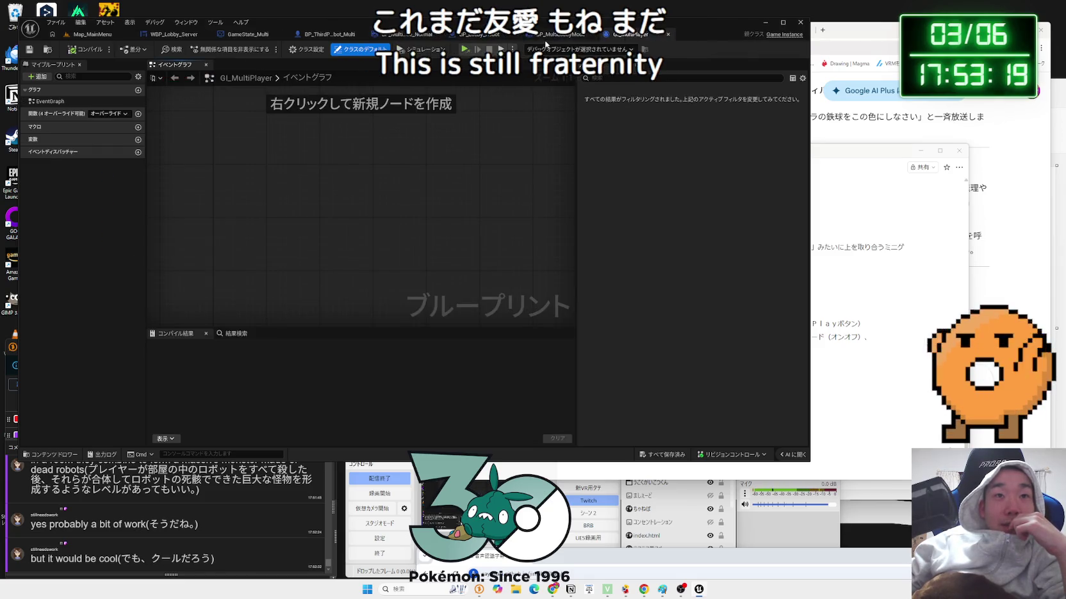
# Inspect the BP_Lobby_Robot event graph and BP_MultiGameMode_Normal, ending on Map_MainMenu.
pyautogui.click(551, 36)
pyautogui.click(491, 34)
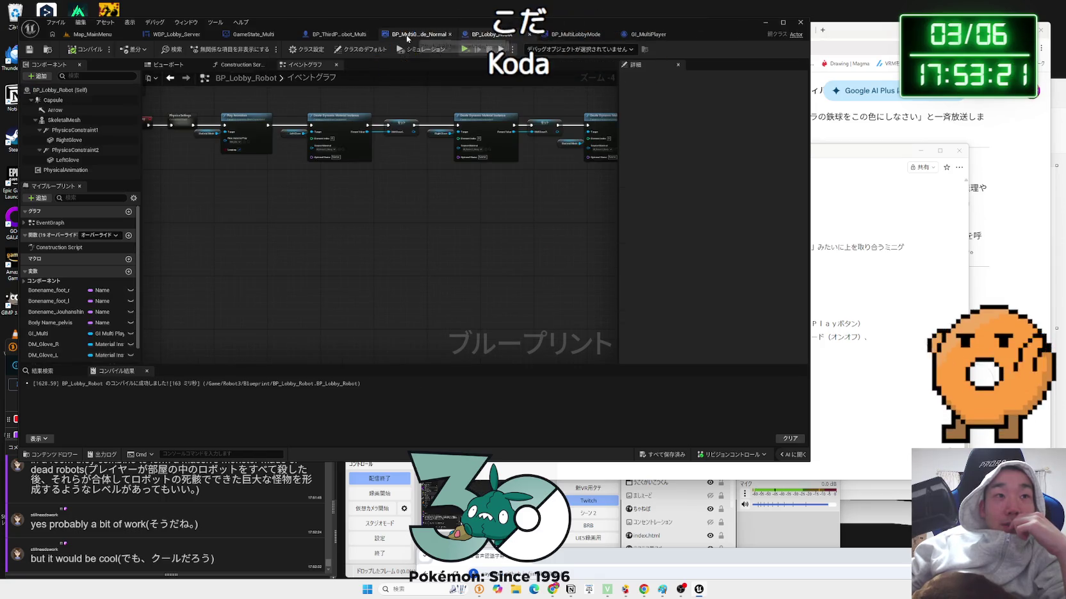
pyautogui.click(407, 36)
pyautogui.click(464, 36)
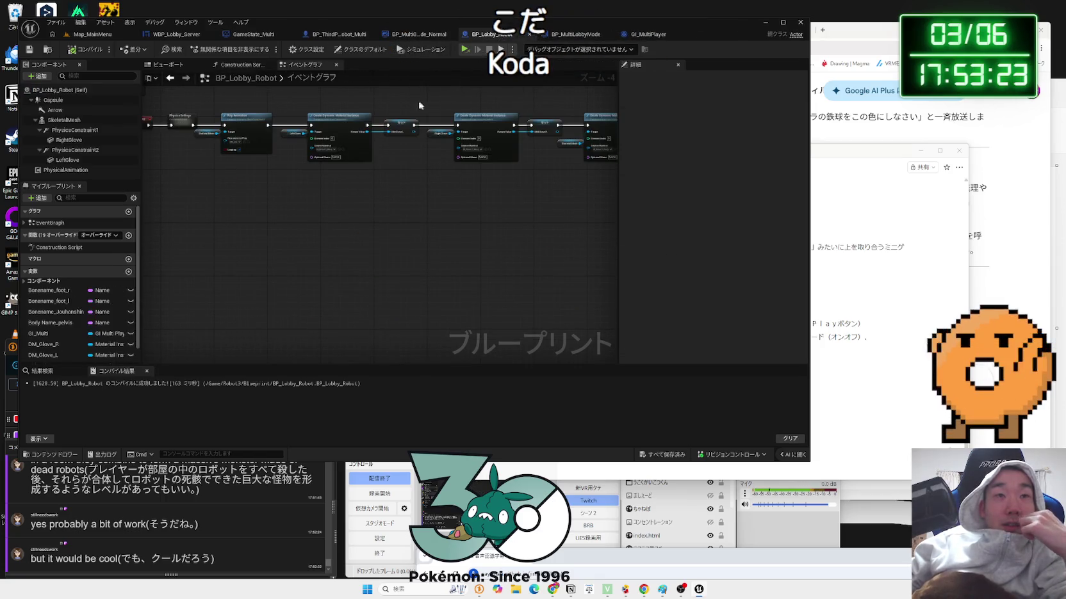
pyautogui.moveTo(533, 250); pyautogui.dragTo(472, 131)
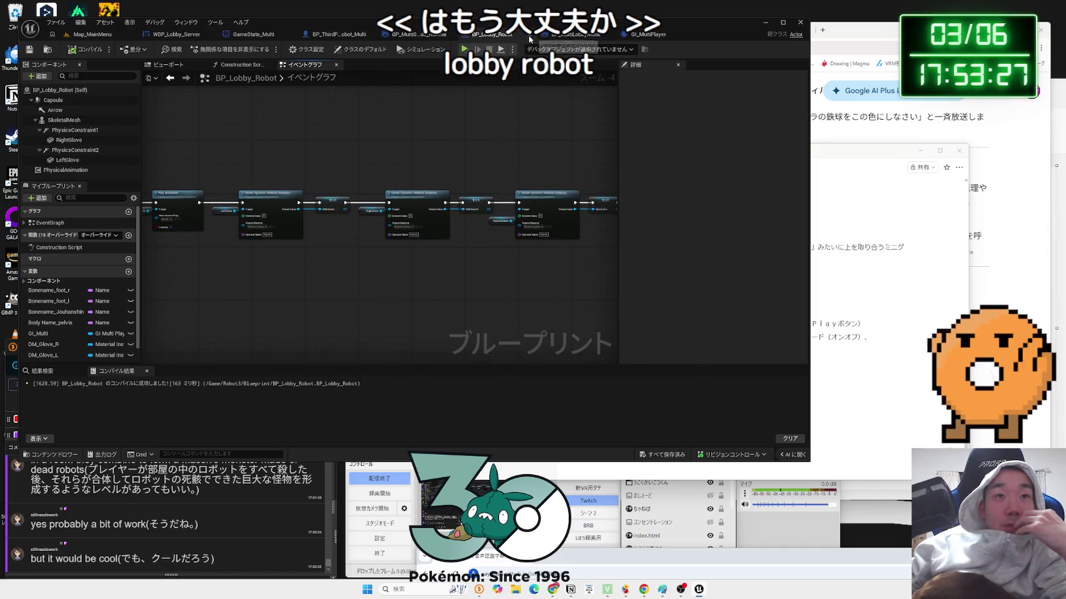
pyautogui.click(456, 36)
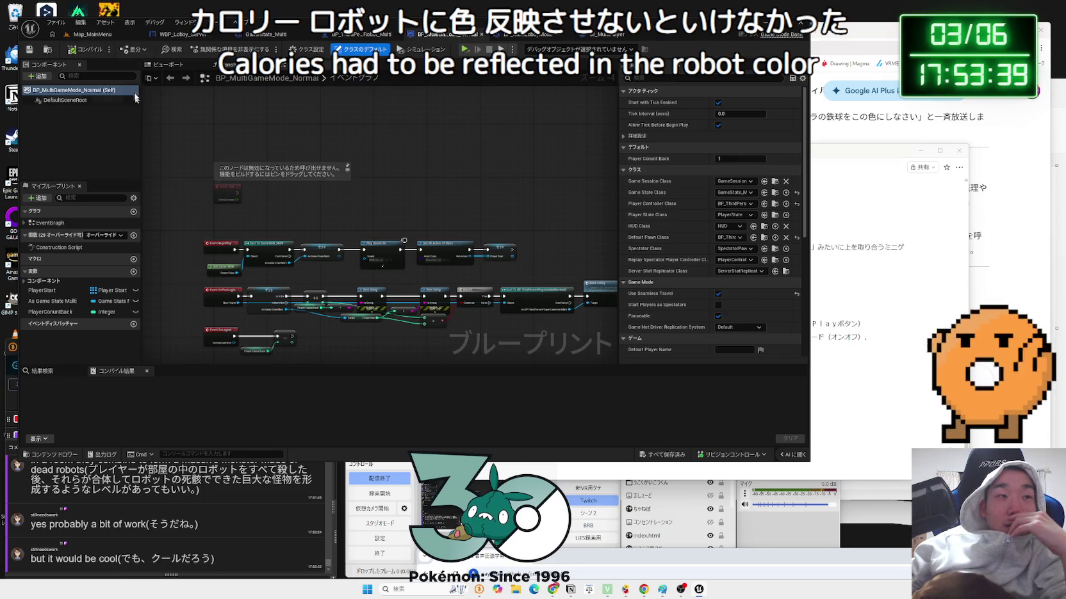
pyautogui.click(90, 34)
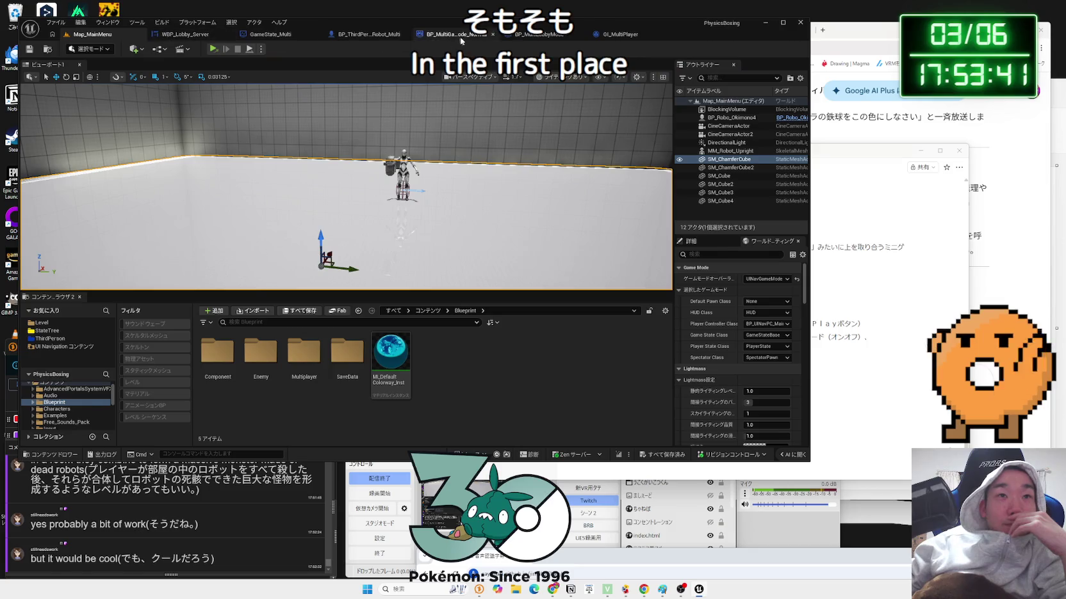
# Browse the Content Browser folders, including Free_Sounds_Pack and Examples, from the Map_MainMenu level.
pyautogui.click(463, 36)
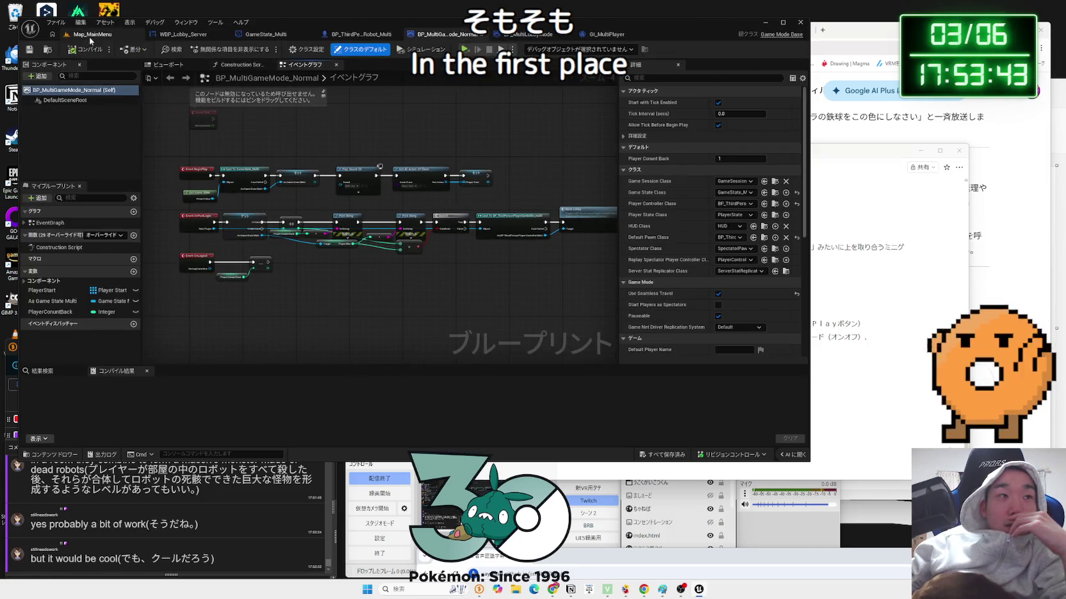
pyautogui.hotkey('ctrl', 'Tab')
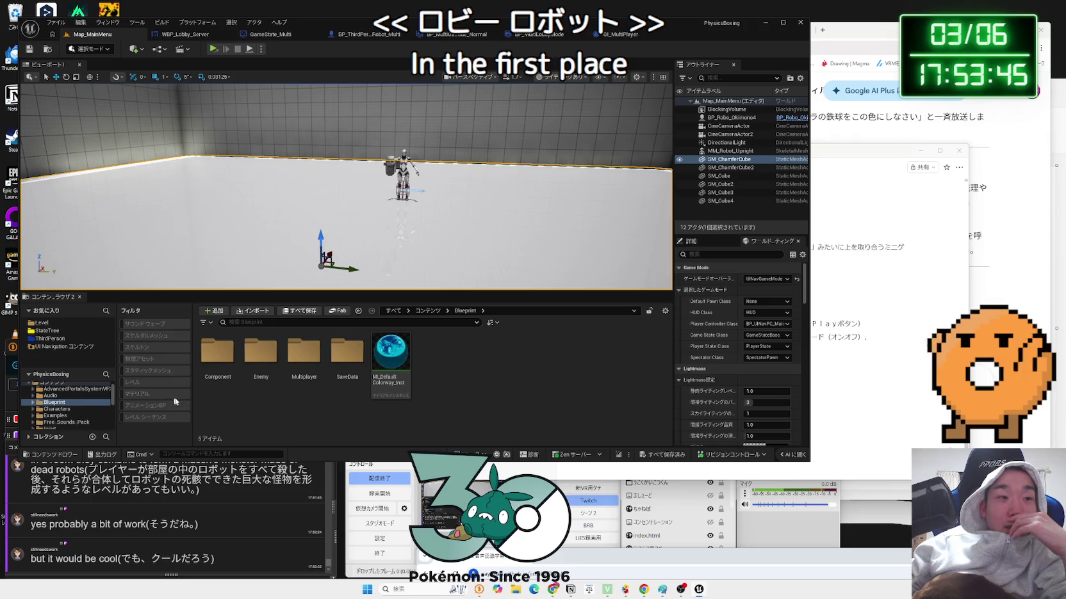
pyautogui.click(71, 407)
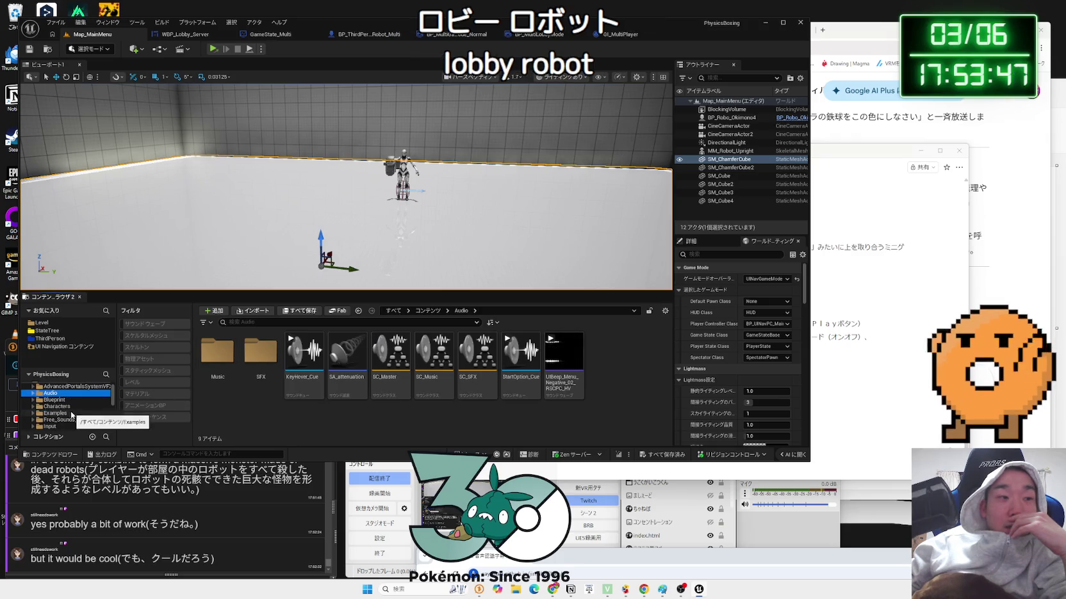
pyautogui.click(67, 420)
pyautogui.scroll(-1, 65, 416)
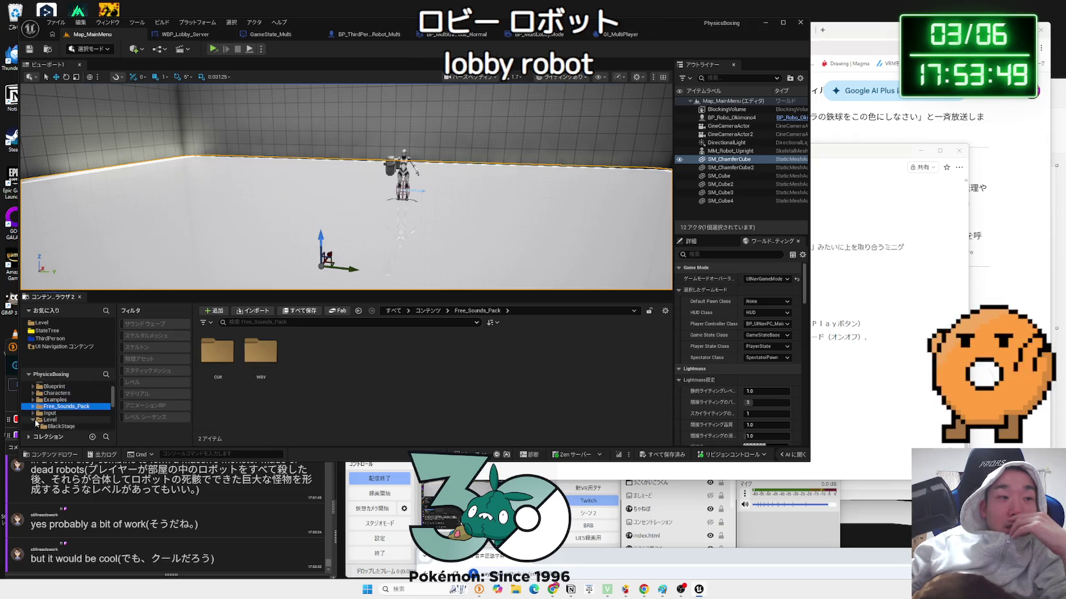
pyautogui.press('Up')
pyautogui.press('Up')
pyautogui.press('Up')
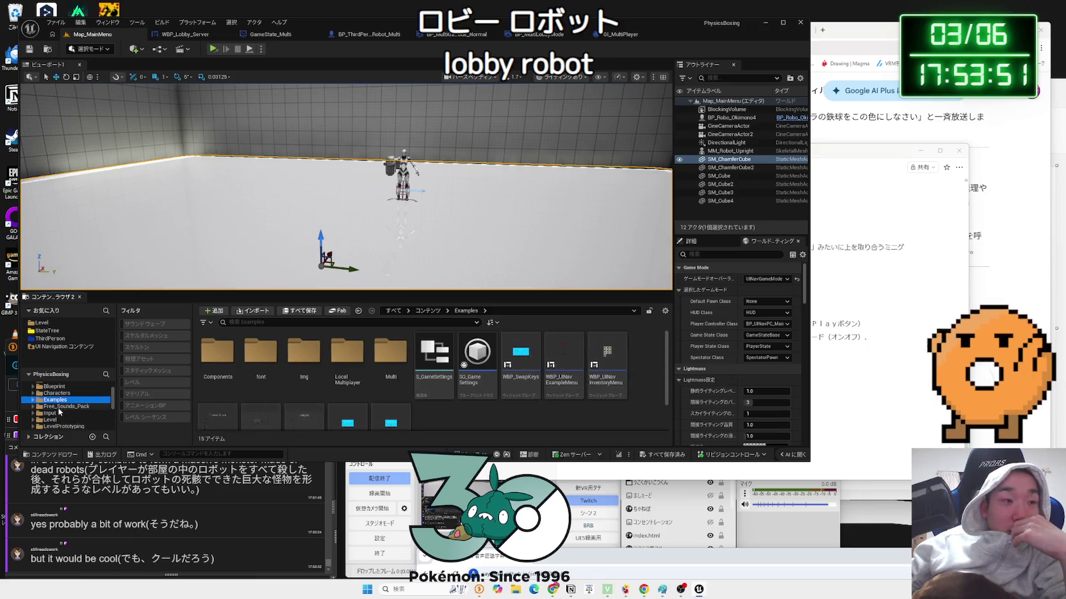
pyautogui.click(57, 400)
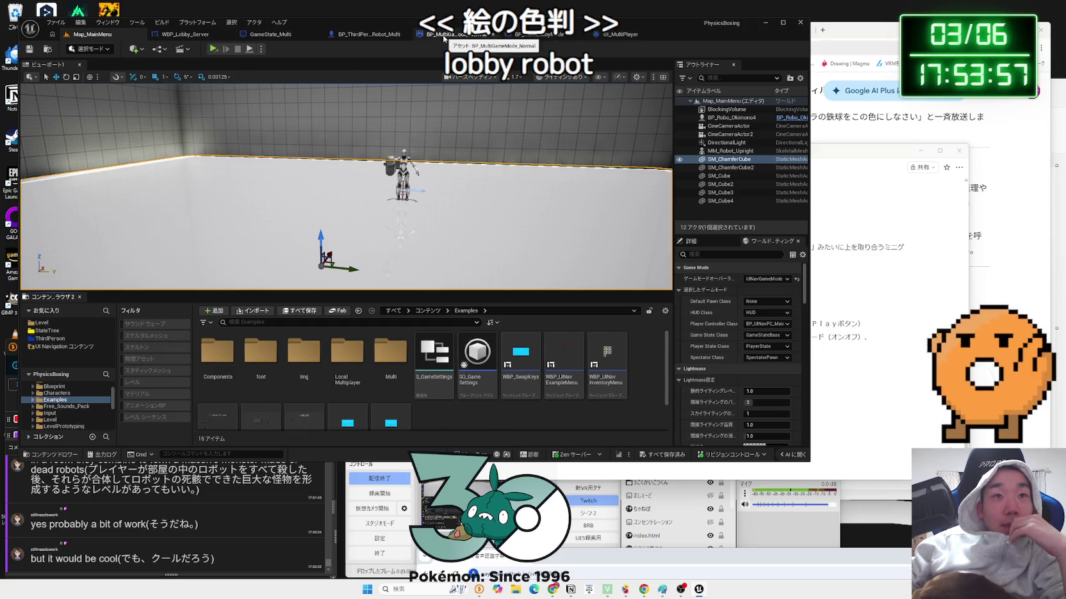
# Move through the BP_MultiGameMode_Normal and BP_MultiLobbyMode tabs to the WBP_Lobby_Server designer.
pyautogui.click(527, 37)
pyautogui.click(528, 37)
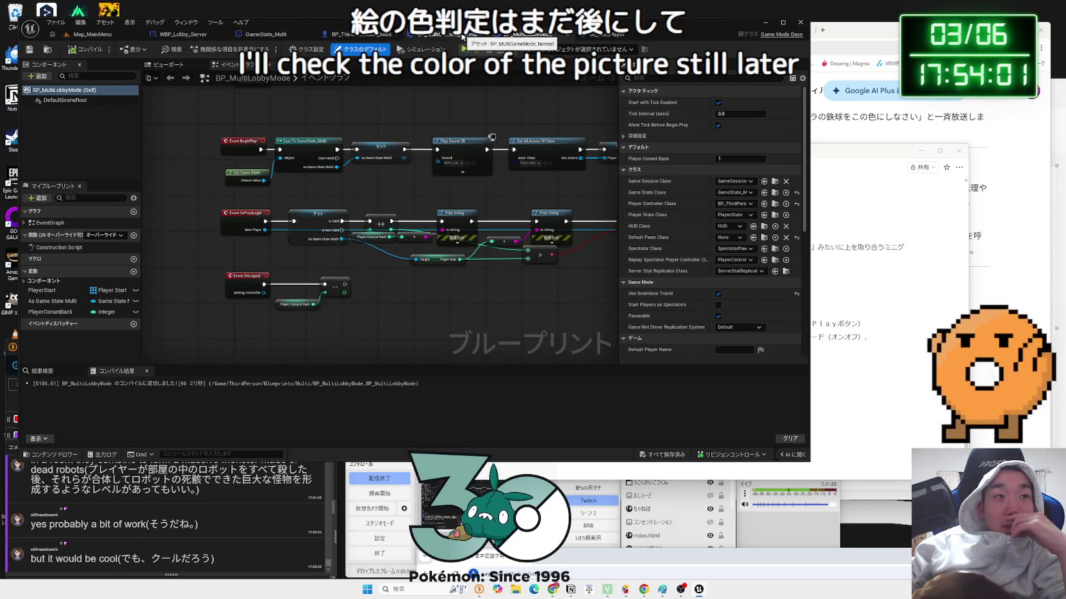
pyautogui.moveTo(186, 35); pyautogui.dragTo(534, 36)
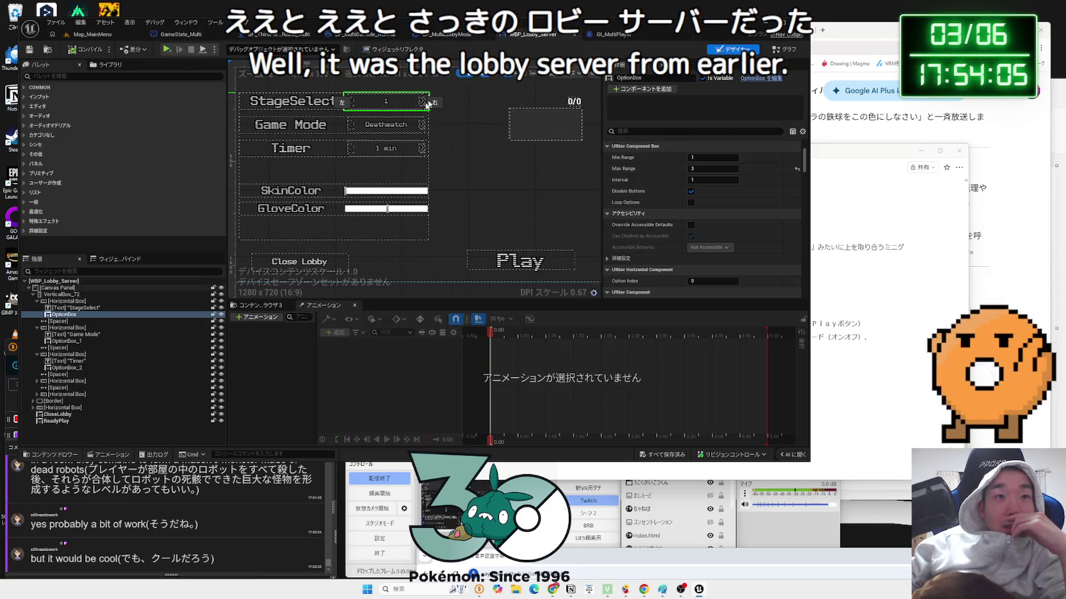
pyautogui.scroll(2, 435, 99)
pyautogui.scroll(-2, 463, 170)
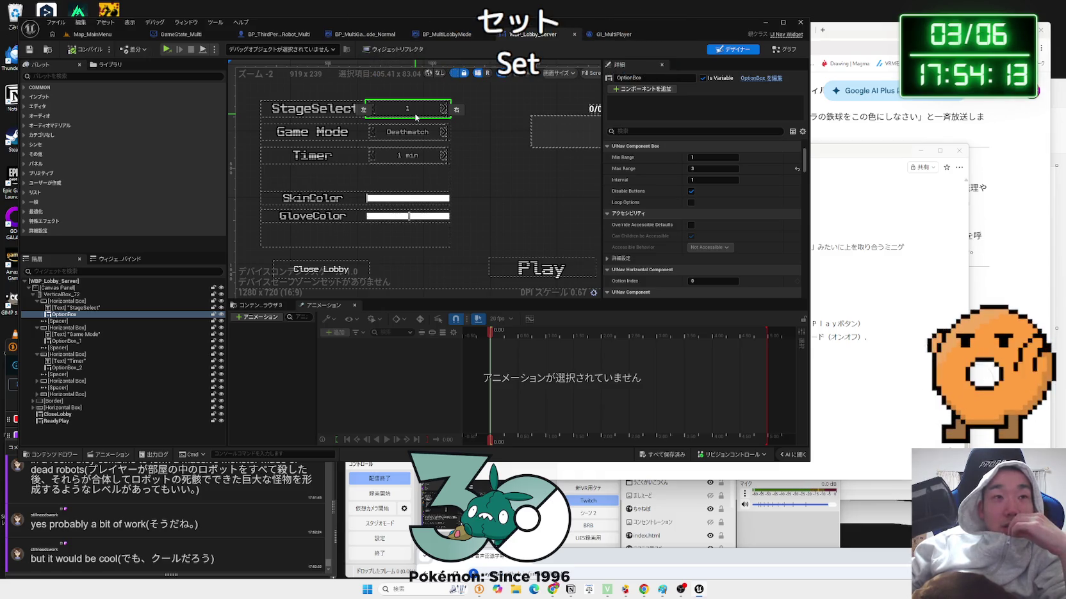
pyautogui.click(662, 135)
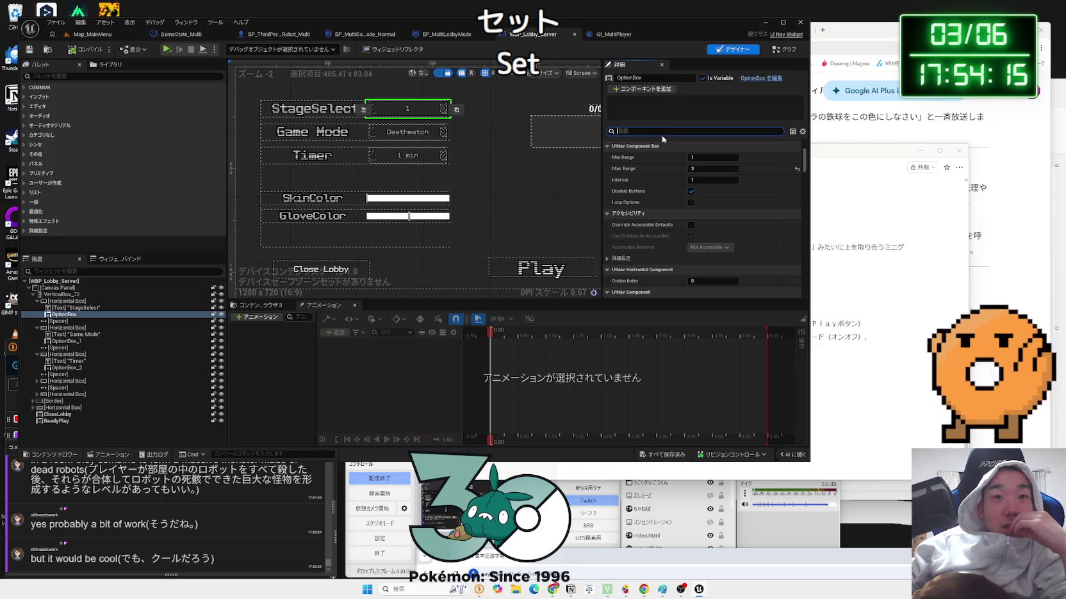
pyautogui.write('repli')
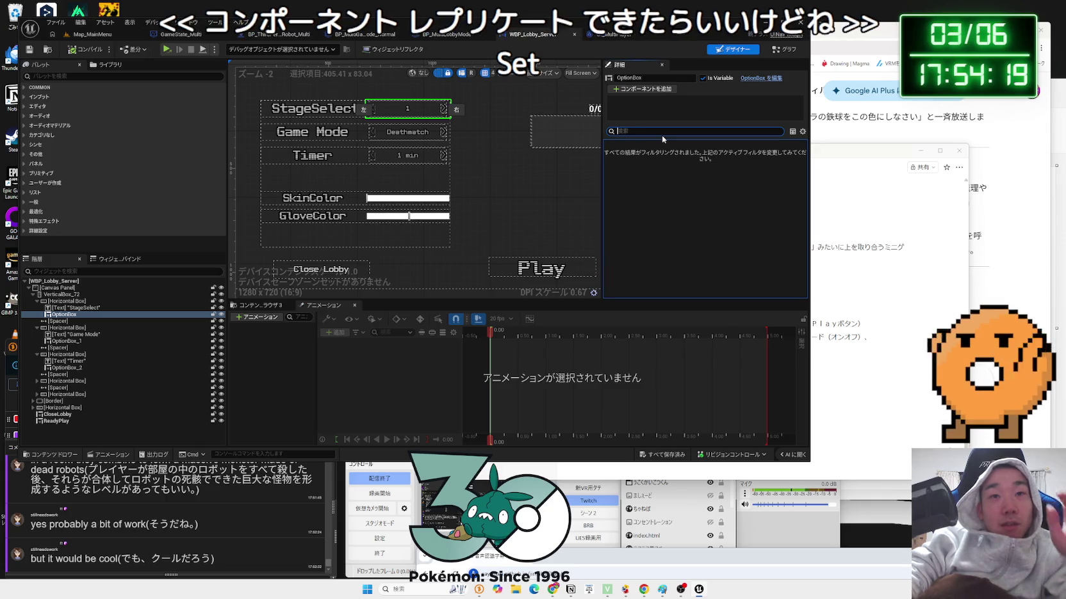
pyautogui.press('BackSpace')
pyautogui.press('BackSpace')
pyautogui.press('BackSpace')
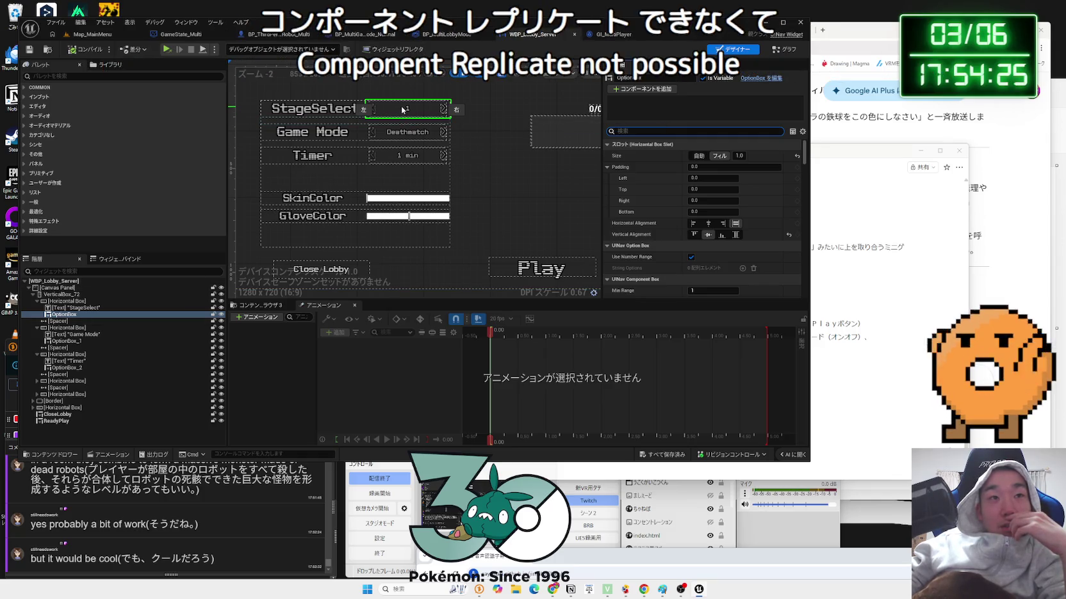
pyautogui.scroll(-3, 699, 225)
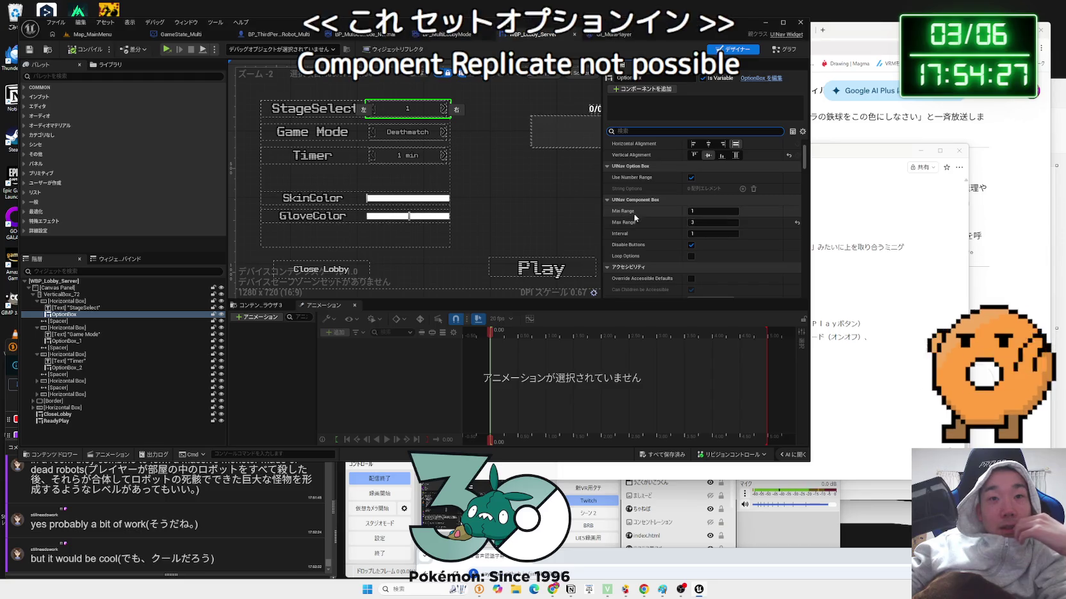
pyautogui.scroll(-2, 631, 214)
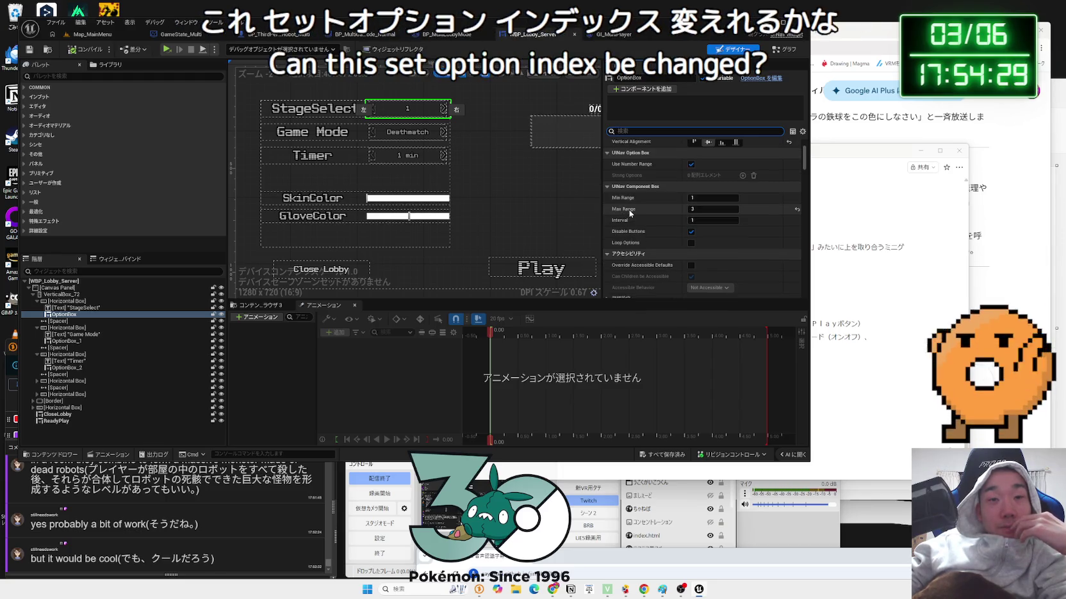
pyautogui.scroll(-2, 644, 215)
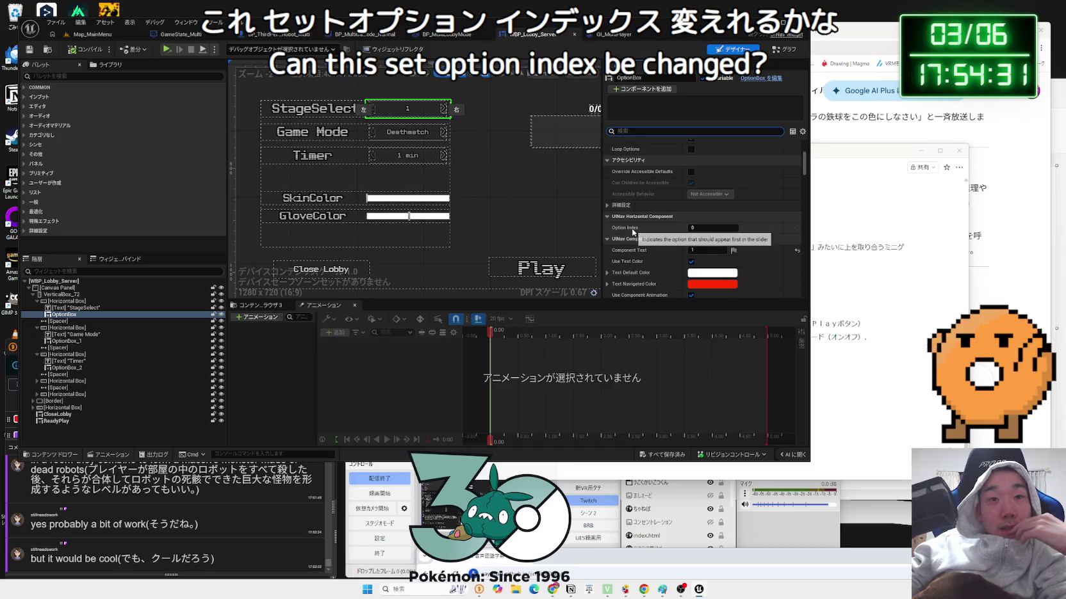
pyautogui.scroll(3, 632, 230)
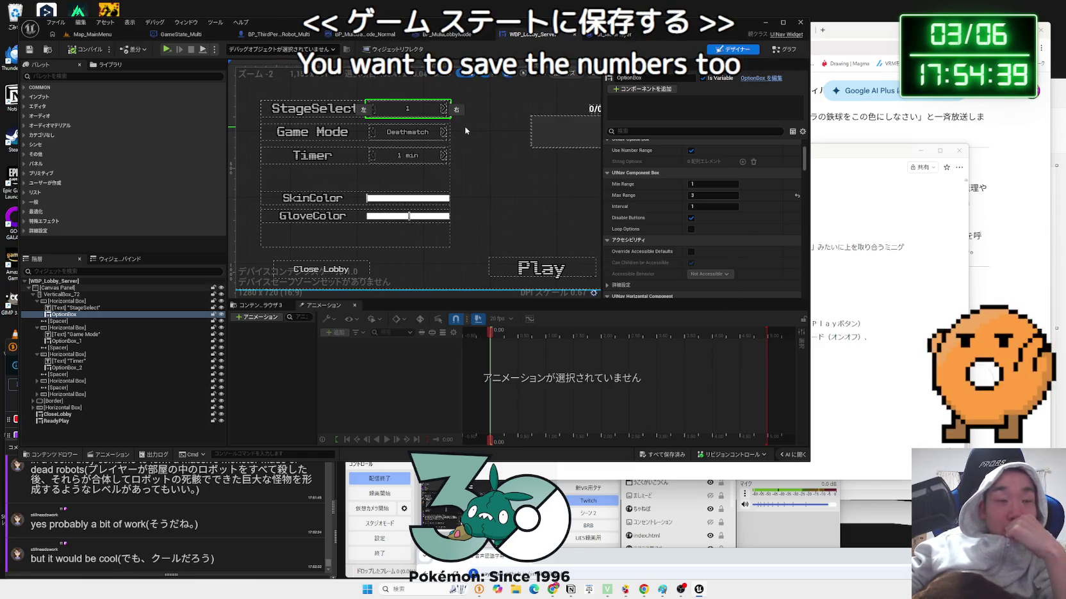
pyautogui.scroll(-2, 436, 187)
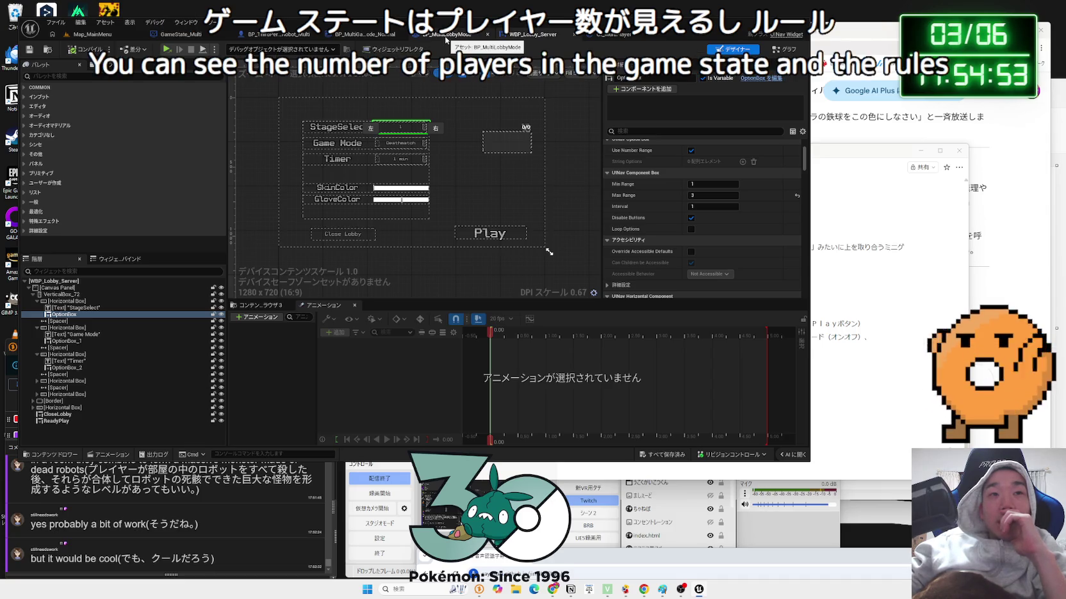
pyautogui.click(862, 36)
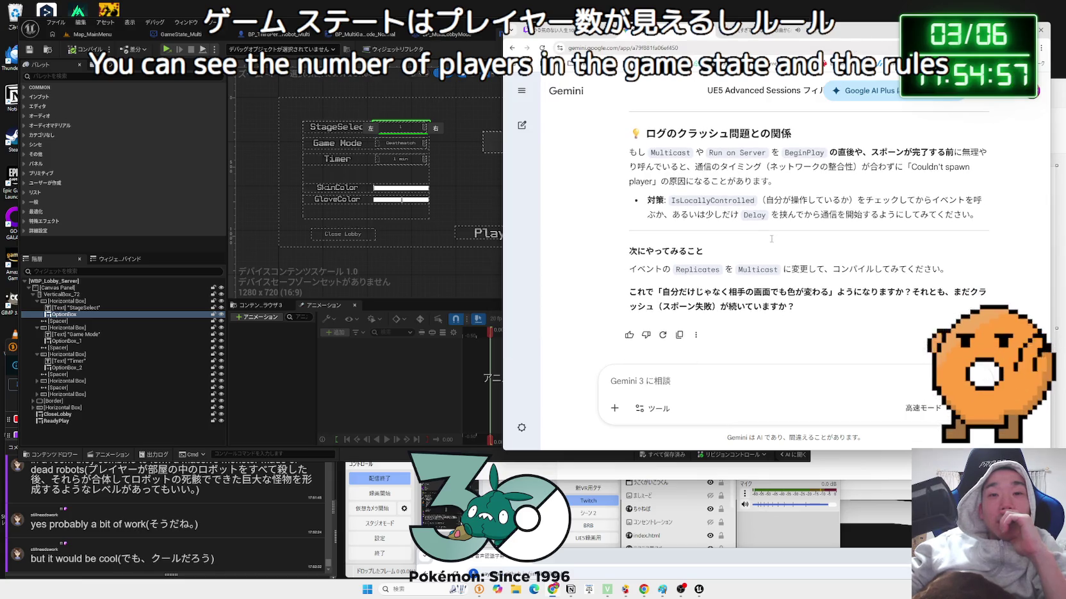
# Read Gemini's advice on syncing each player's colour via a RepNotify EquippedColor on PlayerState.
pyautogui.click(813, 306)
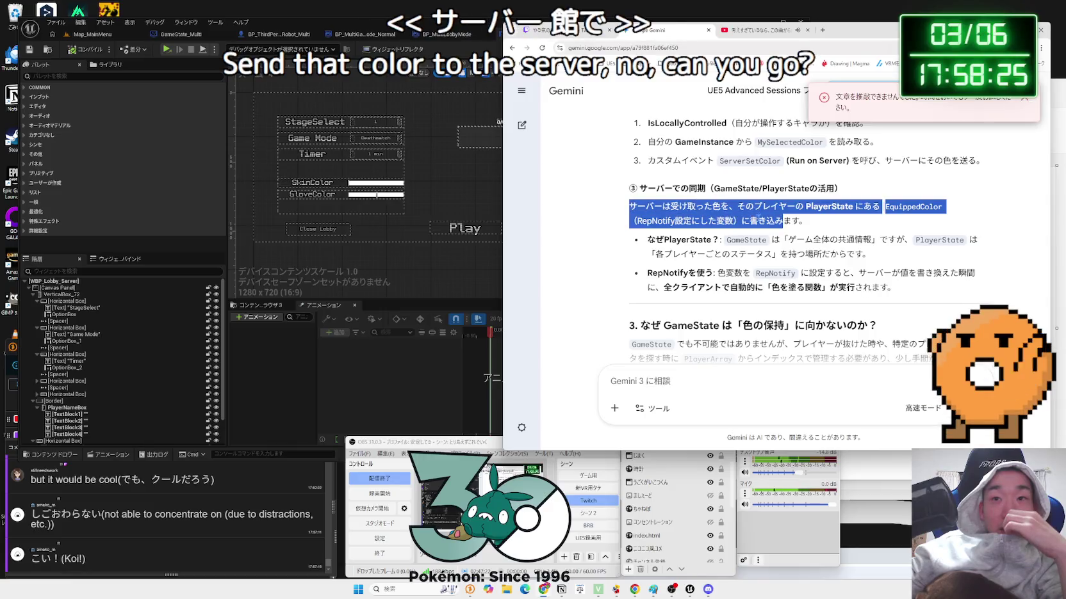
pyautogui.moveTo(808, 223)
pyautogui.mouseDown()
pyautogui.moveTo(652, 223)
pyautogui.moveTo(620, 210)
pyautogui.moveTo(817, 222)
pyautogui.mouseUp()
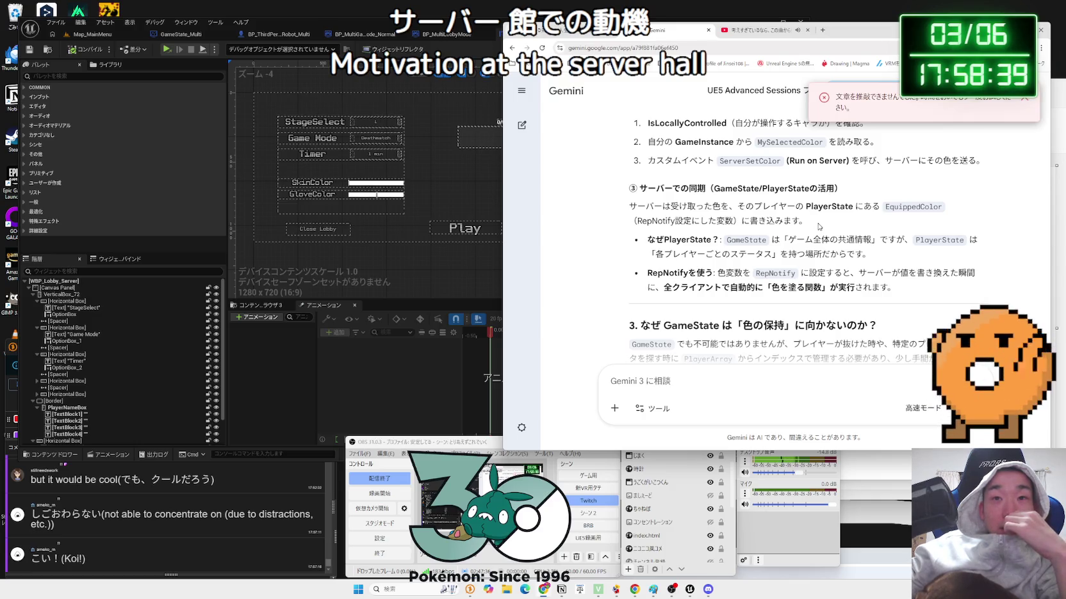
pyautogui.scroll(-2, 819, 226)
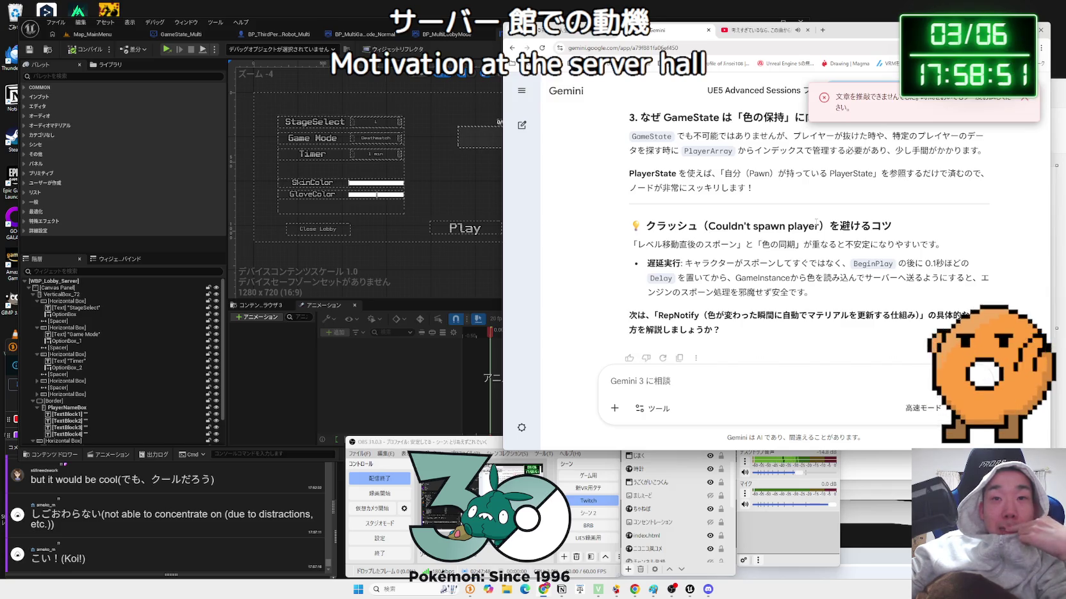
pyautogui.scroll(4, 814, 222)
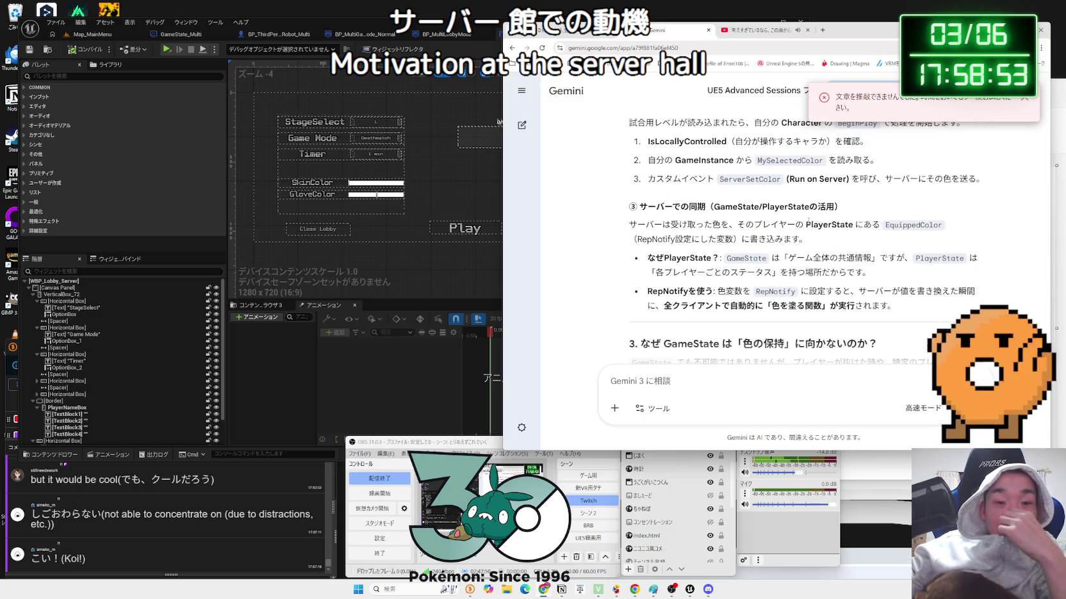